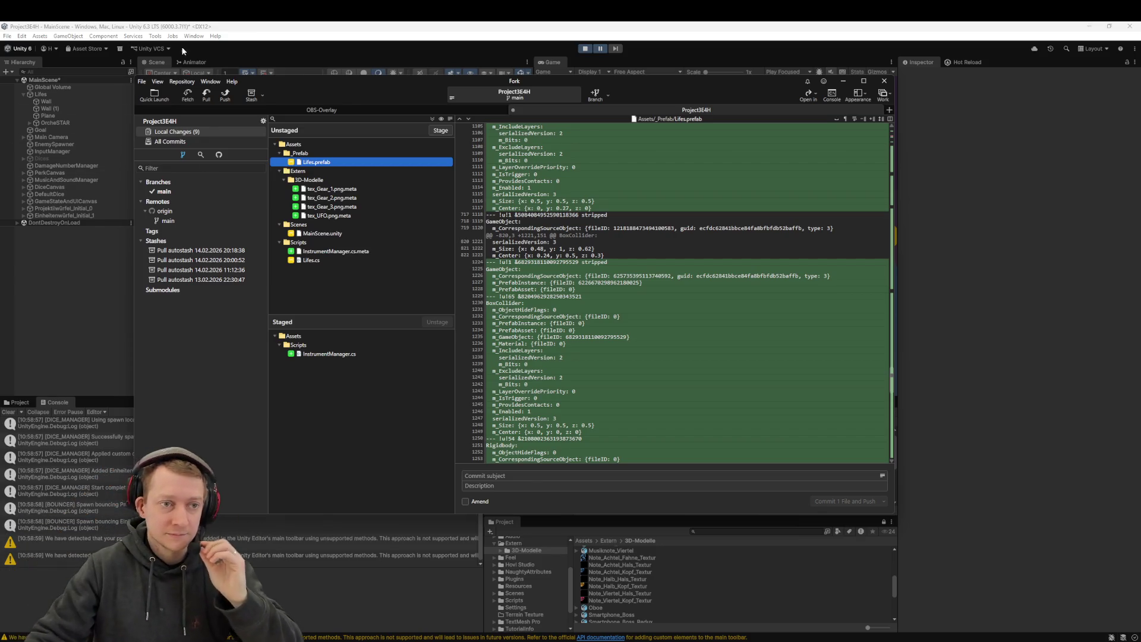
Step: Fetch all remotes from origin in Fork (already up to date), then return to Unity
key("ctrl+shift+f")
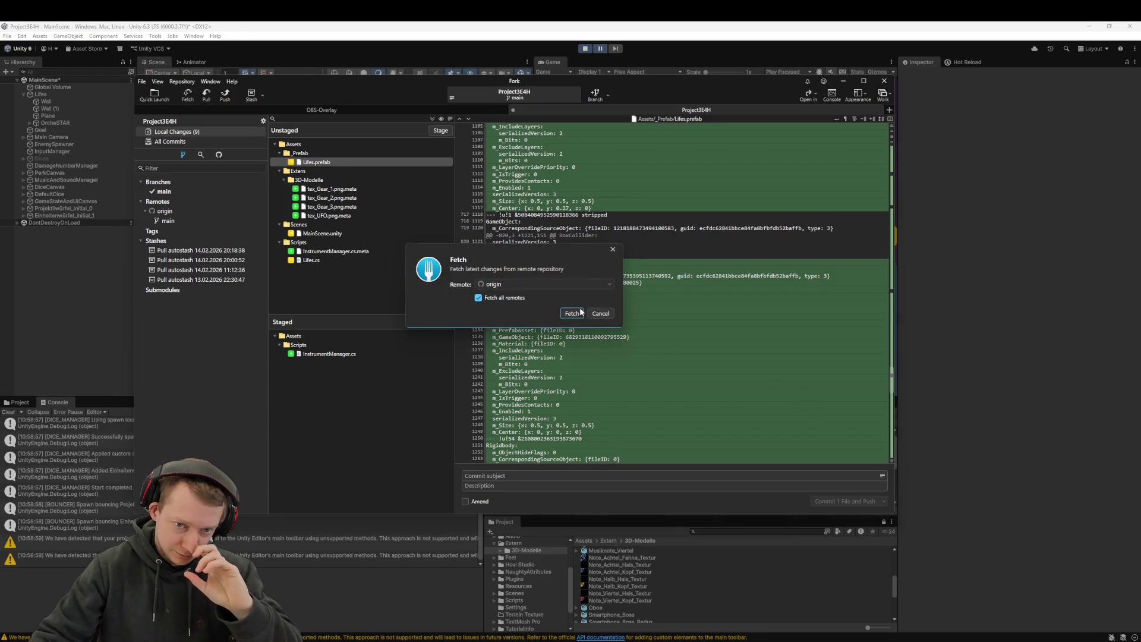
key("Return")
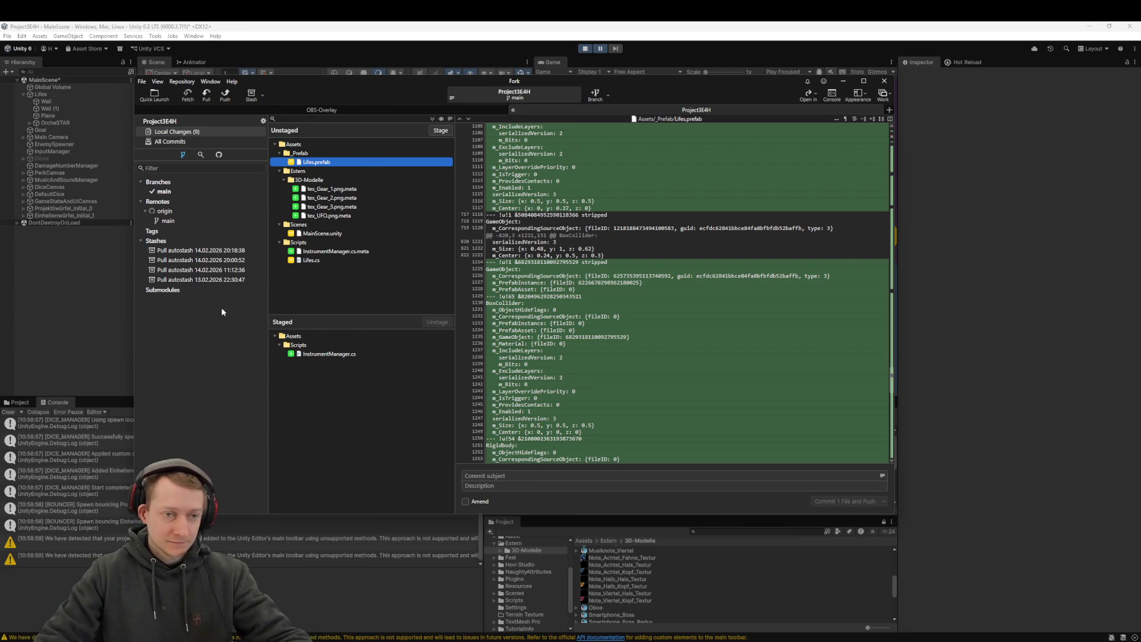
key("alt+Tab")
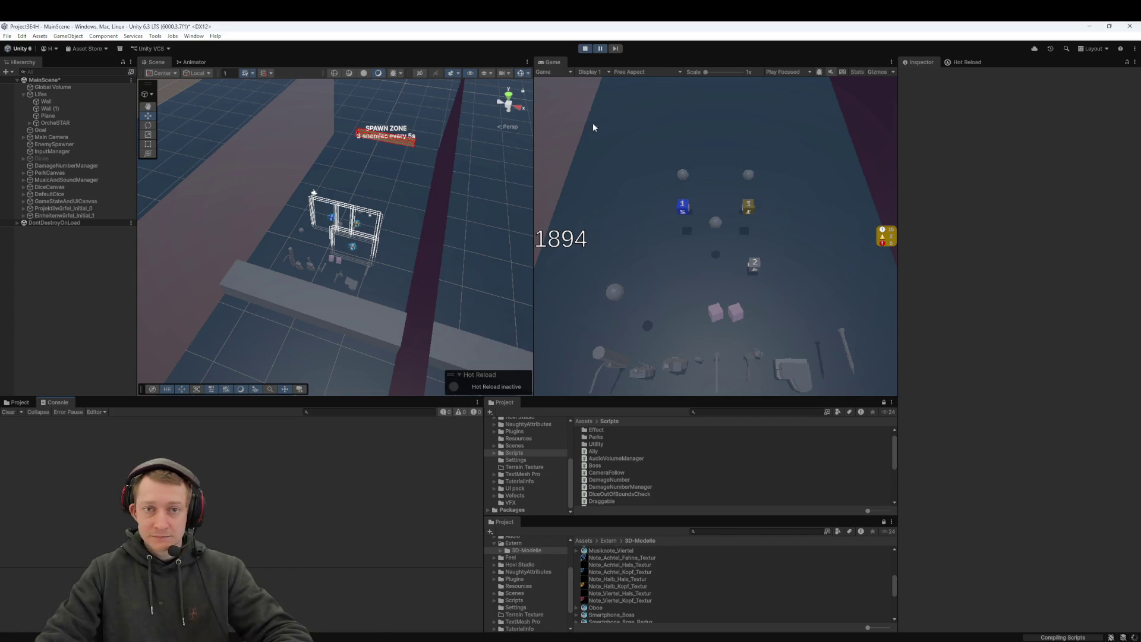
Step: Exit play mode and bring up Lifes.cs in Rider at its OnTriggerEnter method
left_click(585, 48)
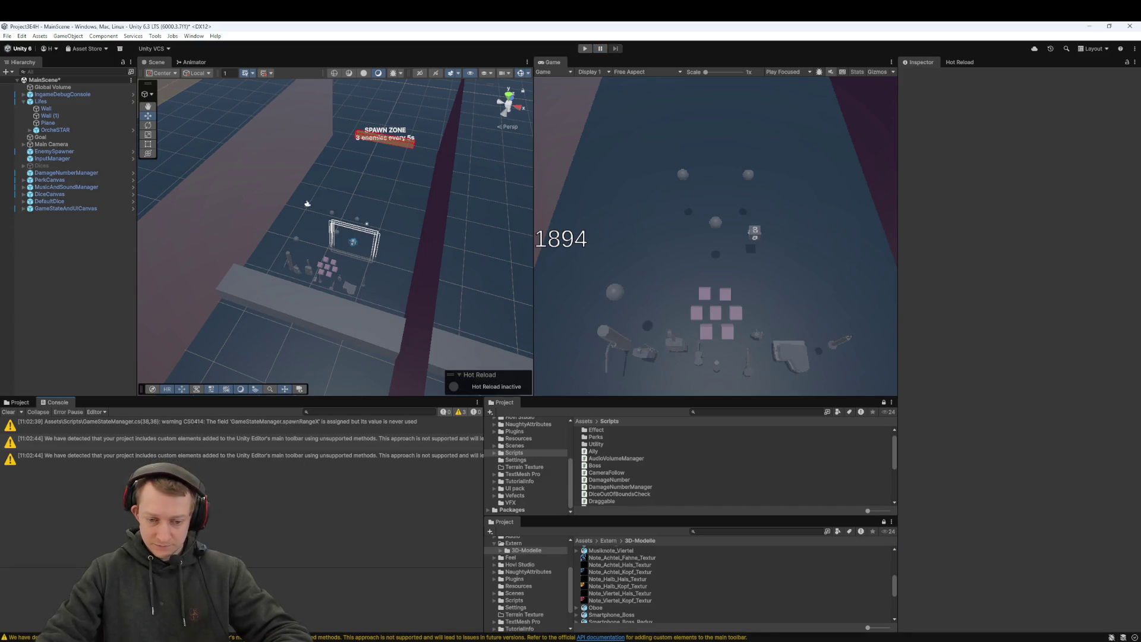
key("alt+Tab")
left_click(319, 363)
double_click(273, 295)
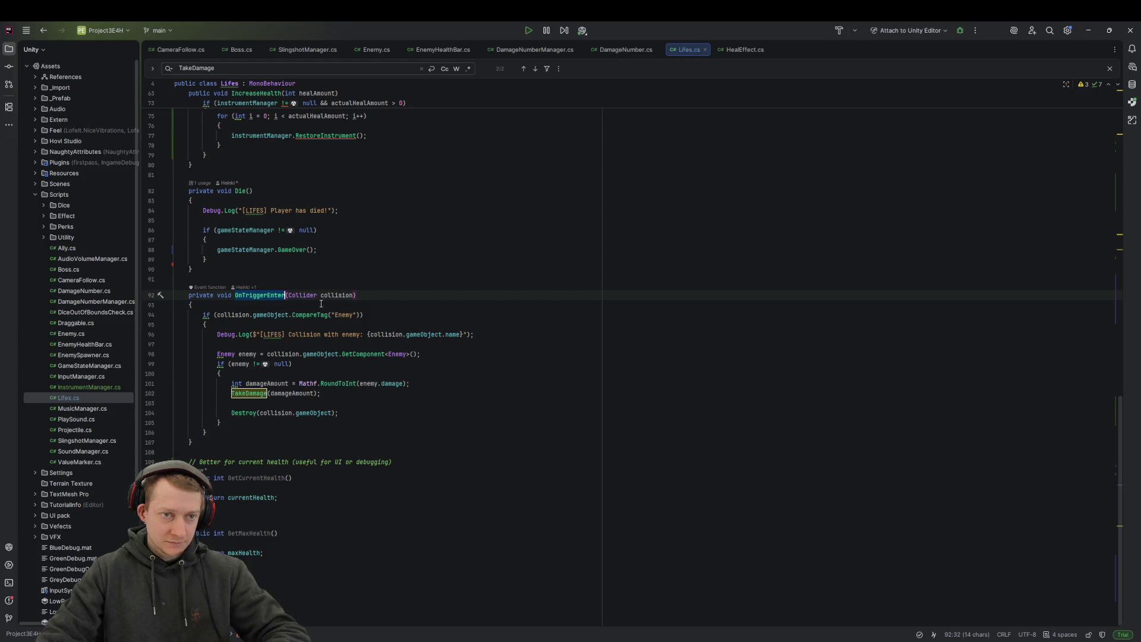
Step: Scroll through Lifes.cs and look over the instrument-drop code
scroll(359, 310, "up", 7)
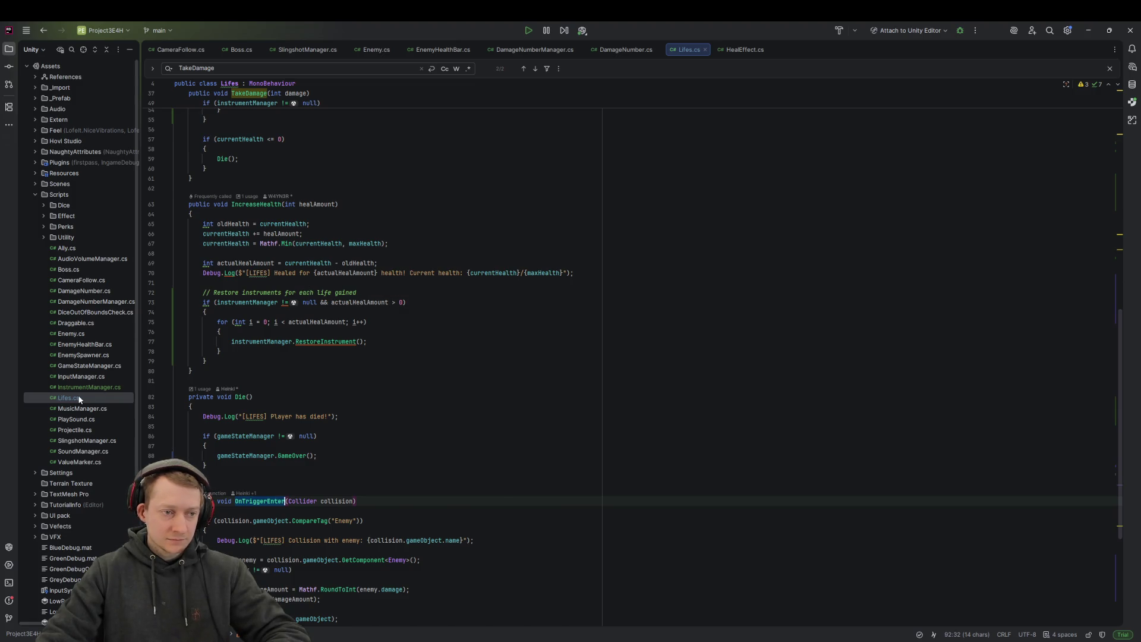
scroll(392, 289, "up", 2)
scroll(397, 291, "up", 4)
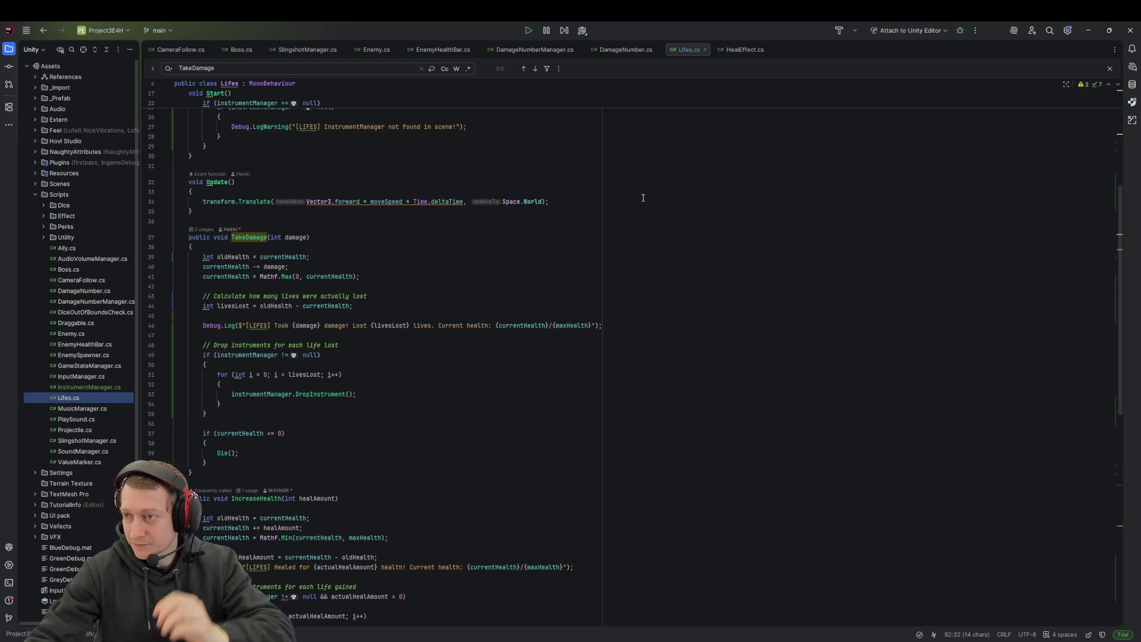
key("alt+Tab")
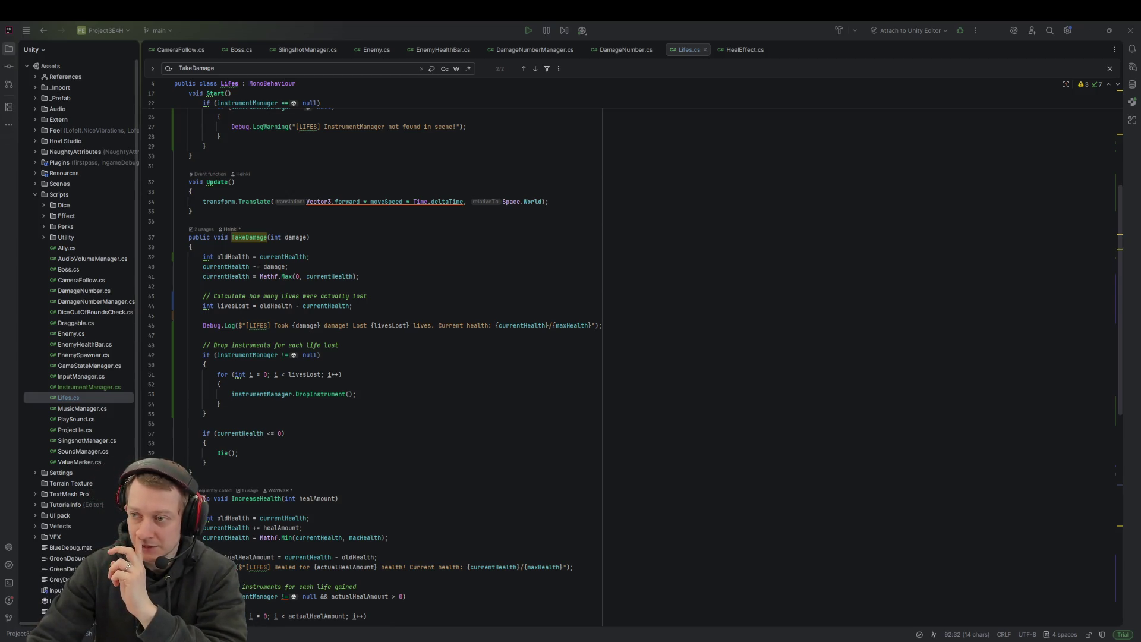
left_click(524, 364)
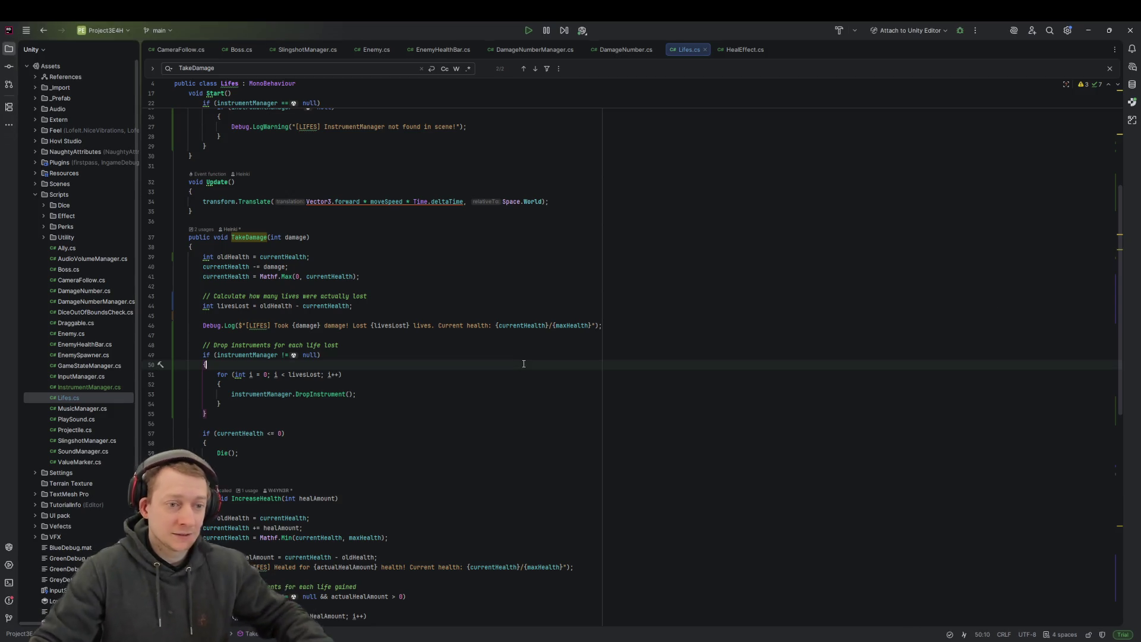
left_click(626, 331)
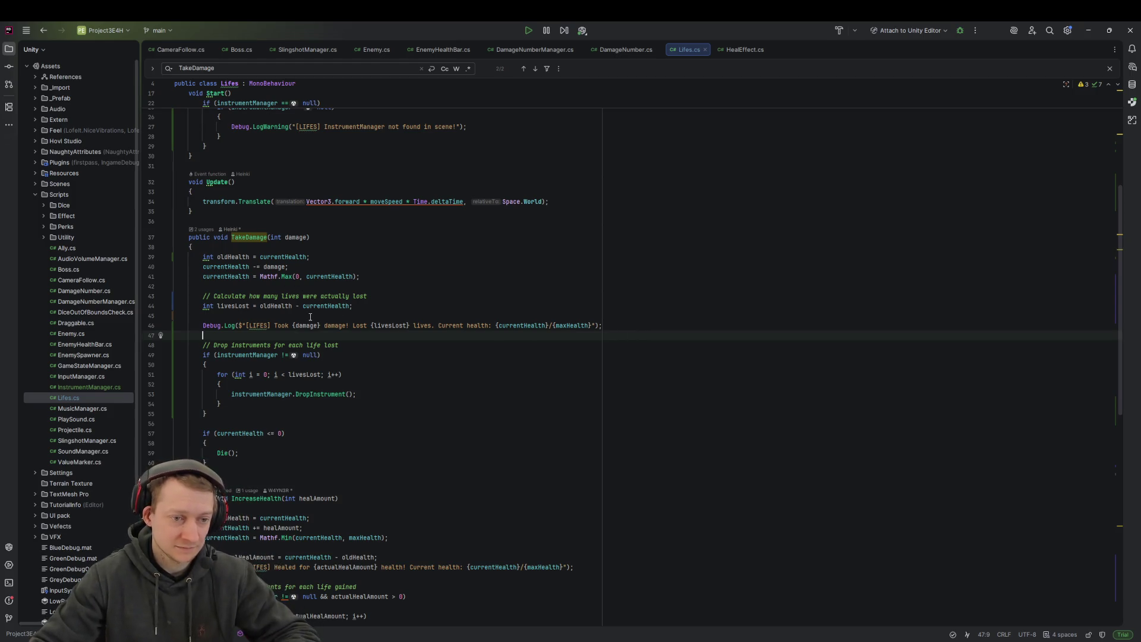
Step: Find TakeDamage in Lifes.cs, reach the line-102 call, and add a blank line after line 100
double_click(249, 237)
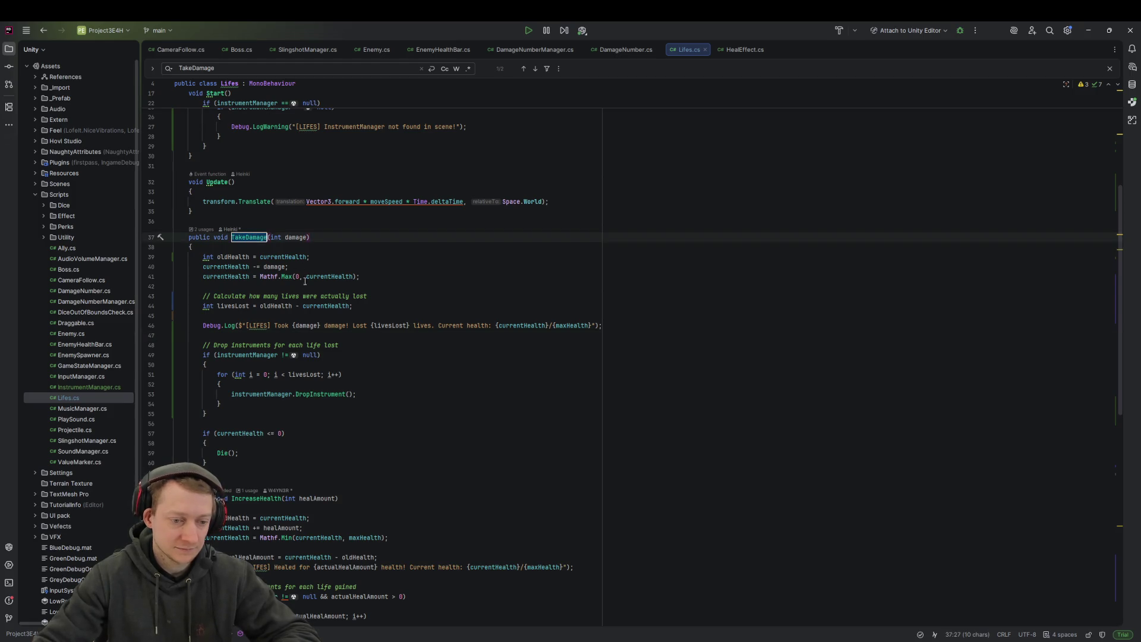
scroll(379, 450, "down", 4)
key("ctrl+f")
key("Return")
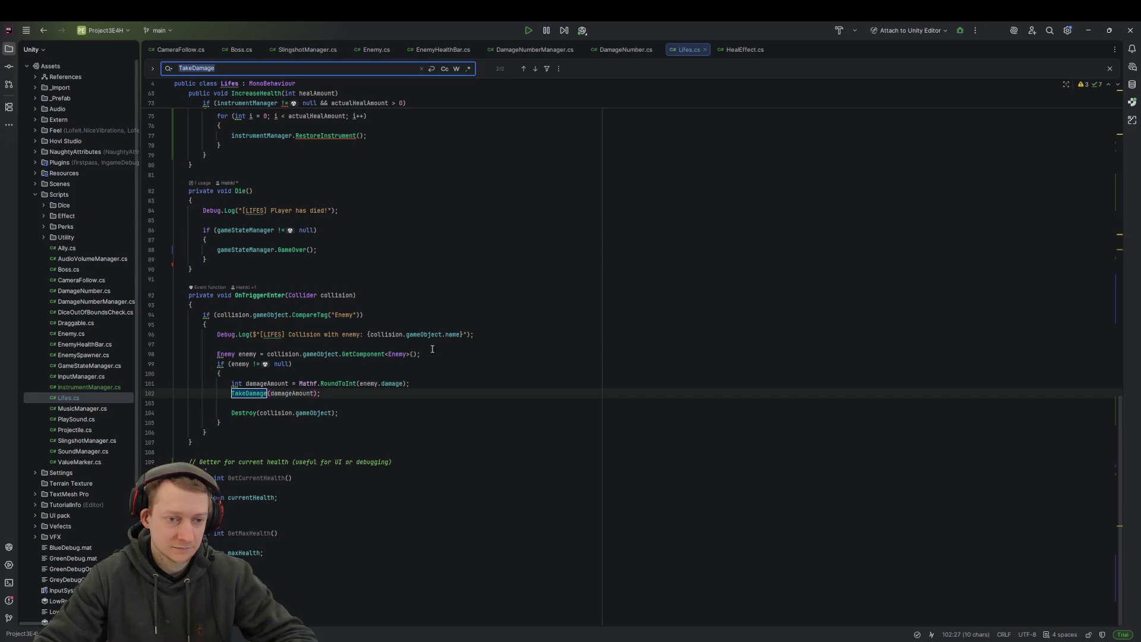
left_click(485, 336)
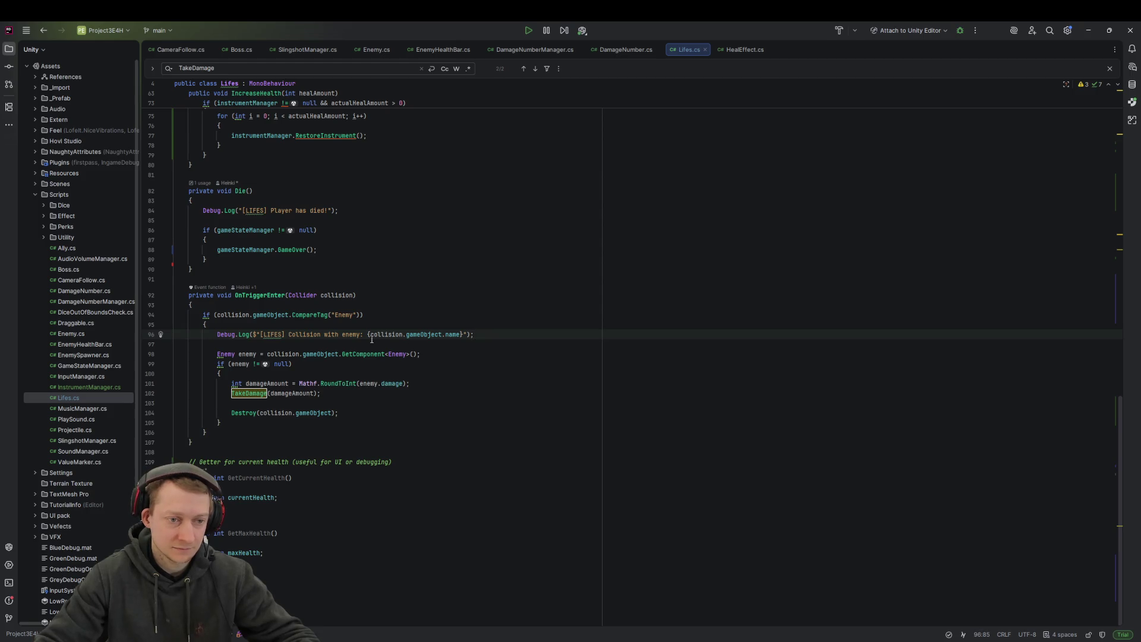
left_click(322, 373)
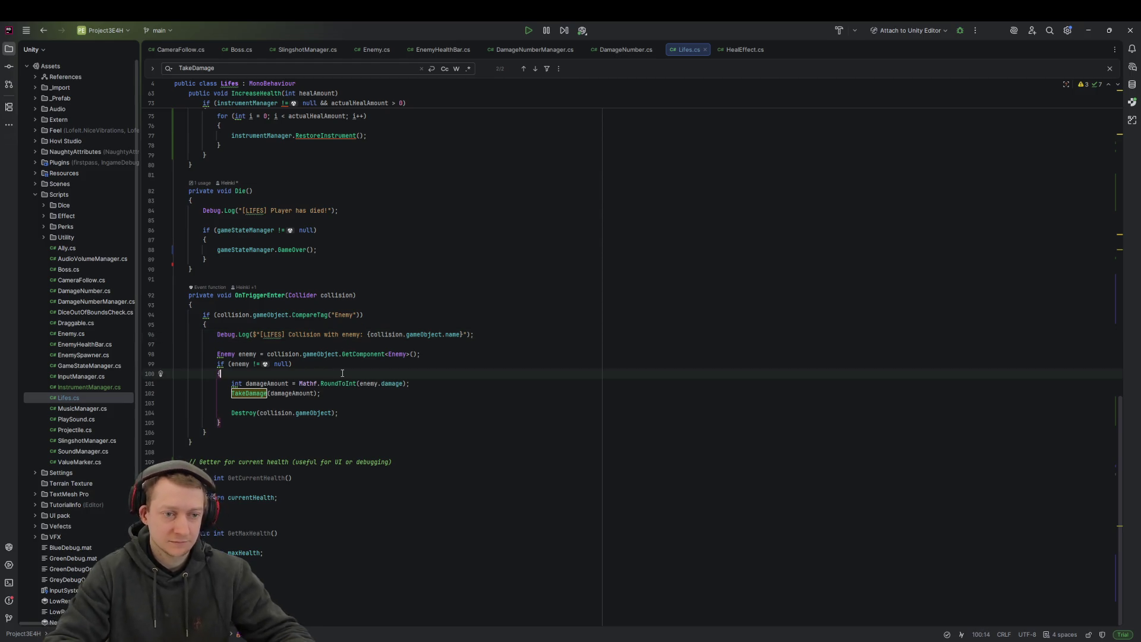
key("Return")
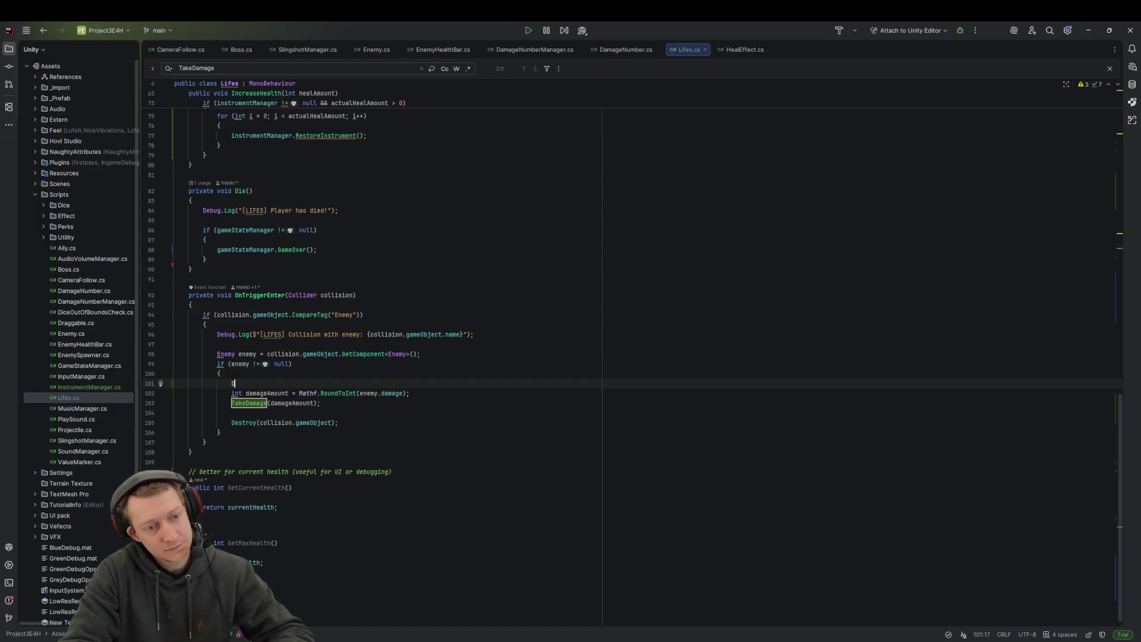
Step: Draft a Debug.Log on line 101 with "TAKING DAMAGE FROM ENEMYMY" and enemy.gameObject.name
type("ebug.Log")
key("Return")
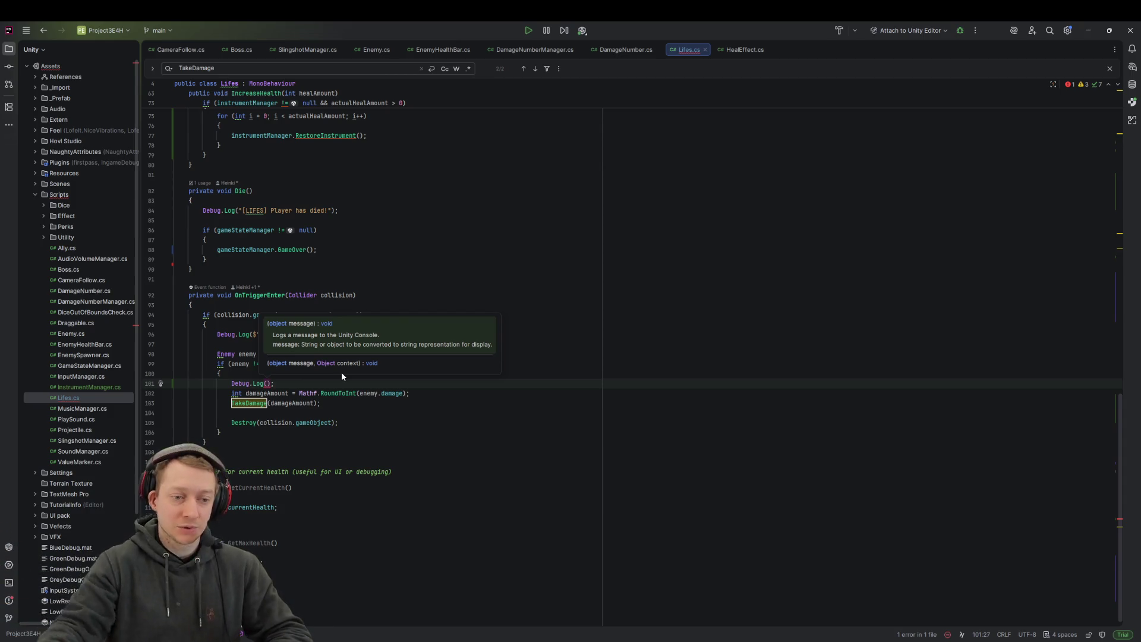
type("\"")
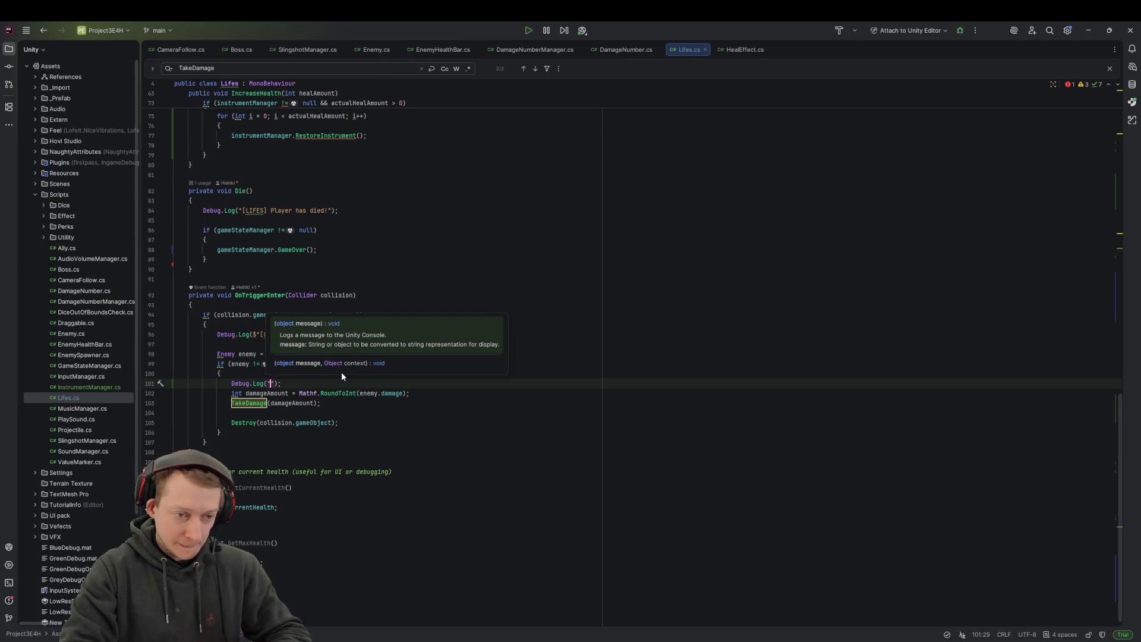
type("TAKING ")
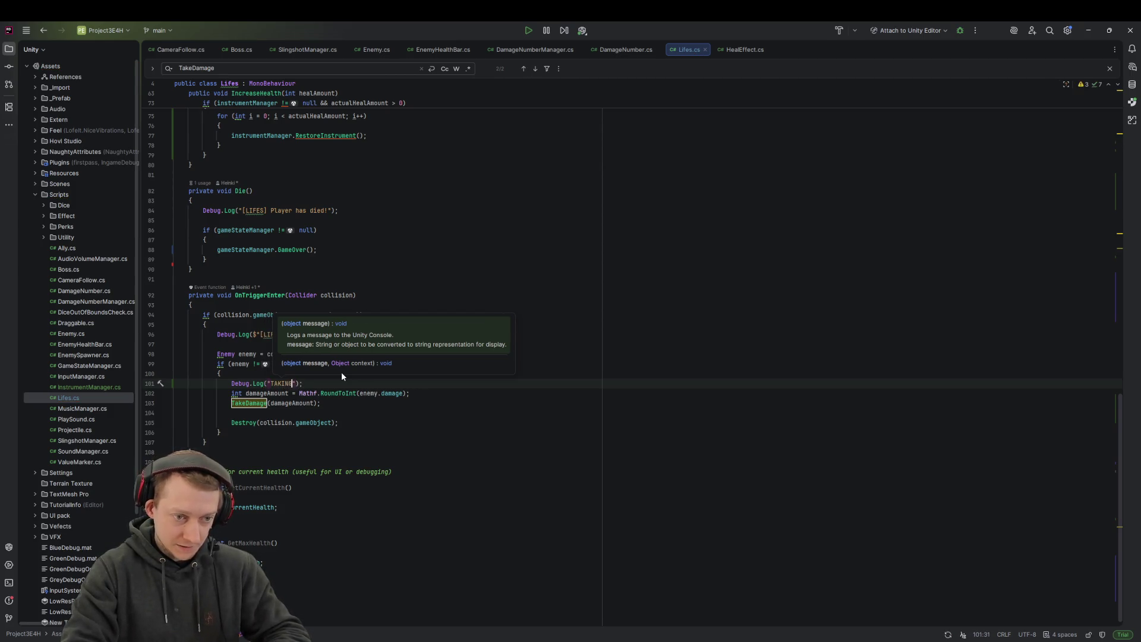
type("DAMAGE FROM ENEM")
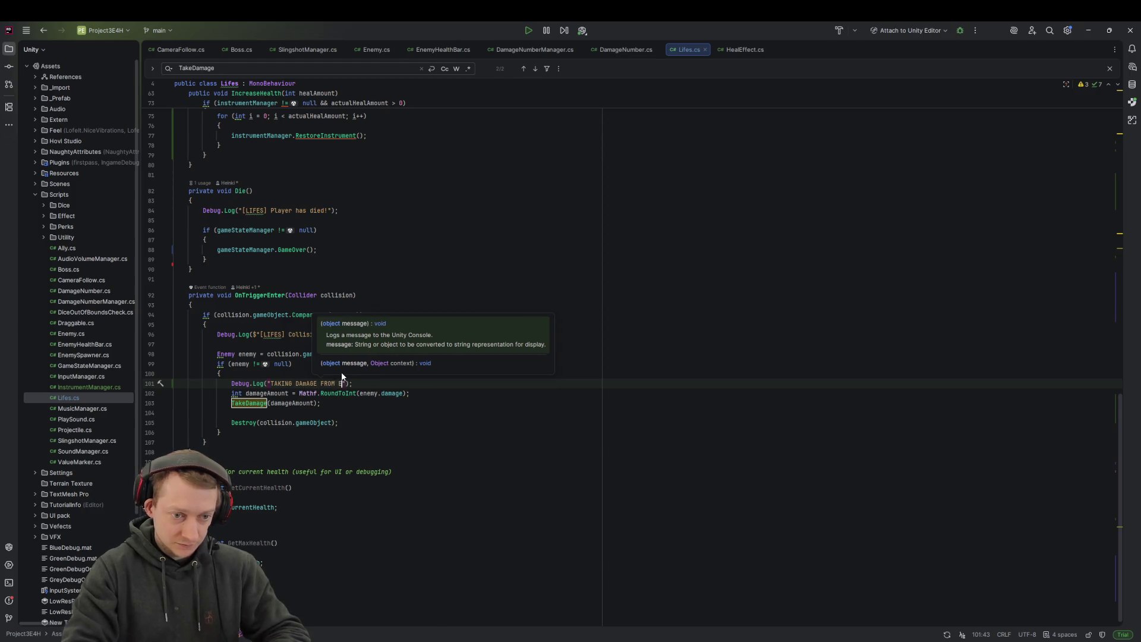
type("Y")
type("MY\",")
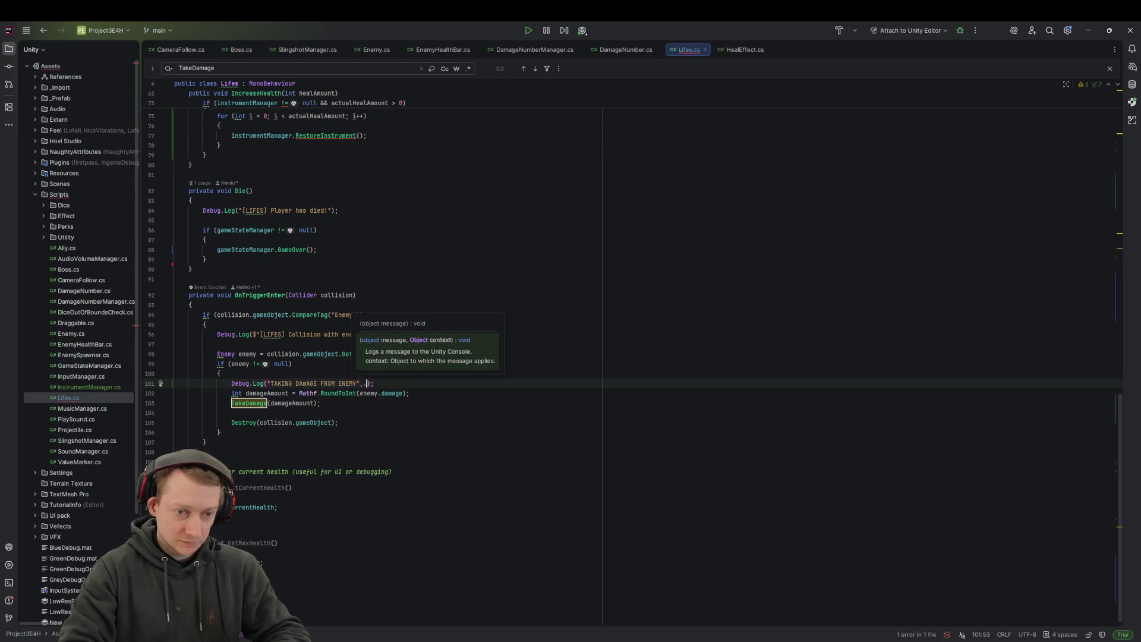
key("BackSpace")
type("enemy.gam")
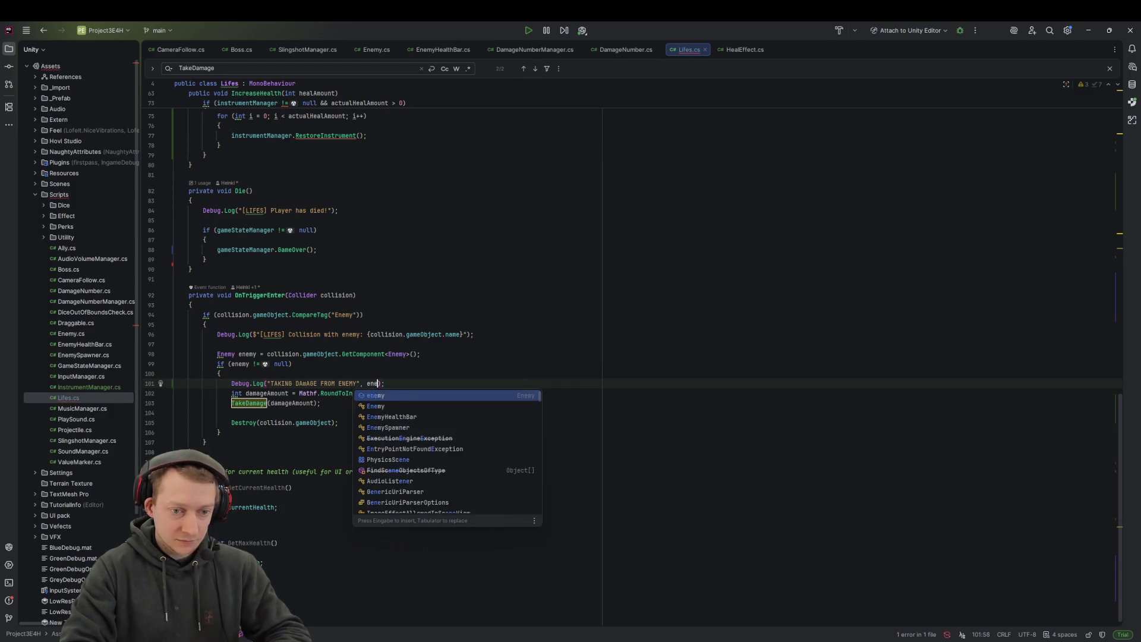
key("Return")
type(".nam")
key("Return")
type(")")
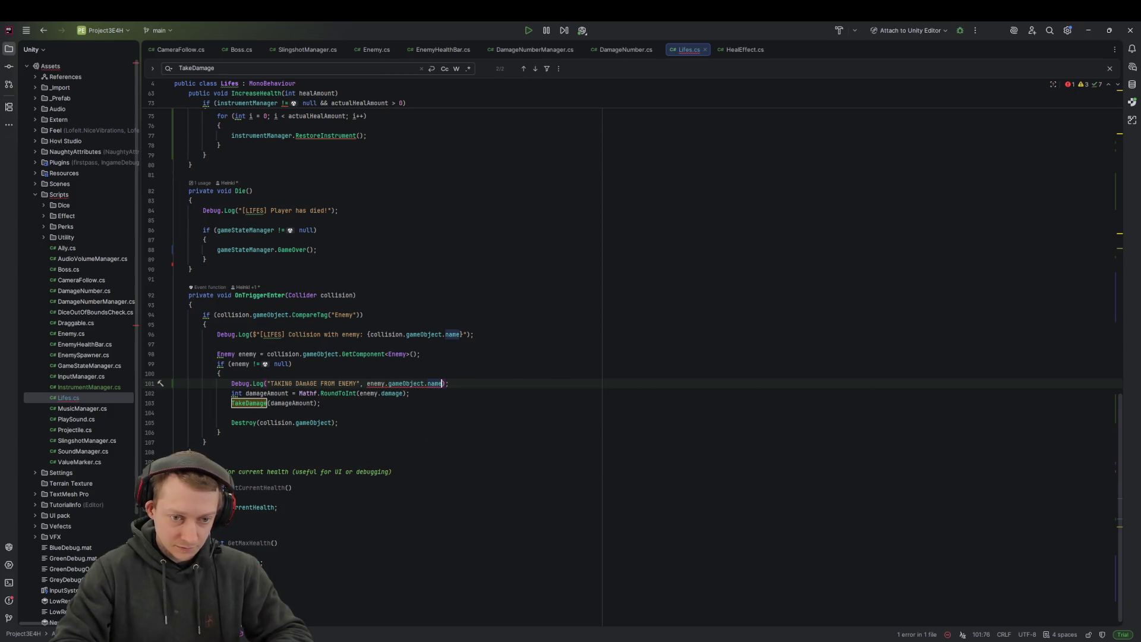
type(";")
Step: Change enemy to collision in the new log and copy the line-96 collision log
double_click(385, 385)
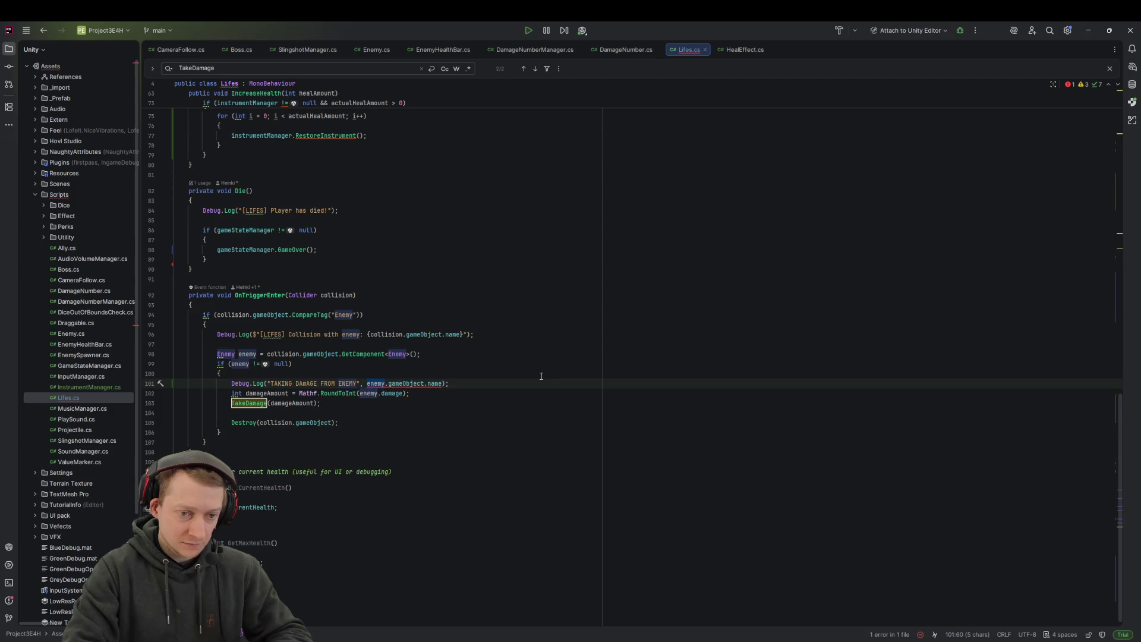
type("collision")
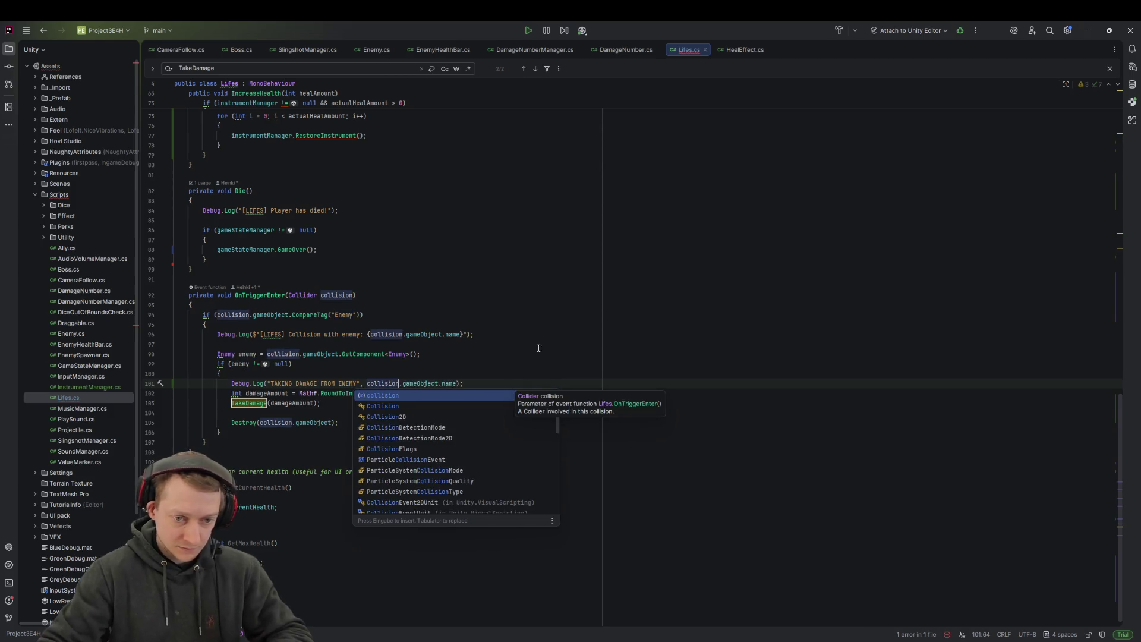
left_click(539, 326)
left_click(489, 383)
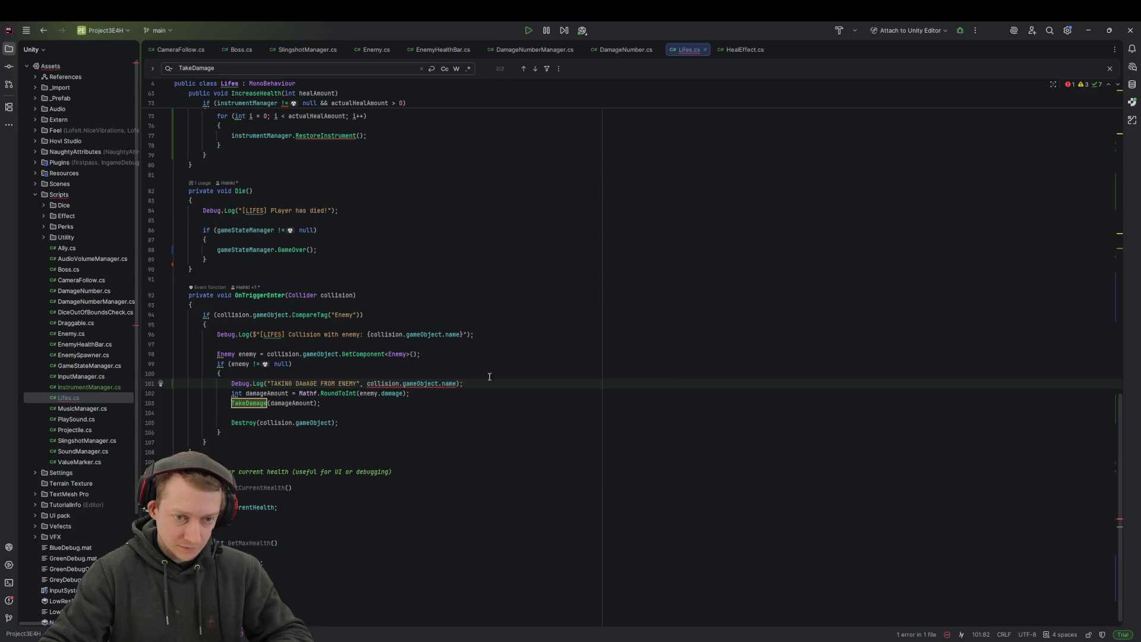
left_click(461, 353)
left_click_drag(482, 334, 489, 323)
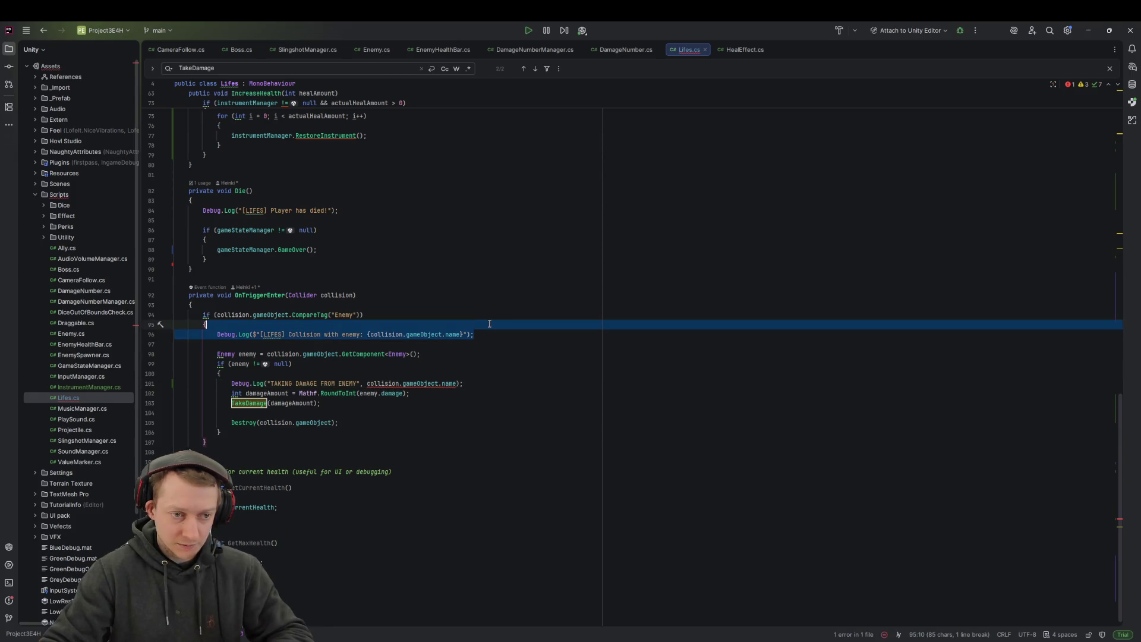
key("ctrl+c")
Step: Replace line 101 with the copied log, reworded to "TAKING DAMAGE FROM !!!!!!!!!!"
left_click(477, 382)
key("shift+Up")
key("ctrl+v")
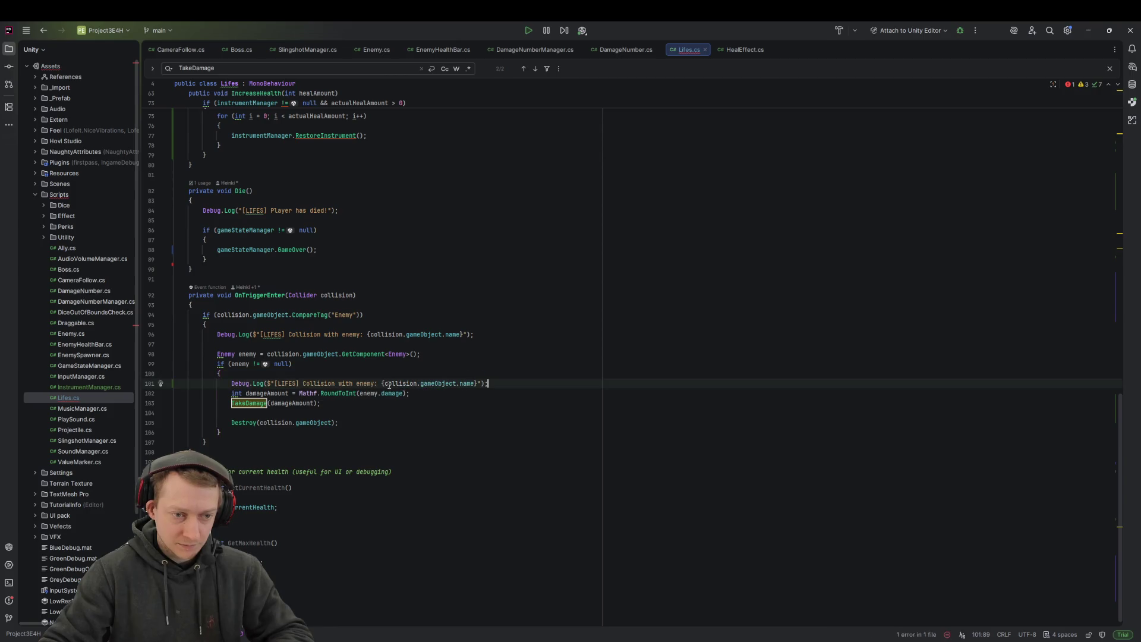
left_click_drag(376, 382, 277, 384)
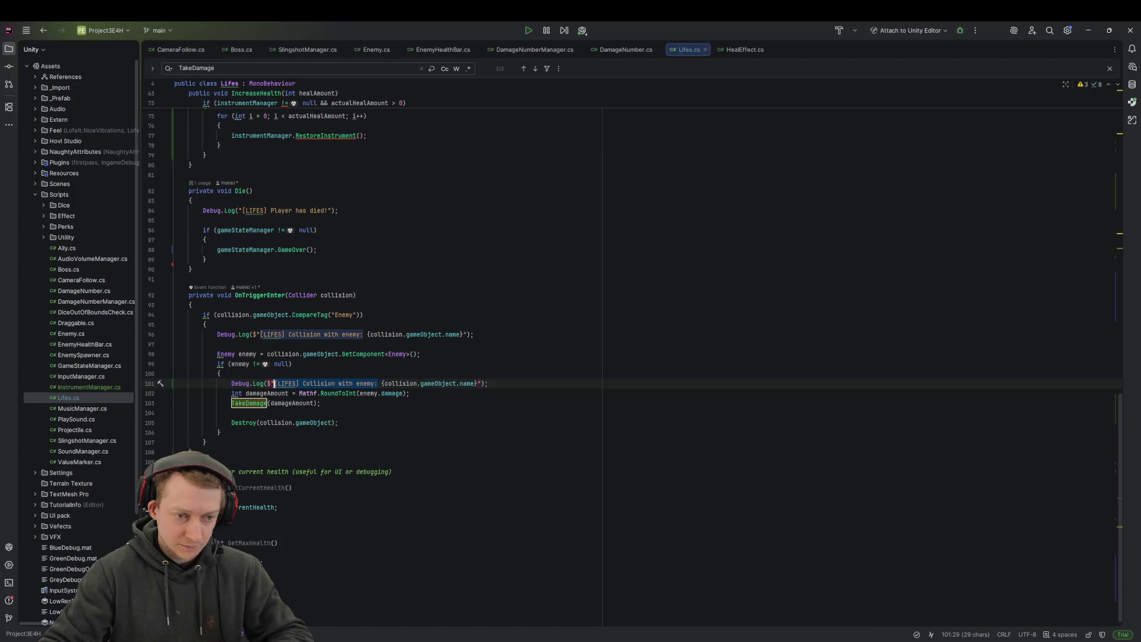
key("BackSpace")
type("TAKING DAMAGE FROM ")
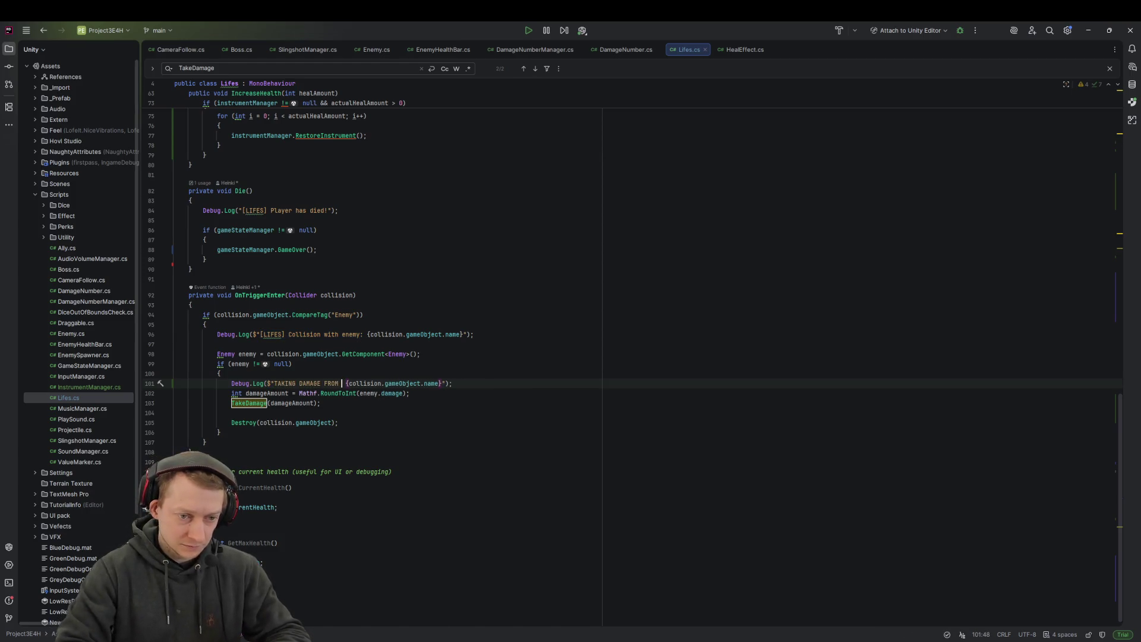
type("!!!!!!!!!!")
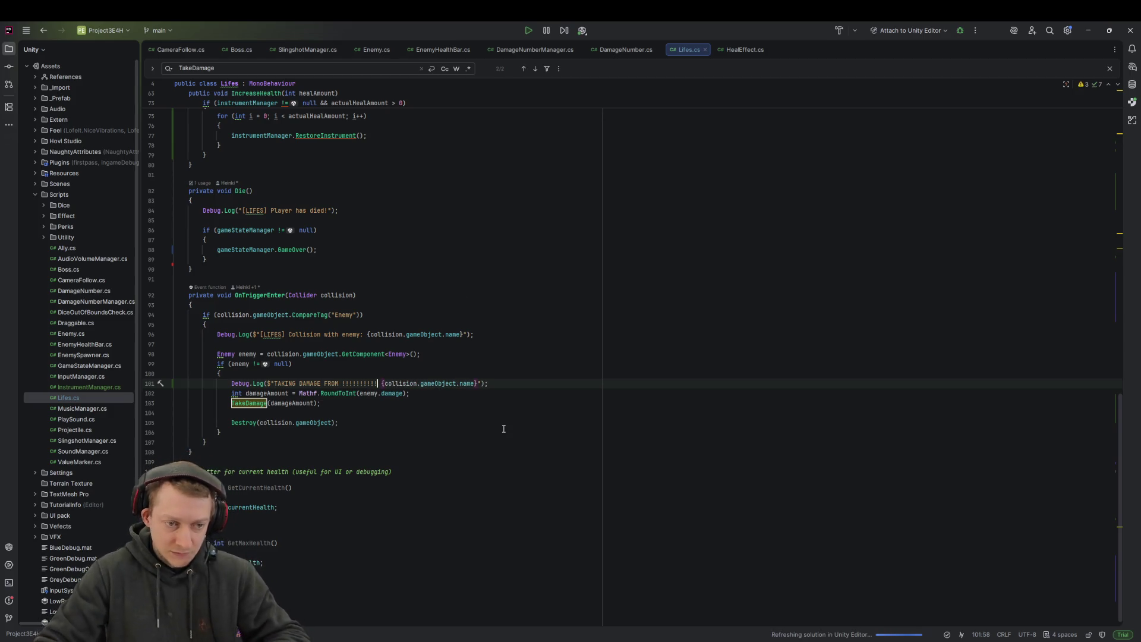
left_click(337, 407)
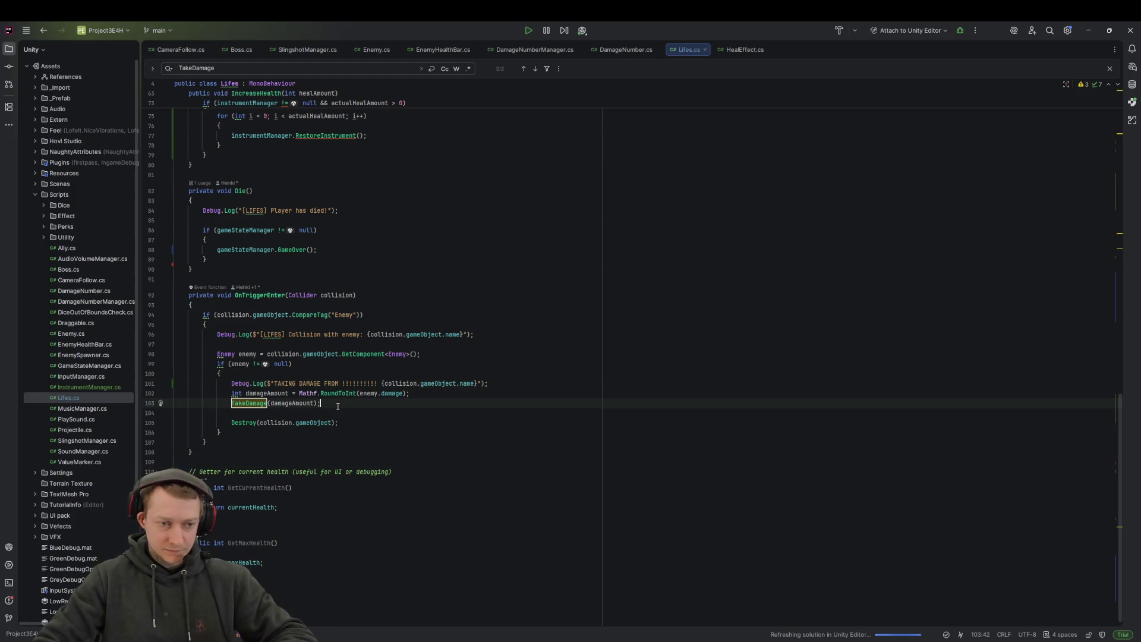
left_click(654, 354)
key("alt+Tab")
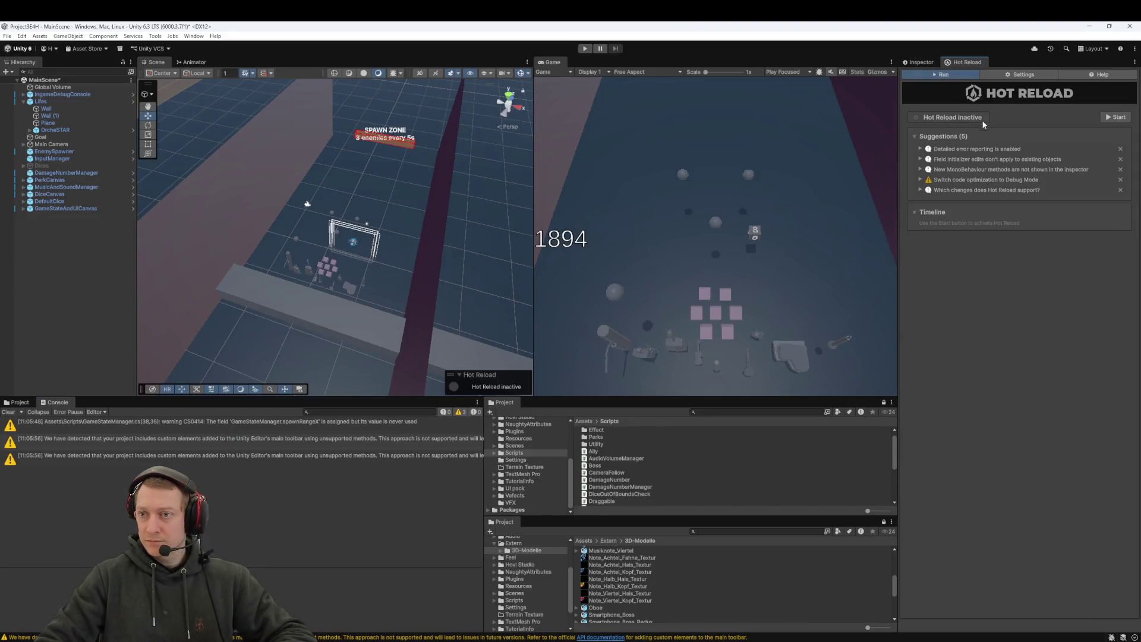
Step: Start the Hot Reload service, select the Lifes object, and enter play mode
left_click(1106, 117)
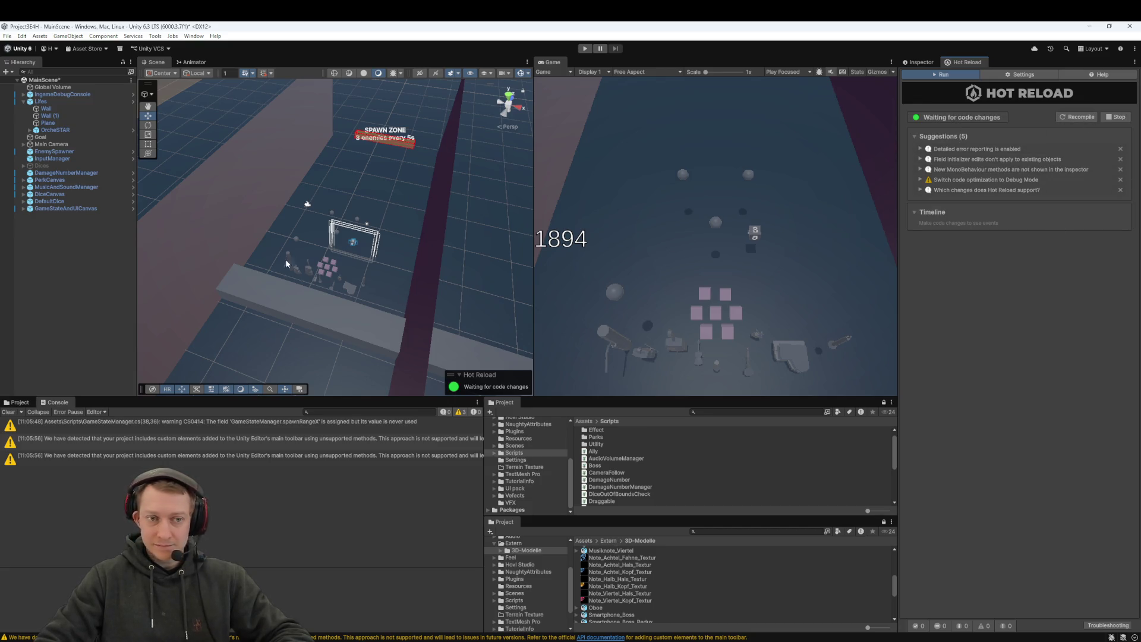
left_click(305, 234)
left_click_drag(386, 228, 376, 211)
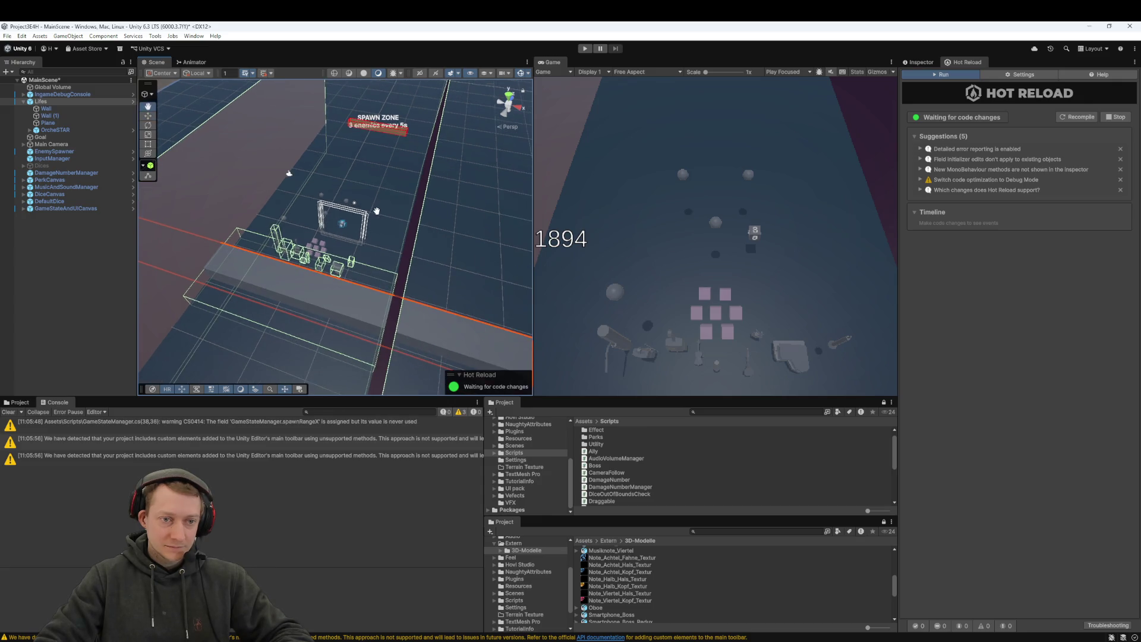
left_click(590, 51)
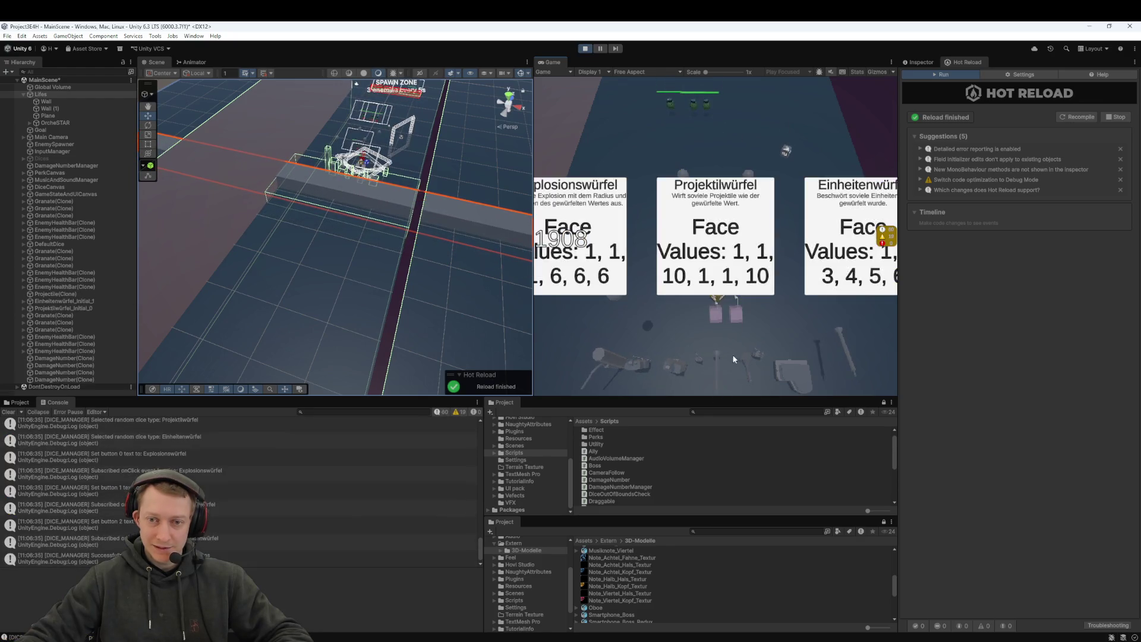
Step: Pause the game and scroll through the Console's INSTRUMENT_MANAGER and life-loss messages
left_click(600, 49)
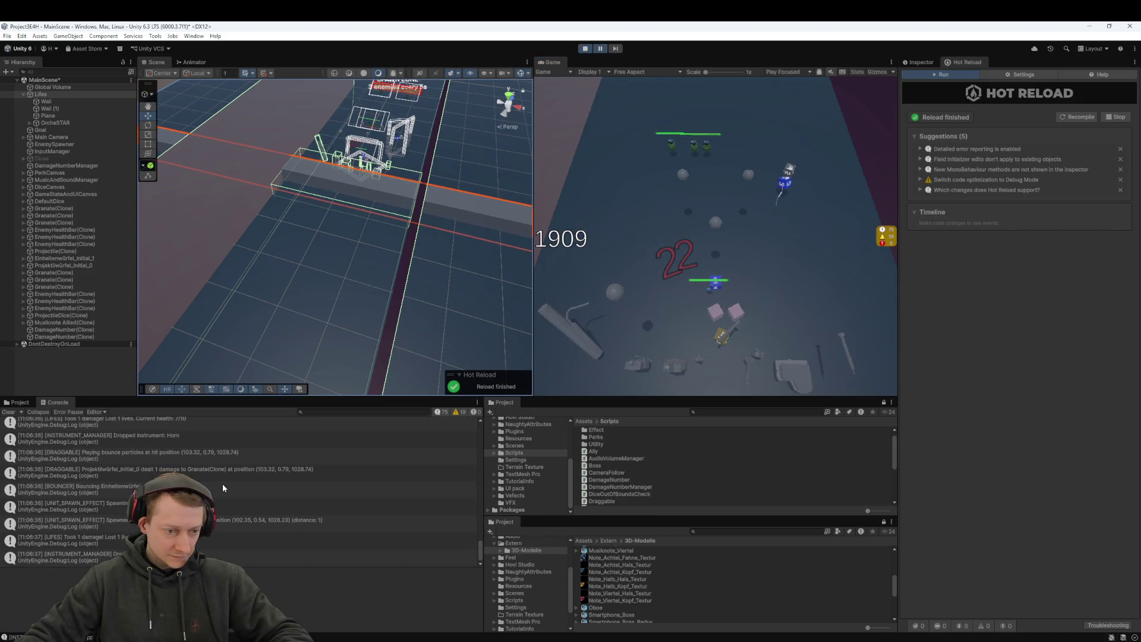
left_click(89, 556)
scroll(89, 556, "up", 5)
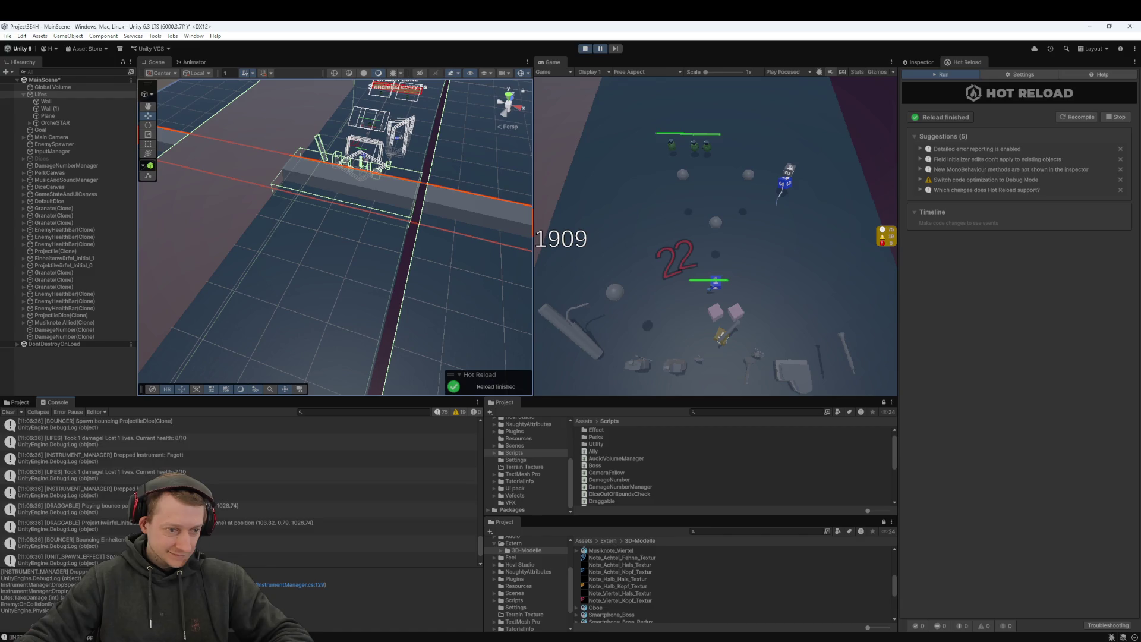
scroll(240, 492, "up", 5)
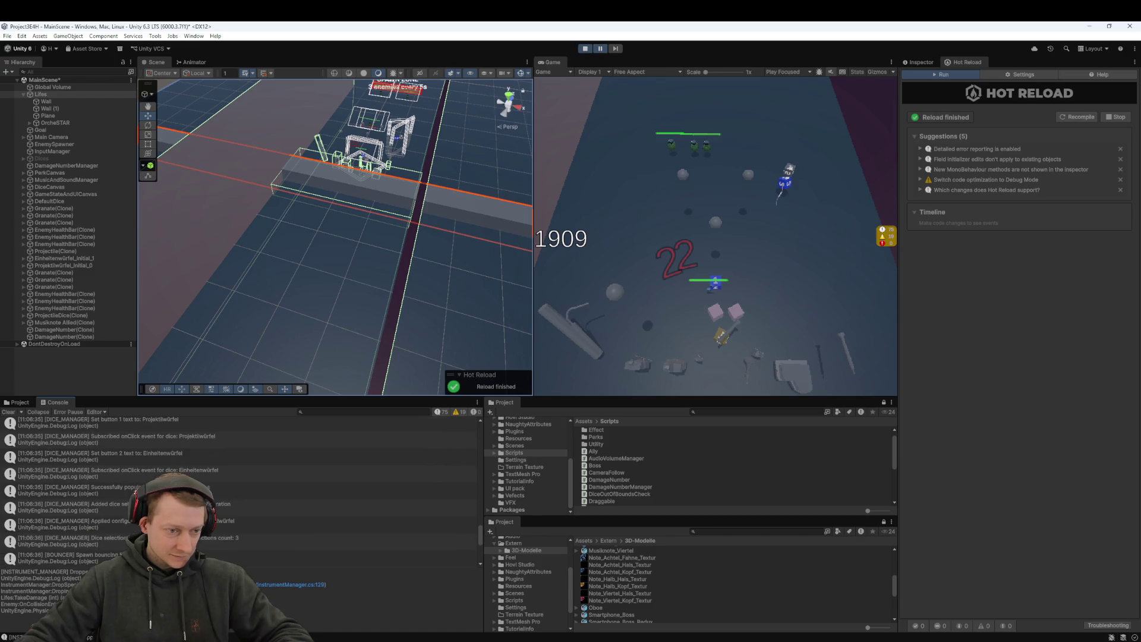
scroll(240, 492, "up", 10)
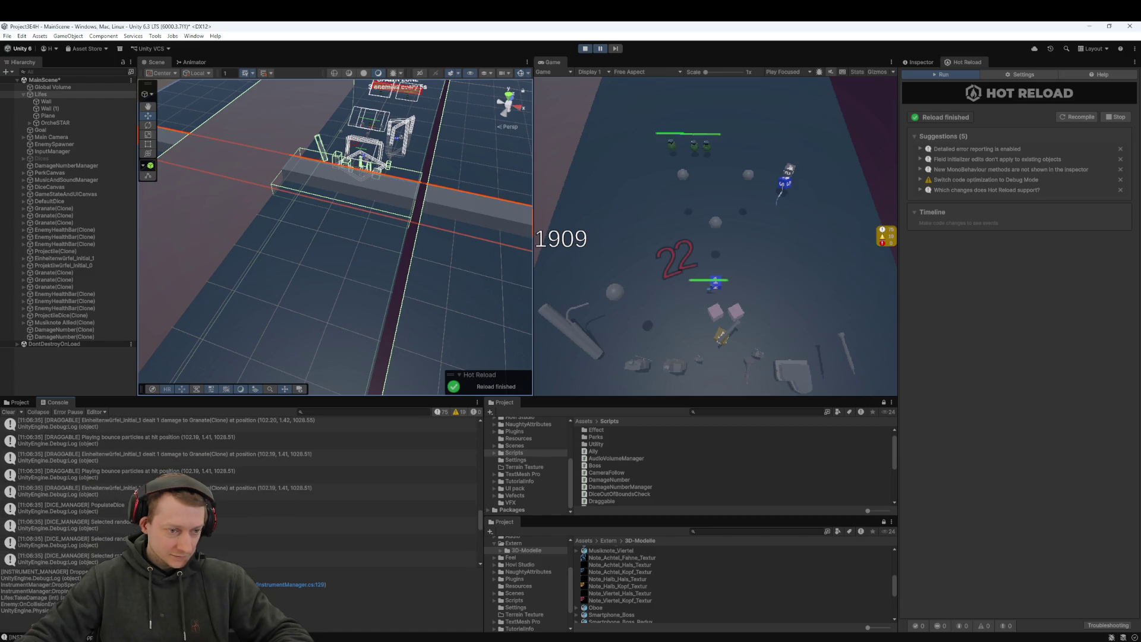
scroll(241, 492, "up", 10)
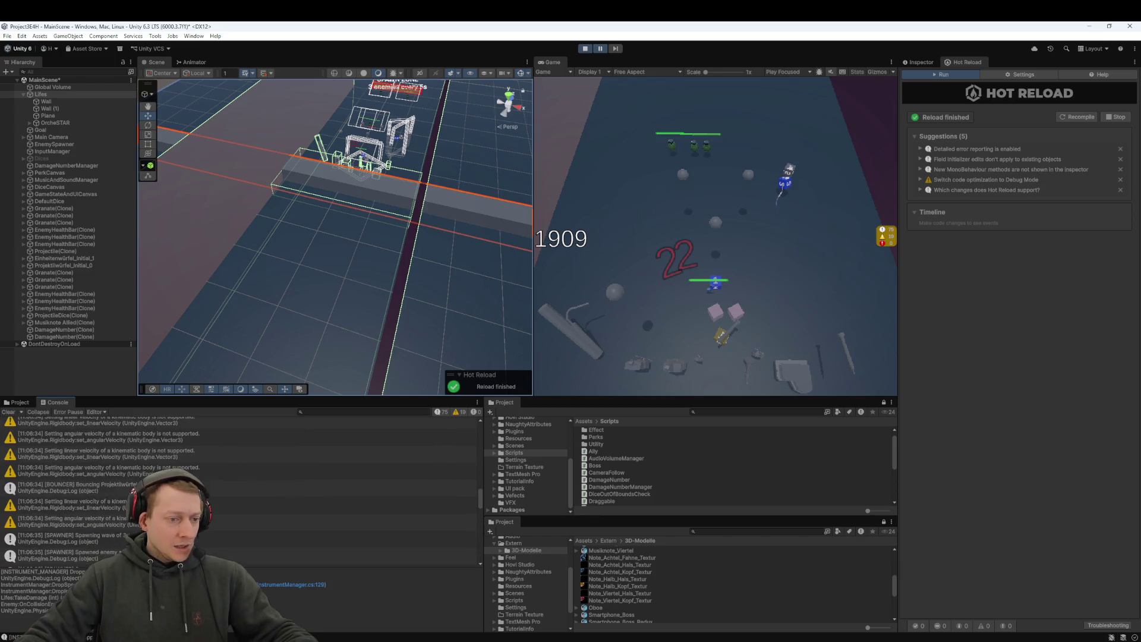
scroll(241, 492, "down", 10)
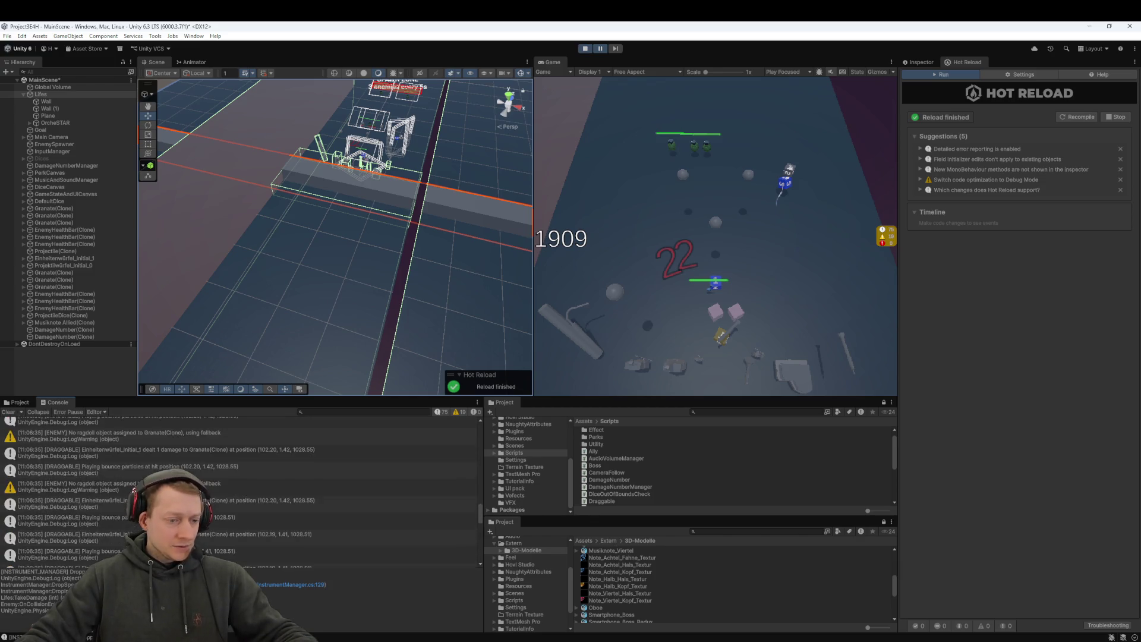
scroll(241, 492, "down", 10)
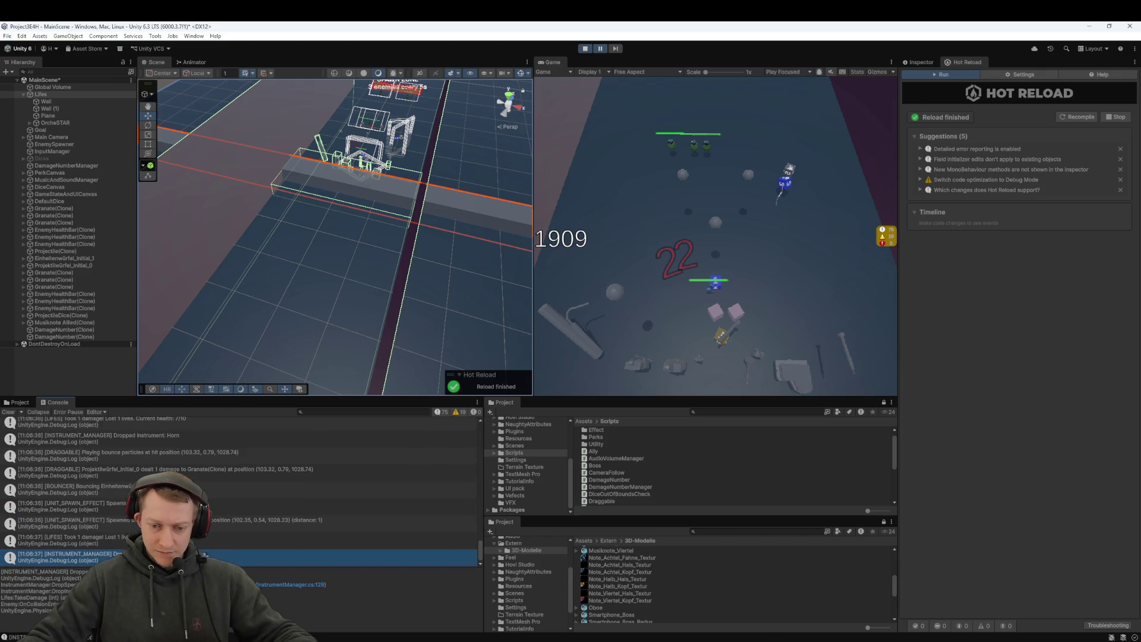
mouse_move(378, 641)
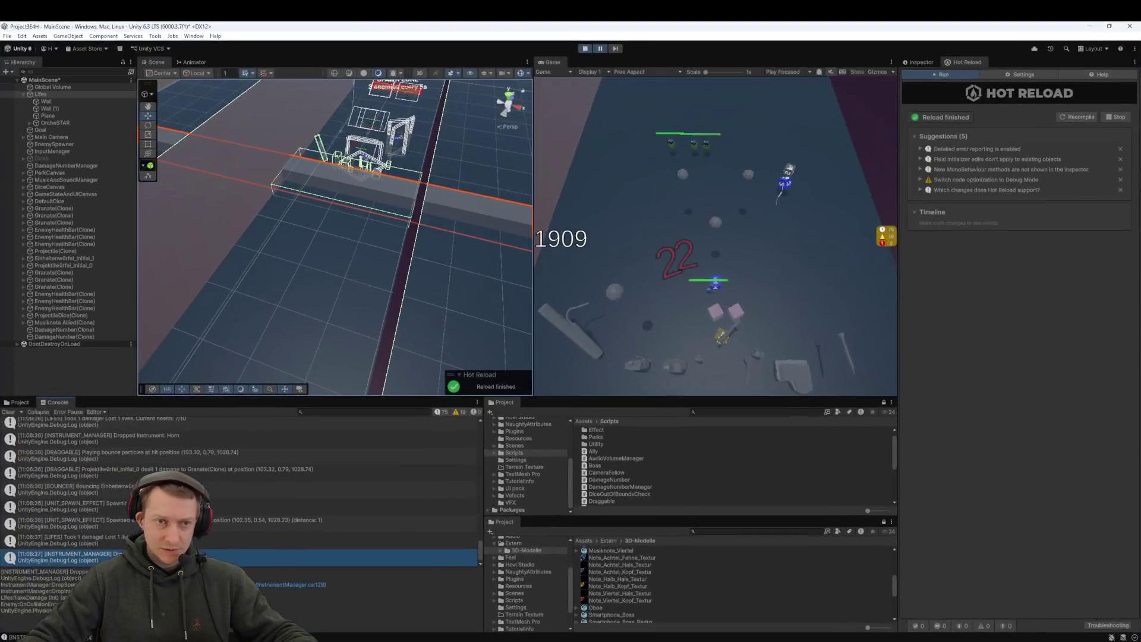
key("alt+Tab")
Step: Browse Lifes.cs and Enemy.cs, then jump from the Console's LIFES damage log to TakeDamage
left_click(361, 281)
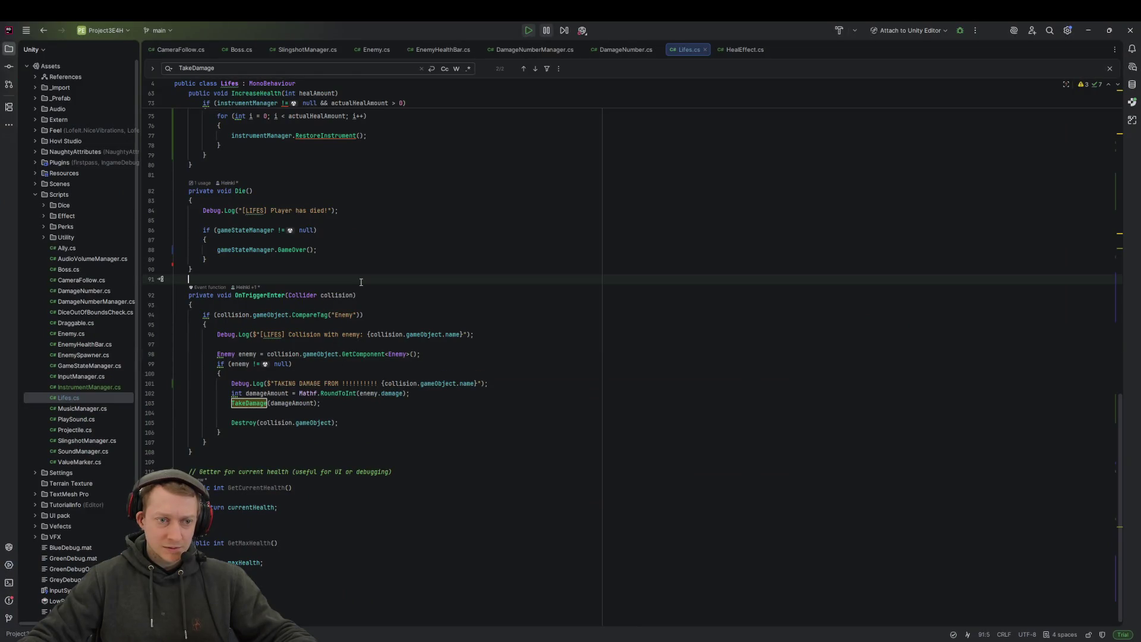
left_click(256, 295)
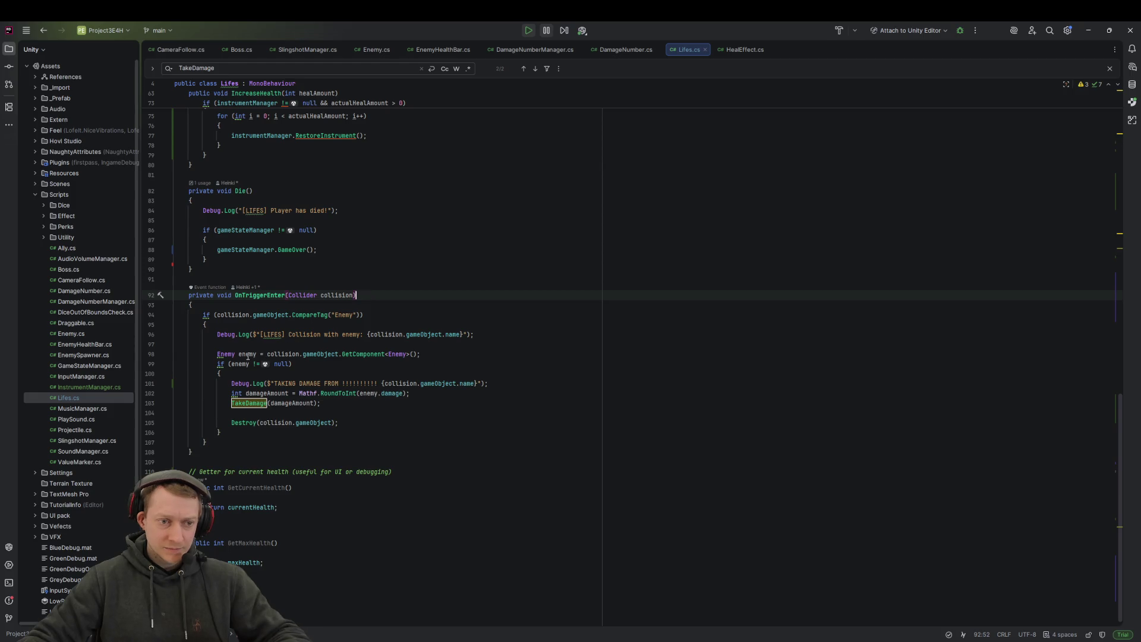
left_click(514, 229)
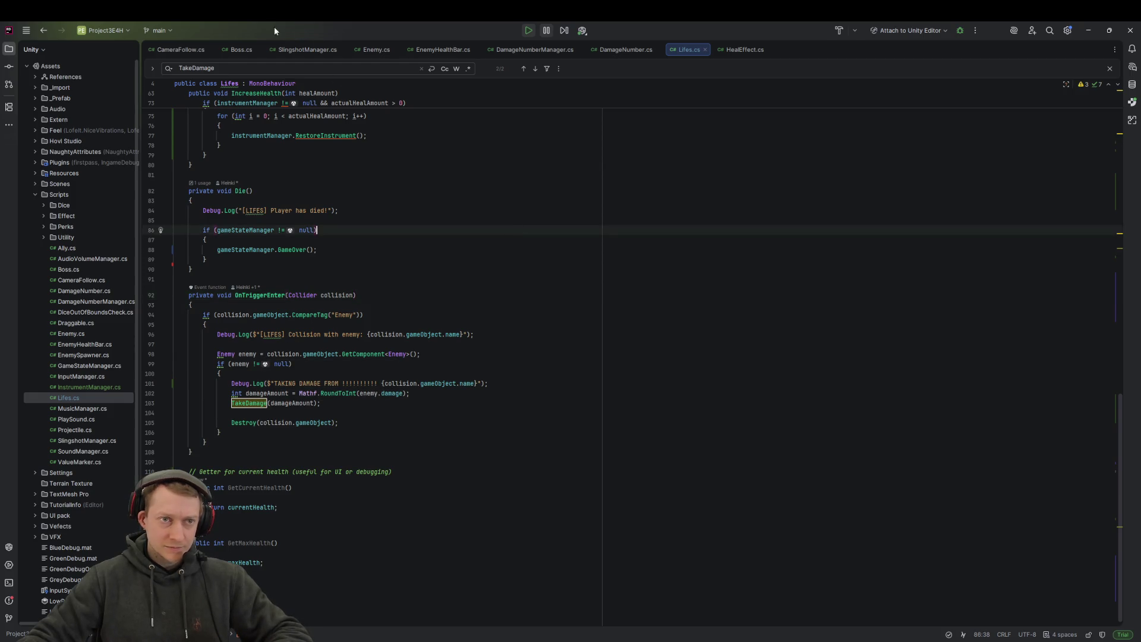
left_click(364, 49)
left_click(479, 308)
left_click(560, 274)
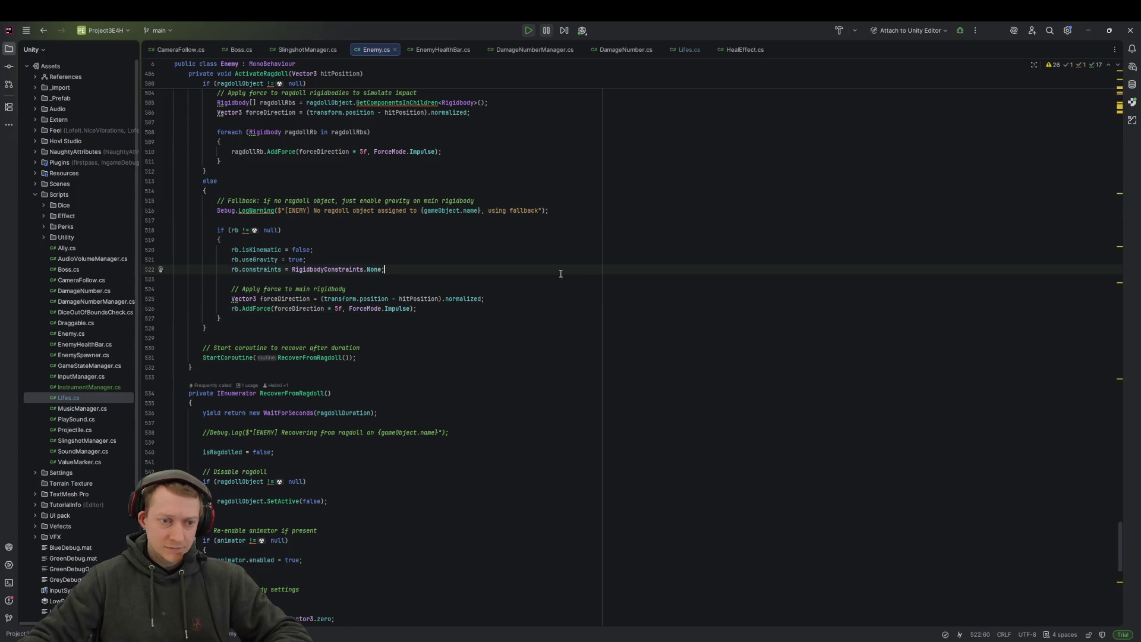
key("alt+Tab")
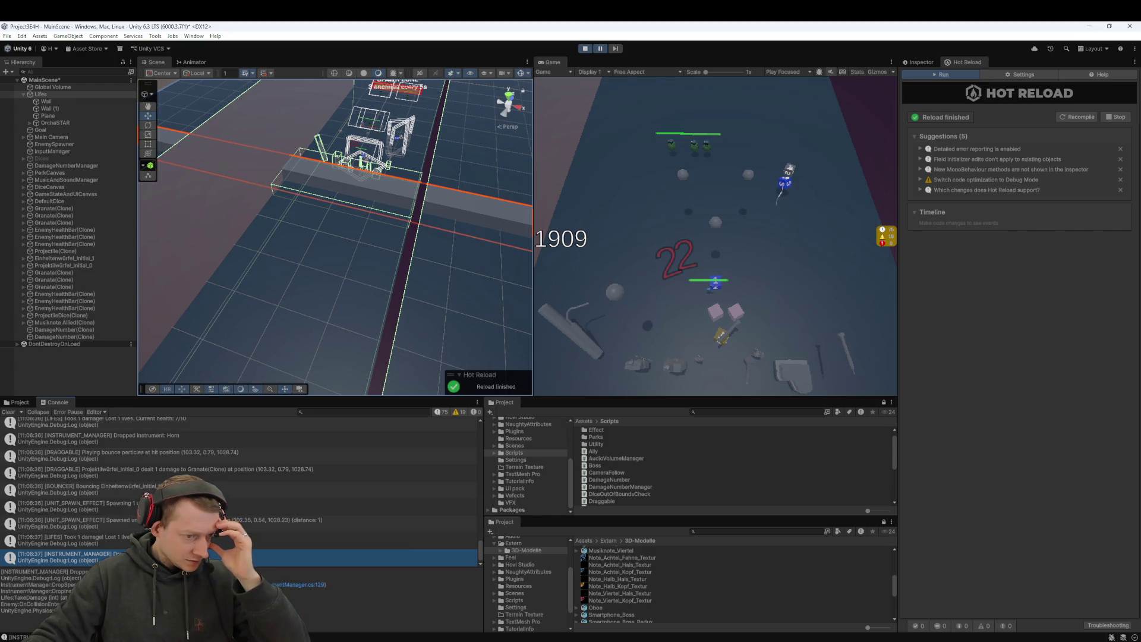
double_click(357, 539)
key("shift+F3")
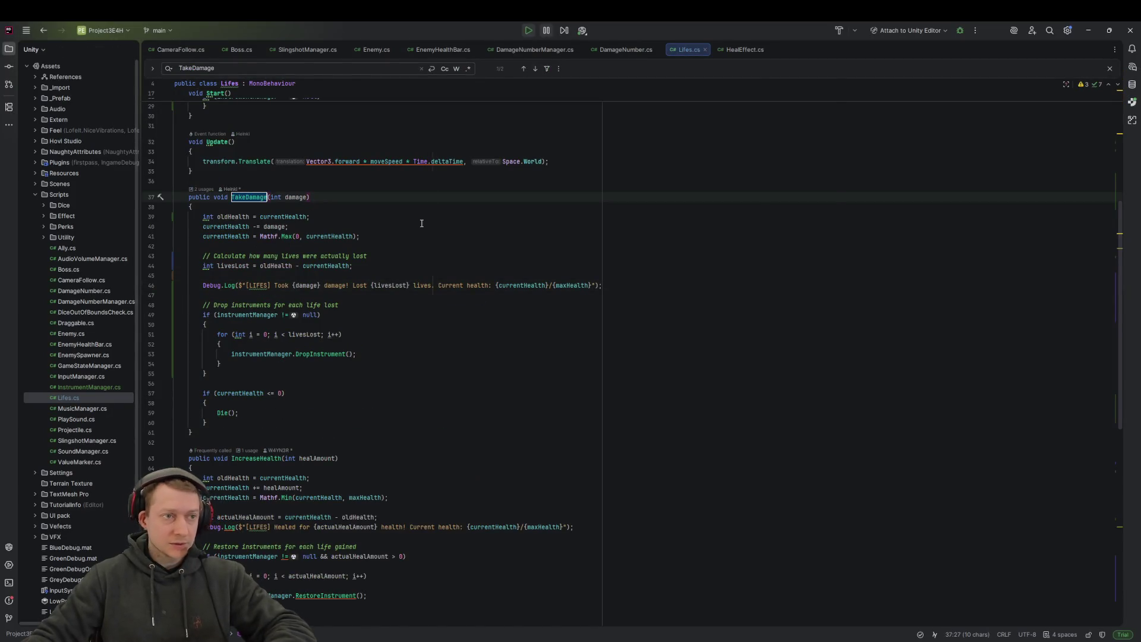
Step: Run a project-wide search for TakeDamage, fixing the misspelled query
key("ctrl+shift+f")
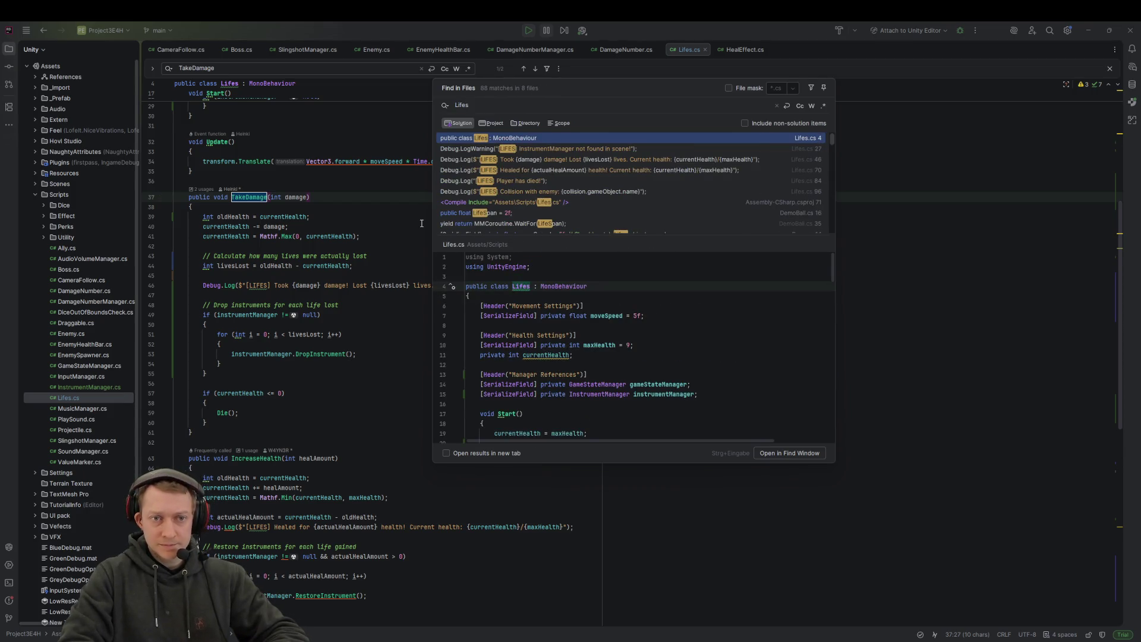
type("Lifes")
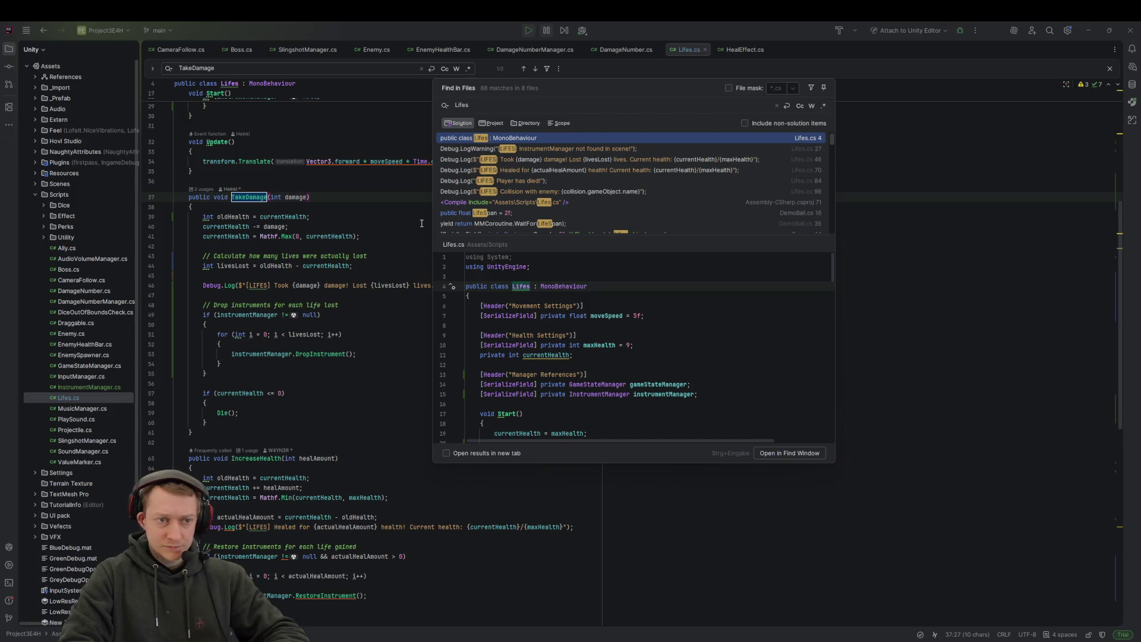
type(".")
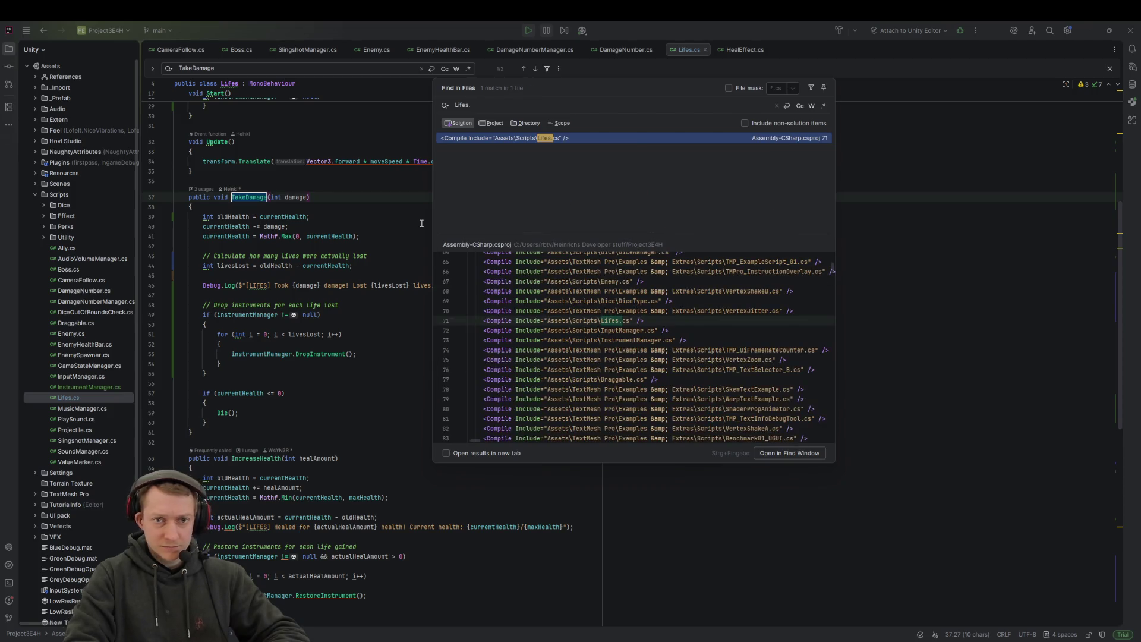
key("BackSpace")
key("BackSpace")
key("BackSpace")
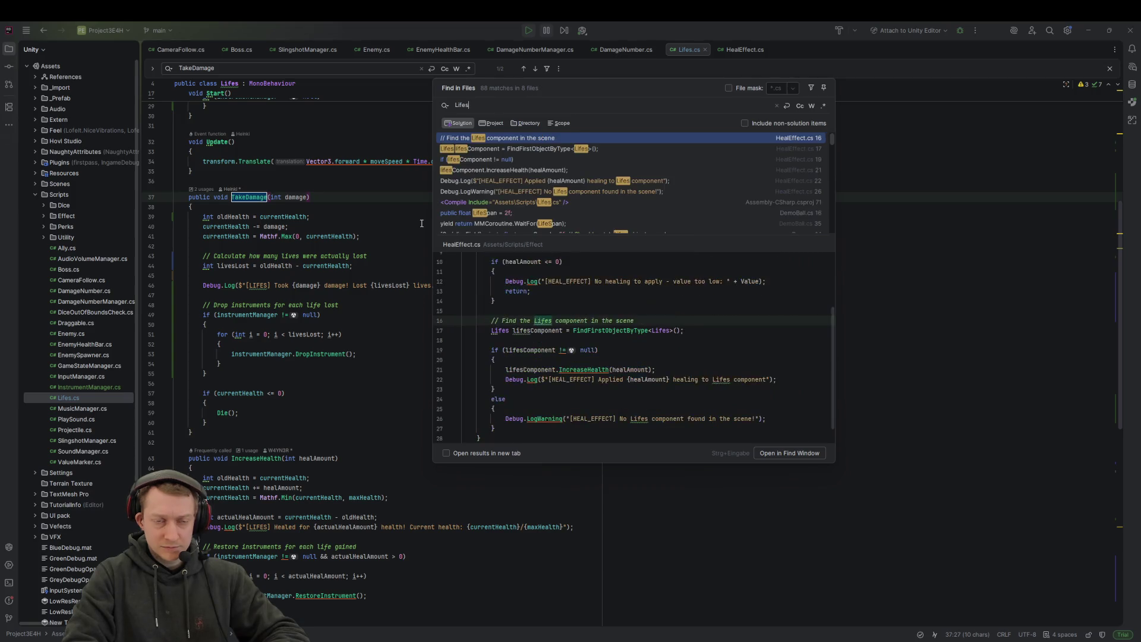
type("take")
key("BackSpace")
key("BackSpace")
key("BackSpace")
type("TakeDamaage")
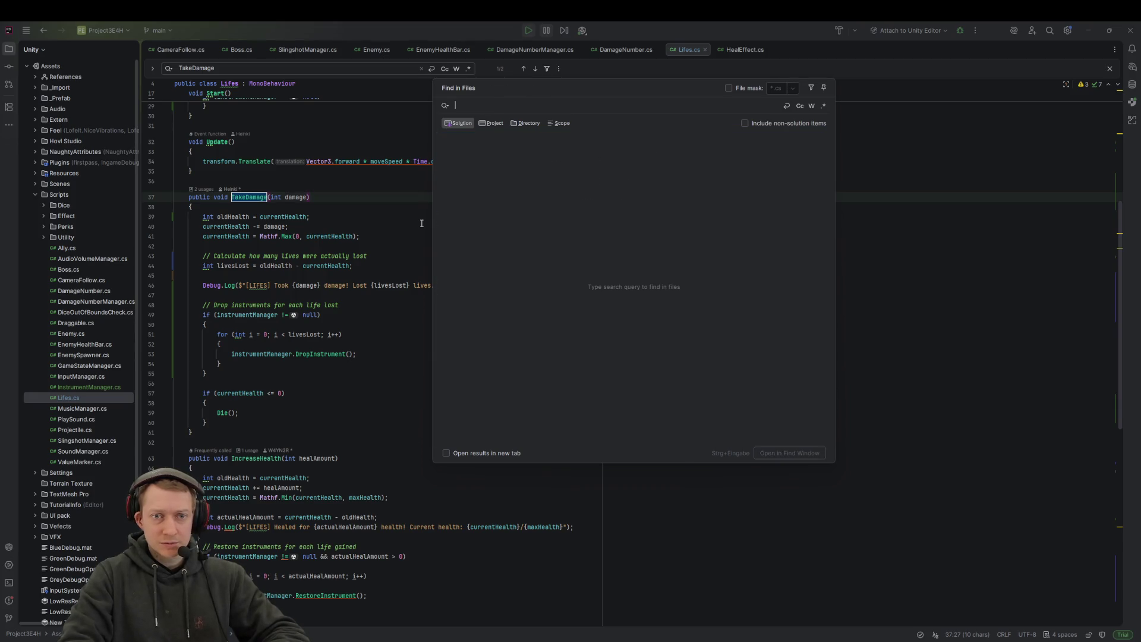
key("BackSpace")
key("BackSpace")
key("BackSpace")
type("amge")
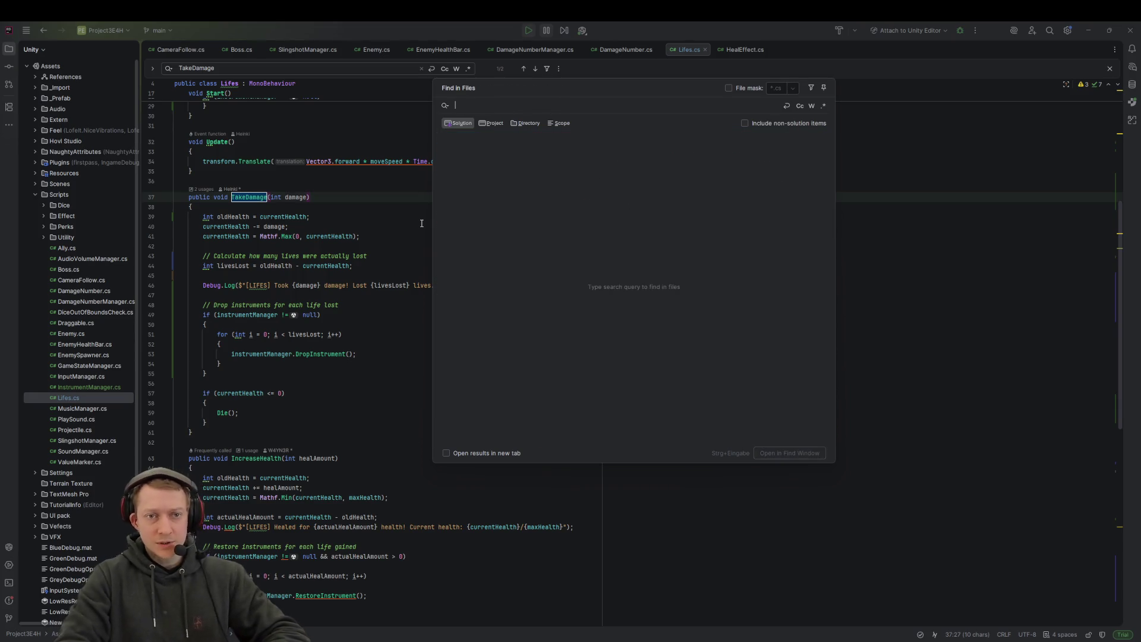
key("BackSpace")
key("BackSpace")
key("BackSpace")
type("amg")
key("BackSpace")
key("BackSpace")
key("BackSpace")
type("mage")
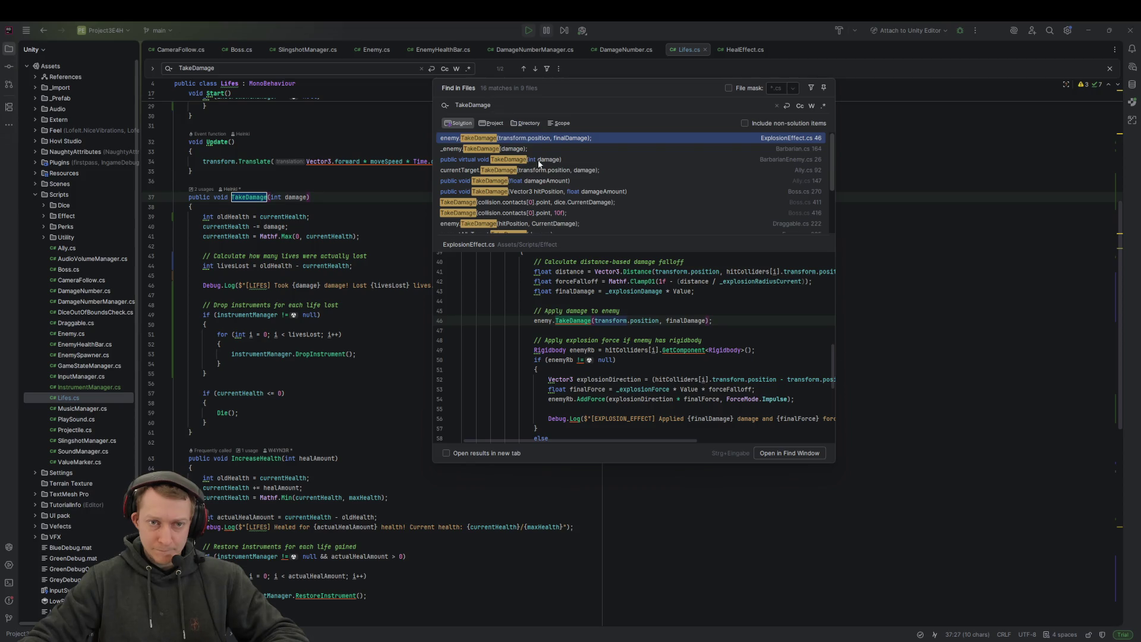
Step: Preview the Barbarian.cs and Enemy.cs matches and open the lifesScript call on Enemy.cs line 310
scroll(544, 164, "down", 1)
scroll(568, 164, "up", 1)
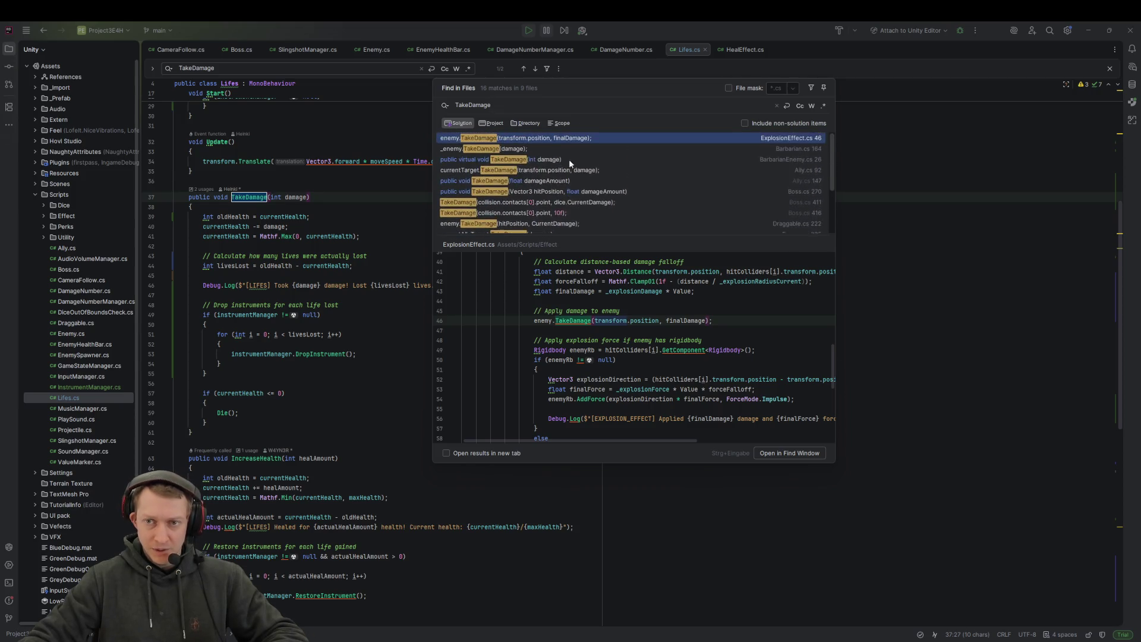
left_click(737, 149)
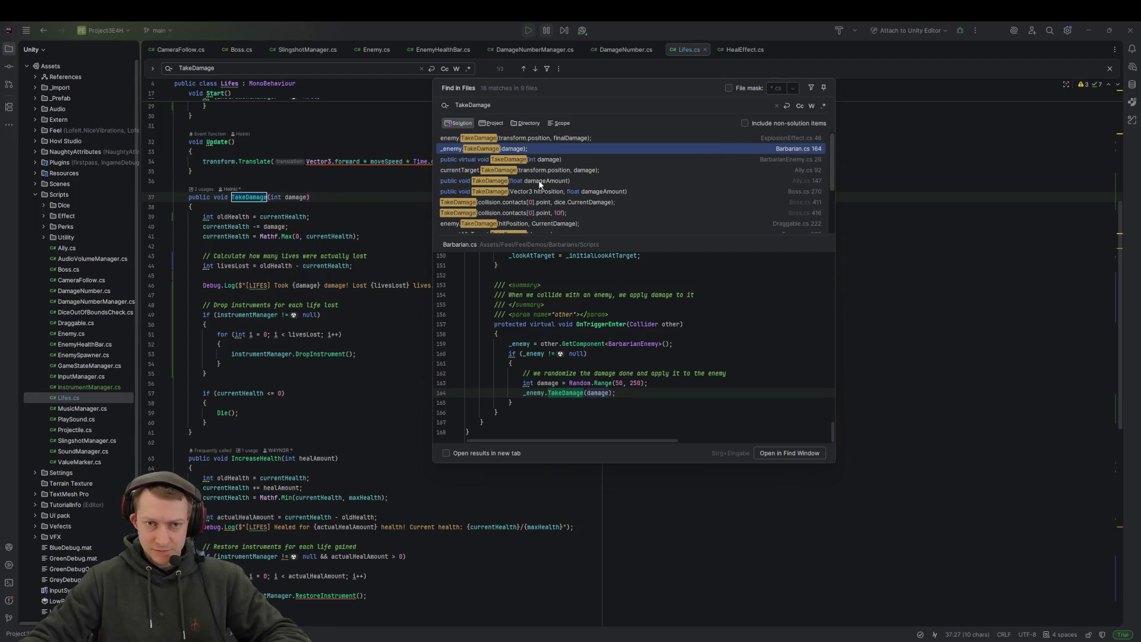
scroll(505, 163, "down", 2)
scroll(523, 163, "up", 1)
scroll(647, 185, "down", 1)
scroll(657, 199, "down", 2)
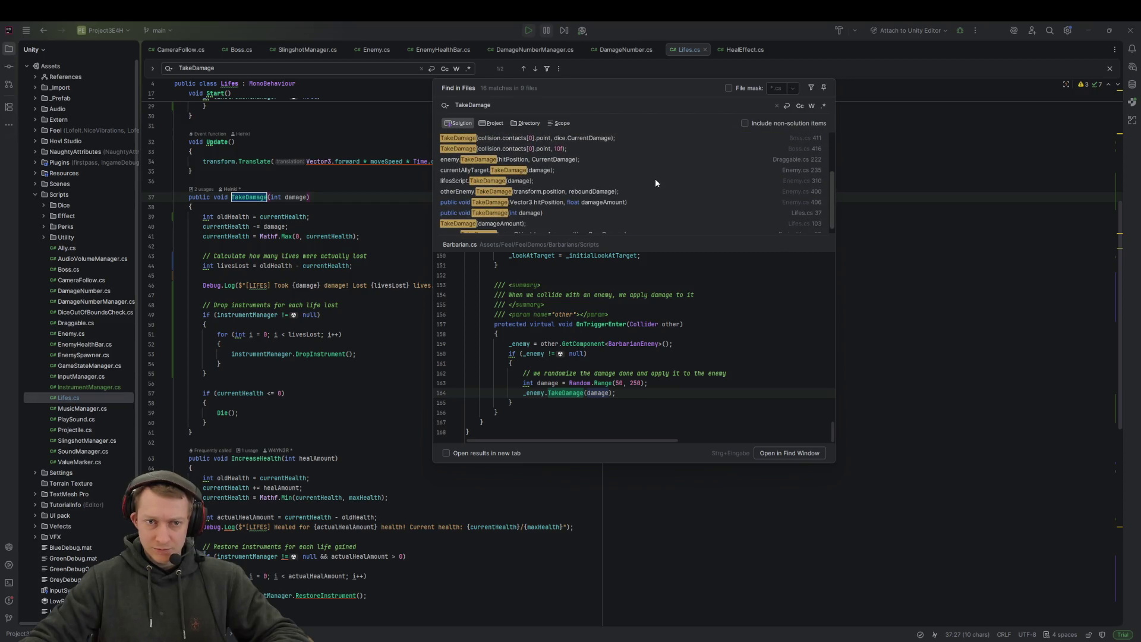
left_click(655, 179)
scroll(636, 178, "down", 1)
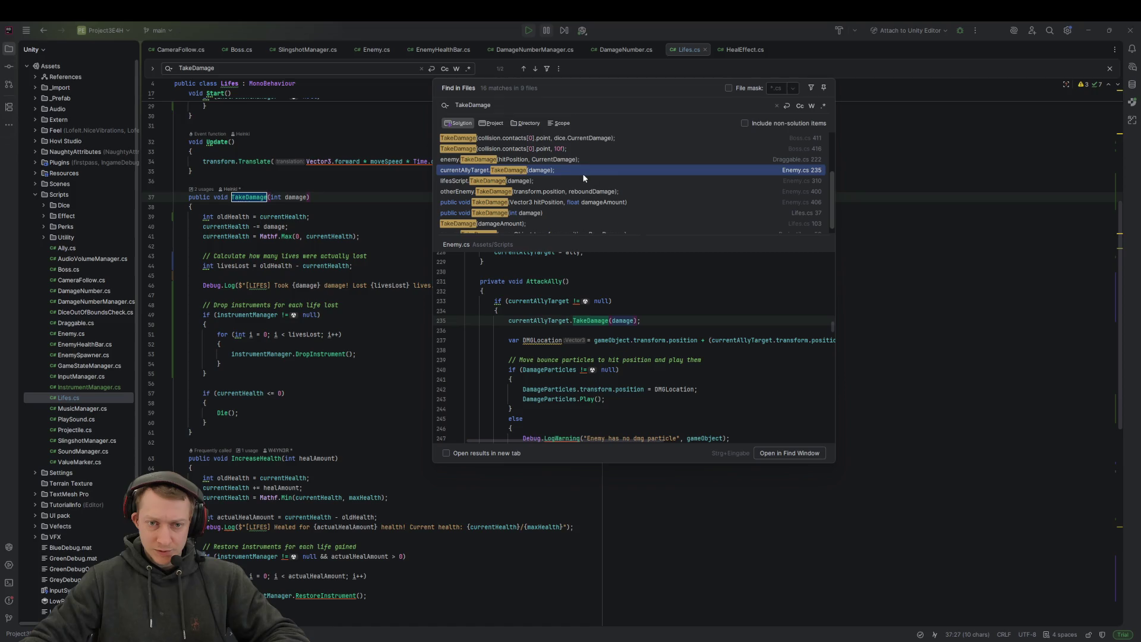
left_click(540, 182)
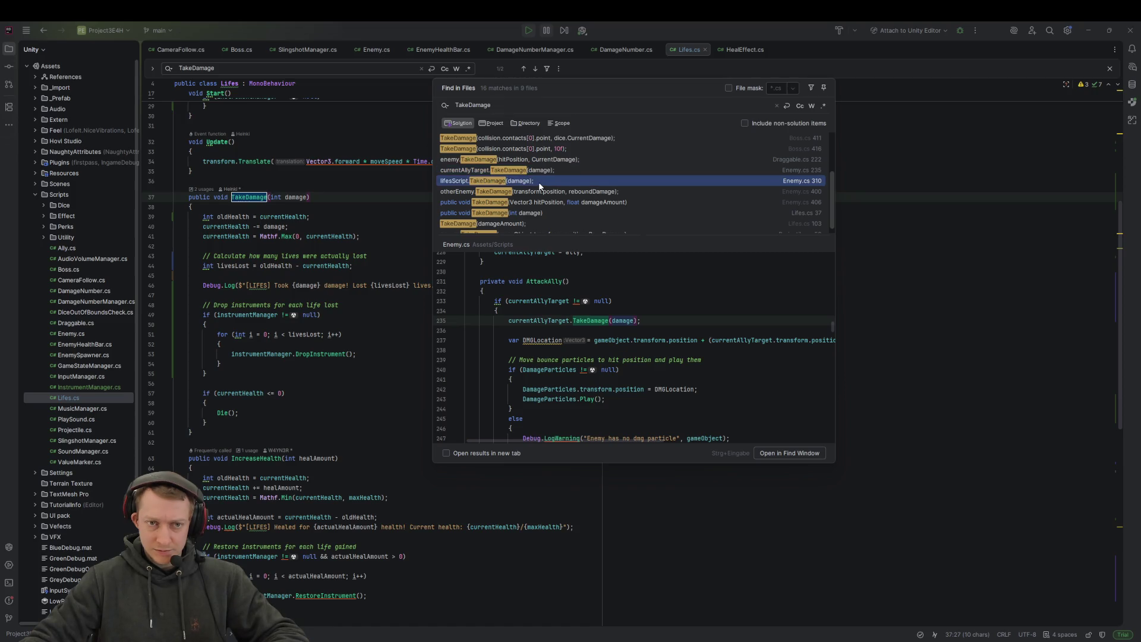
double_click(540, 182)
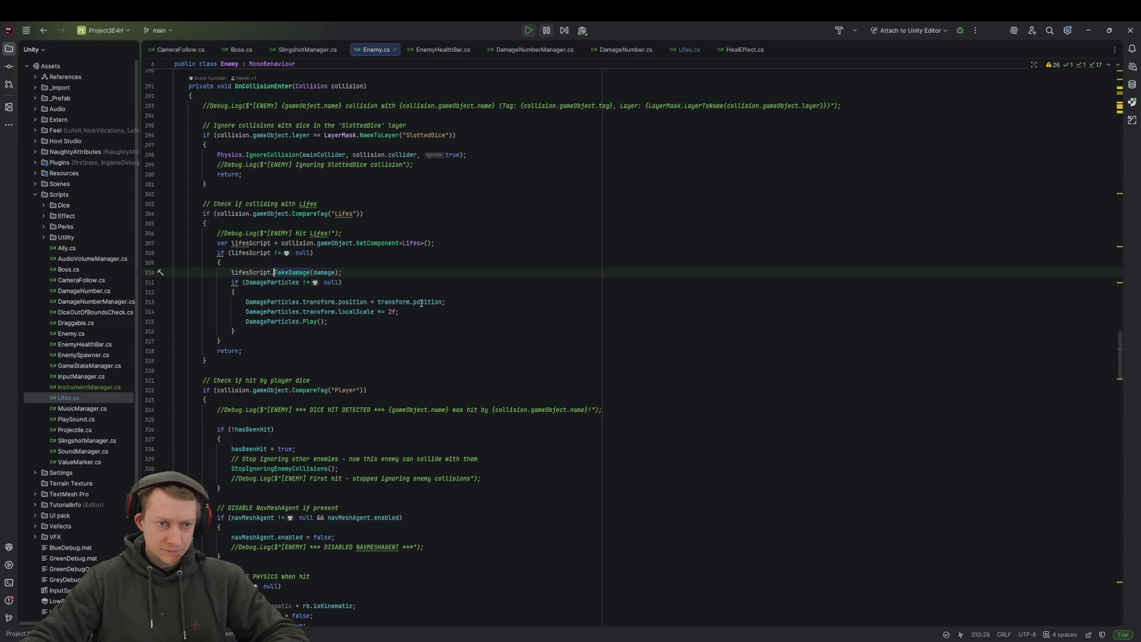
Step: Insert a new Debug.Log line above lifesScript.TakeDamage in Enemy.cs
left_click(375, 280)
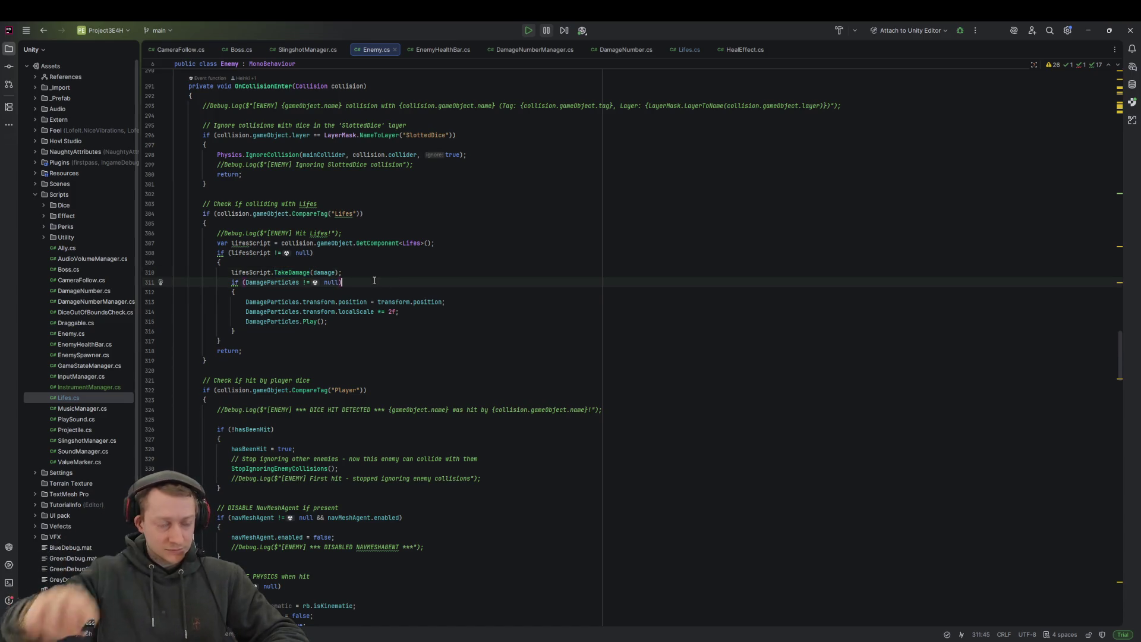
left_click(387, 251)
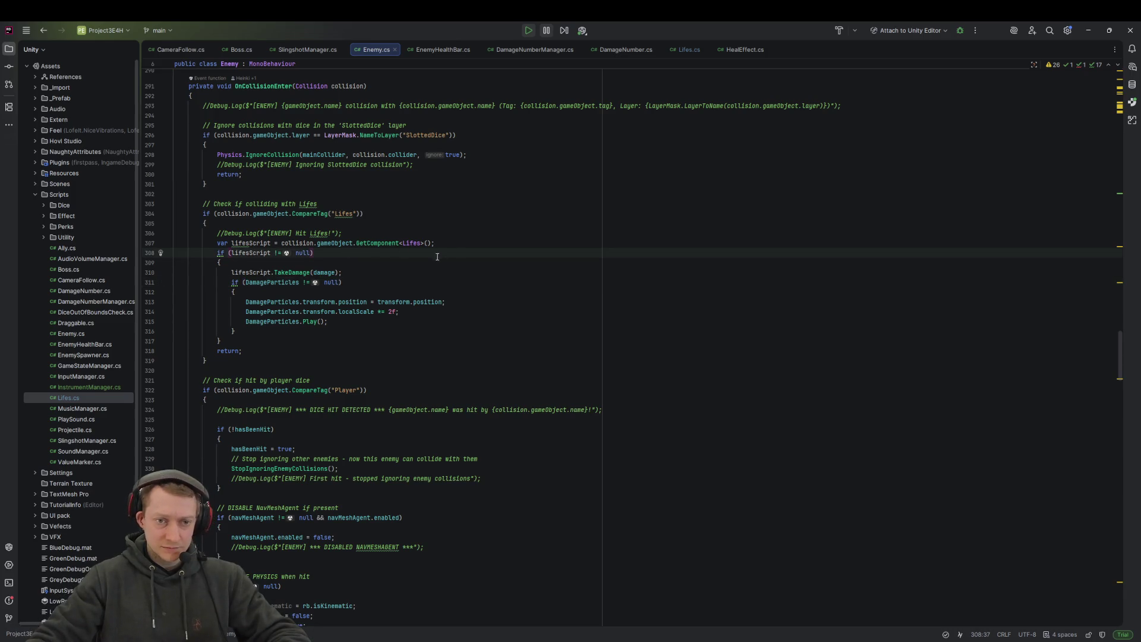
left_click(322, 263)
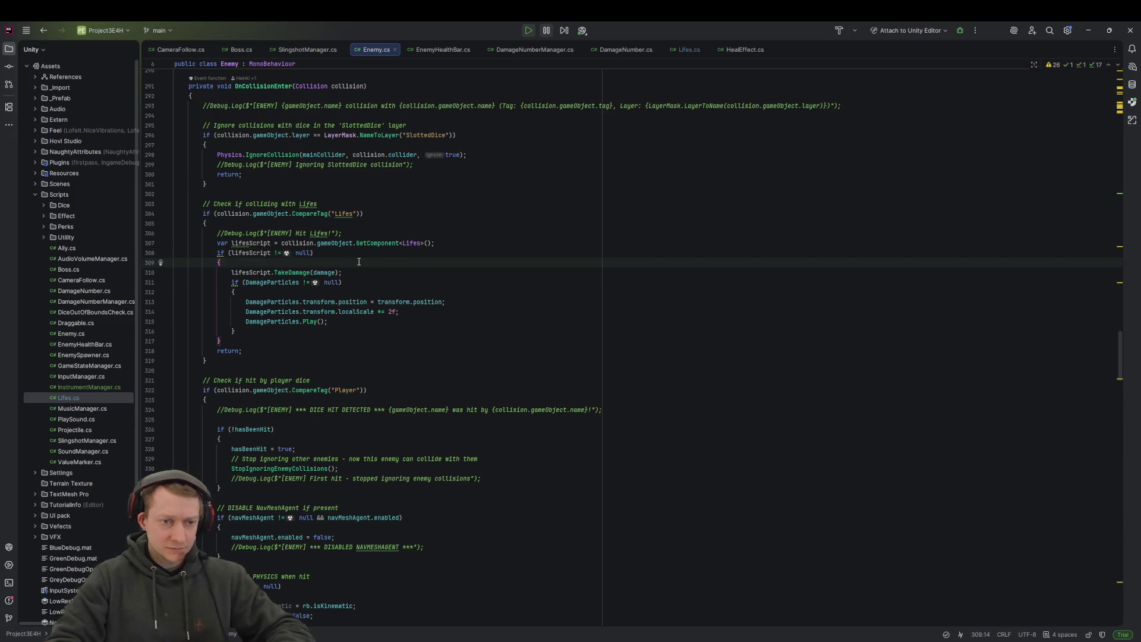
key("Return")
type("cons")
key("BackSpace")
key("BackSpace")
key("BackSpace")
type("Debug.Lo")
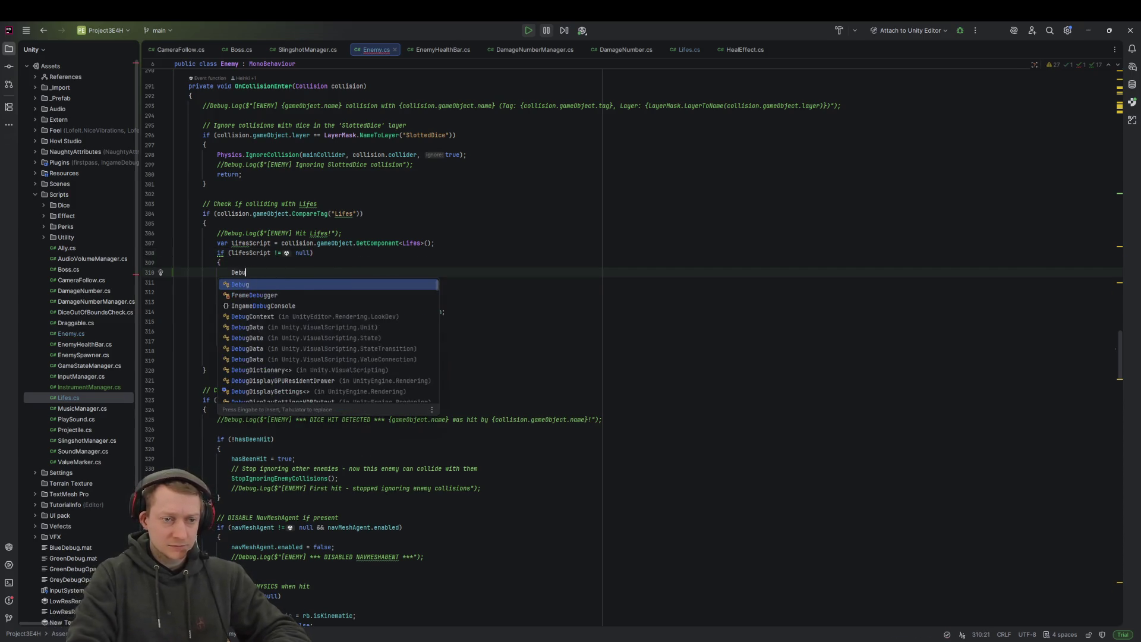
key("Return")
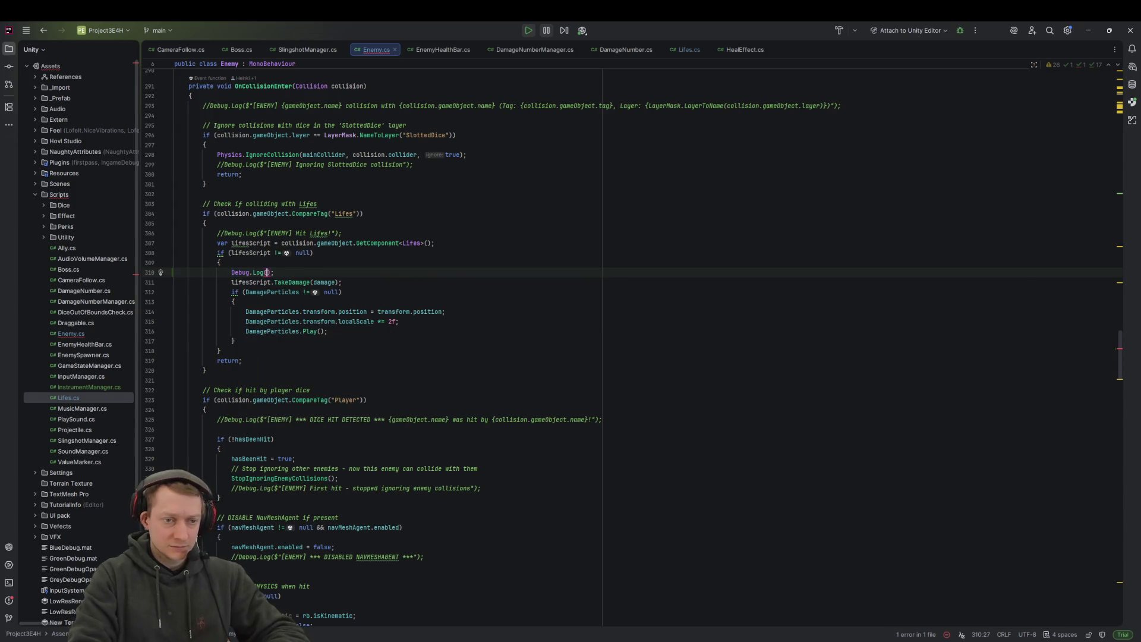
Step: Give the new log the message "CAUSING DAMAGE TO LIFE OBJECT!!!!!!!!!"
type("\"CAUSI")
type("NG DAMAGE TO LIfe OB")
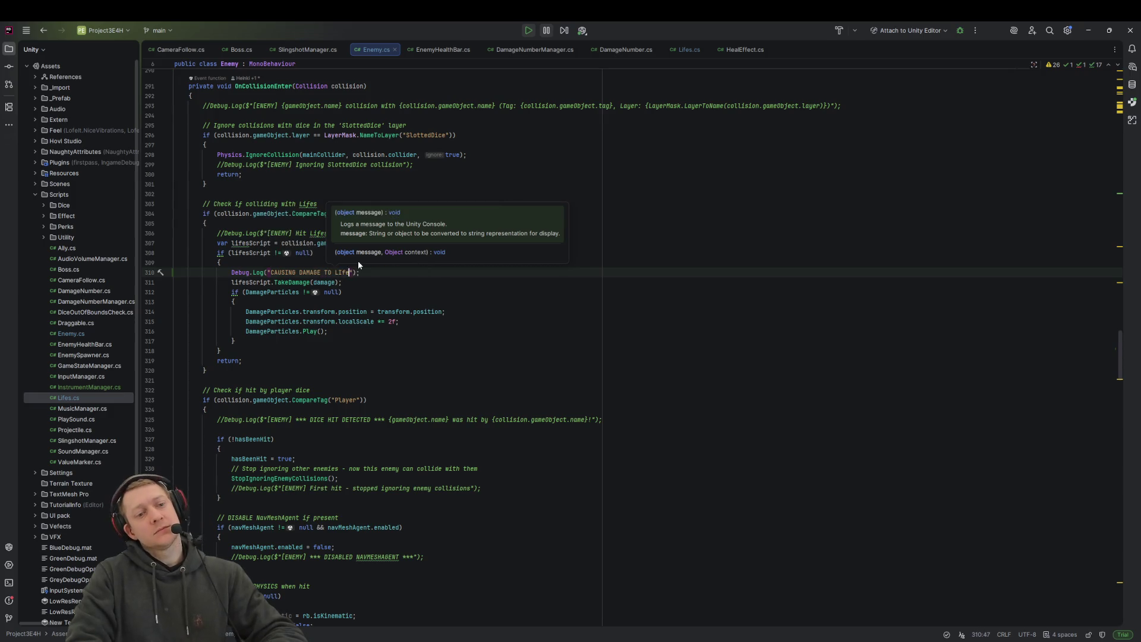
type("JECT")
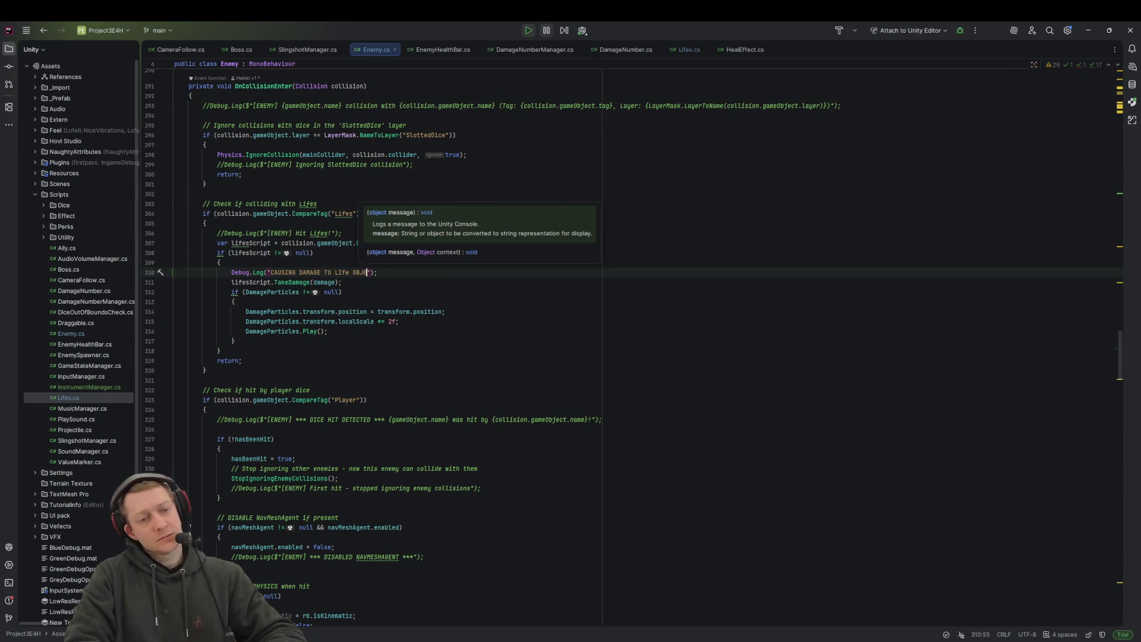
type("!")
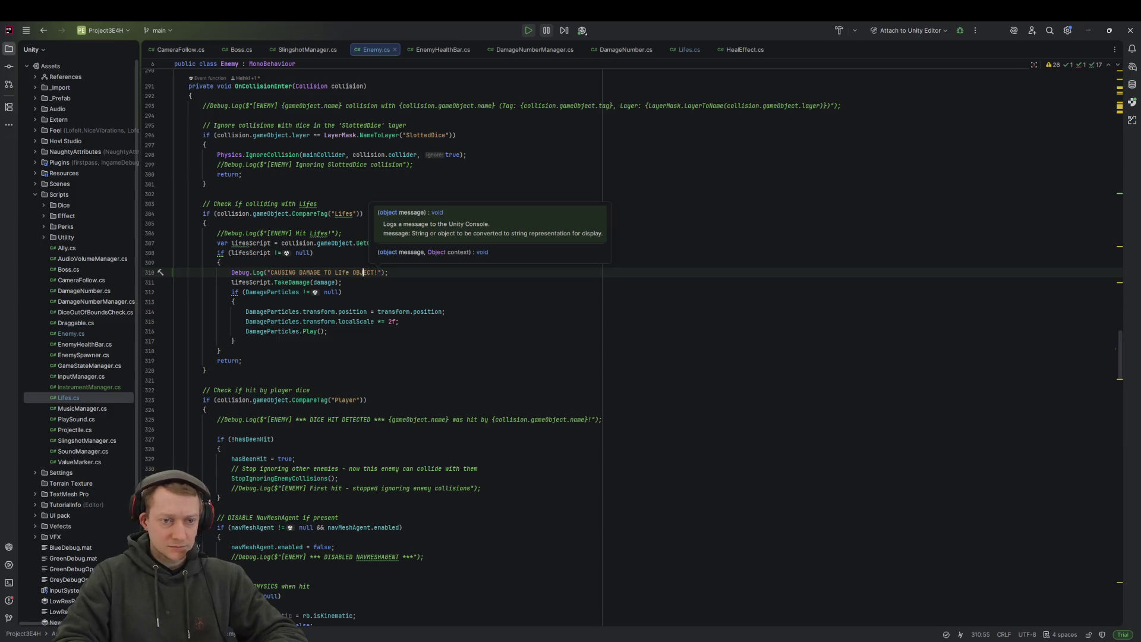
key("BackSpace")
key("BackSpace")
key("BackSpace")
type("FE")
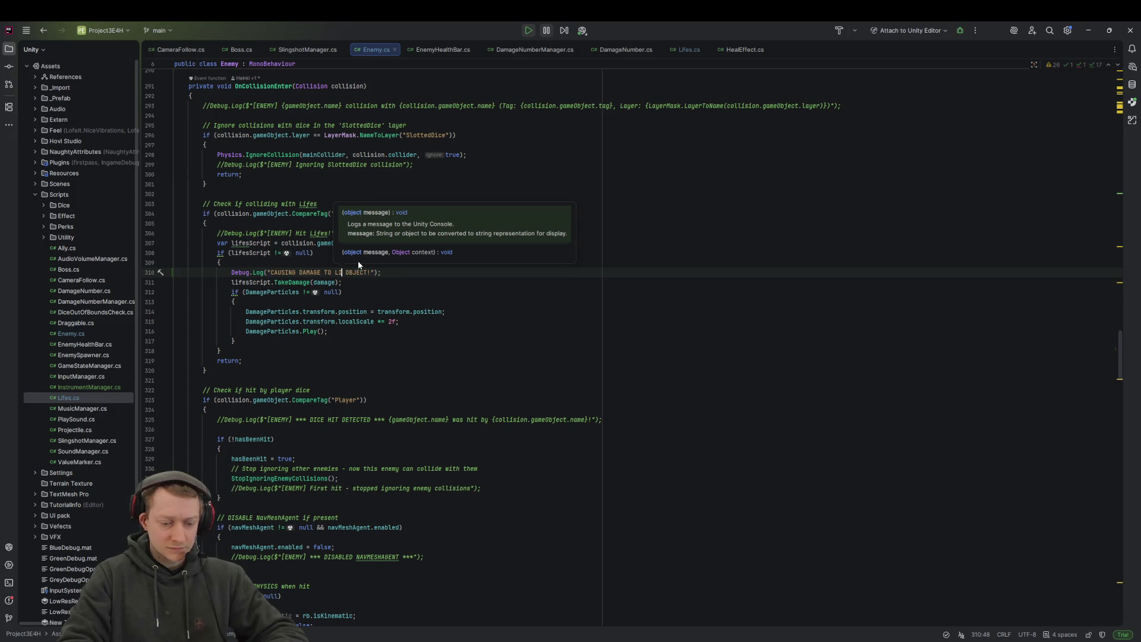
key("Right")
key("Right")
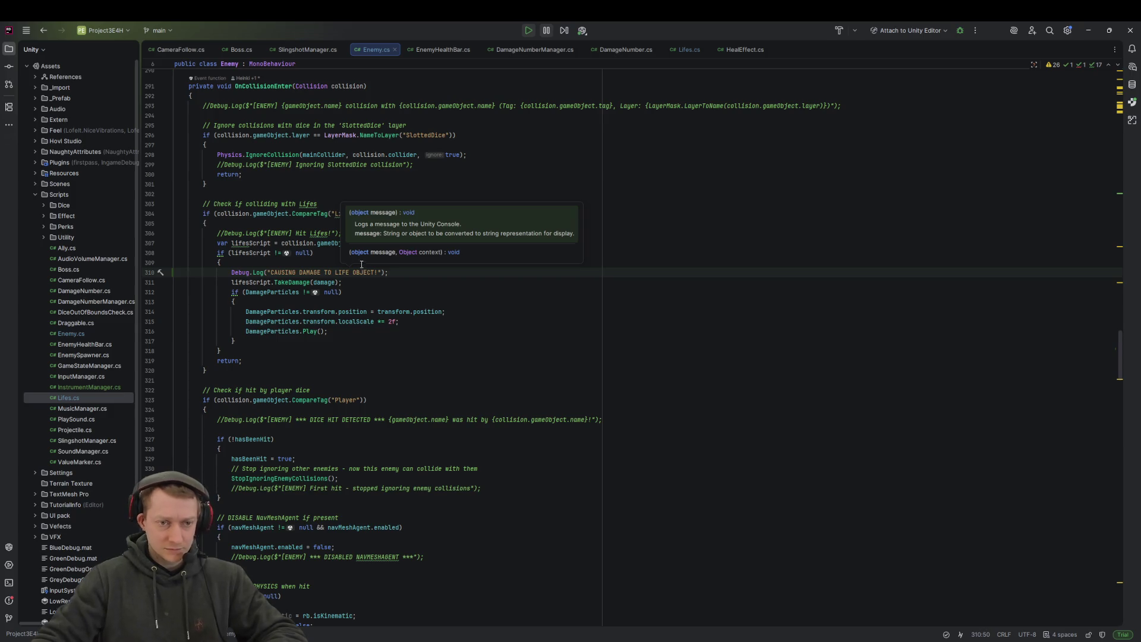
left_click(378, 272)
type("!!!!!!!!!")
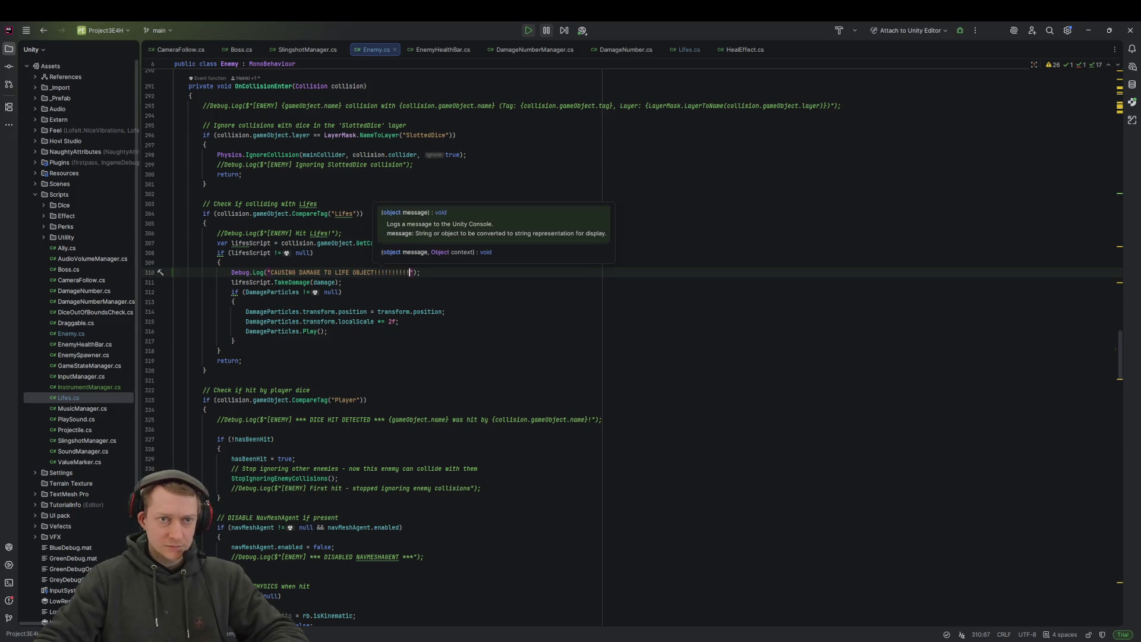
left_click(690, 49)
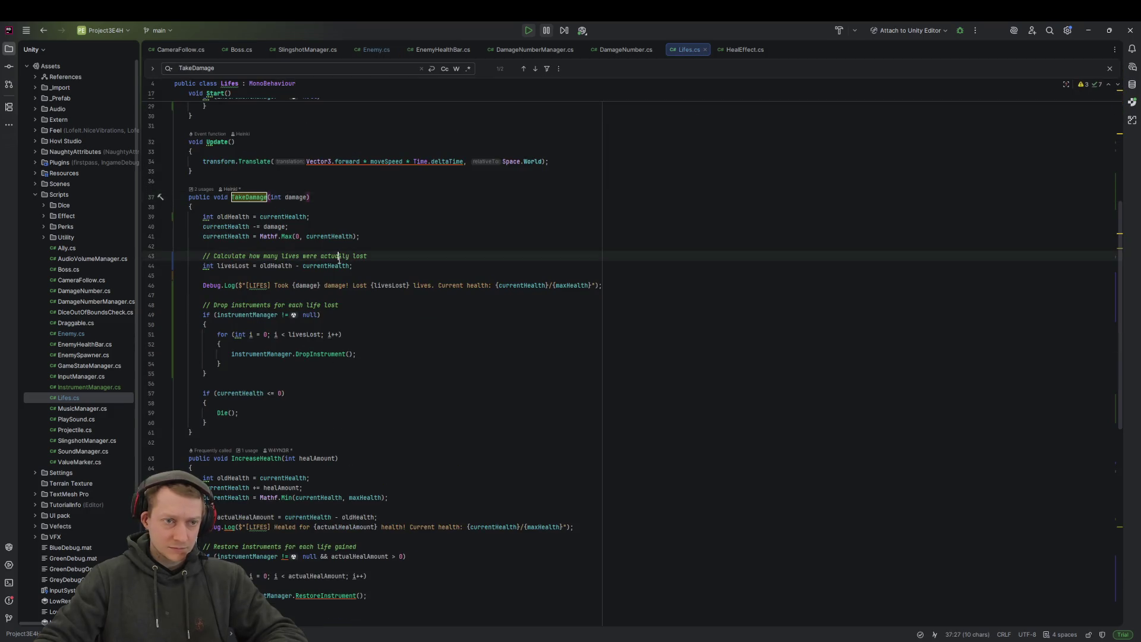
Step: Delete the collision-with-enemy and TAKING DAMAGE FROM logs from Lifes.cs's OnTriggerEnter
scroll(361, 209, "up", 3)
scroll(327, 262, "down", 4)
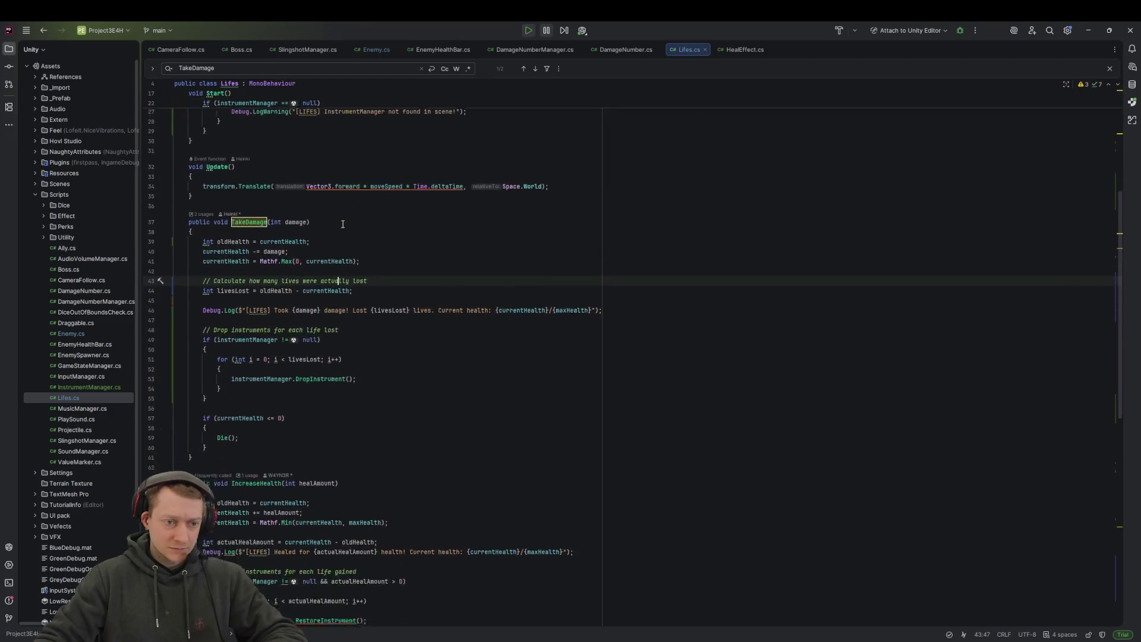
left_click(254, 167)
left_click(279, 247)
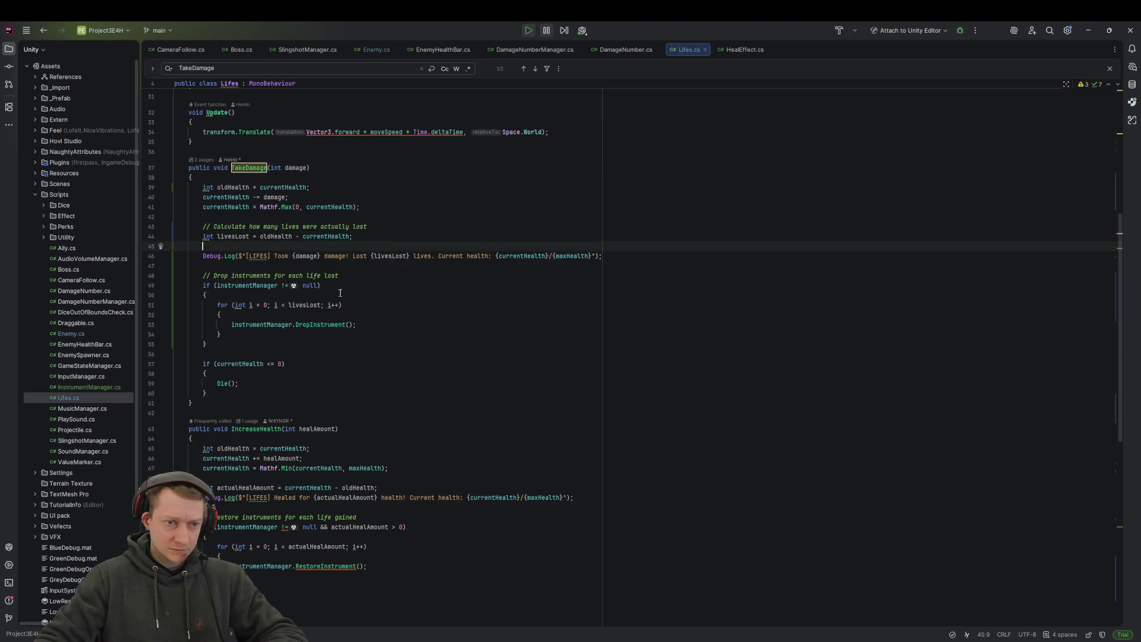
scroll(312, 337, "down", 6)
scroll(313, 337, "down", 7)
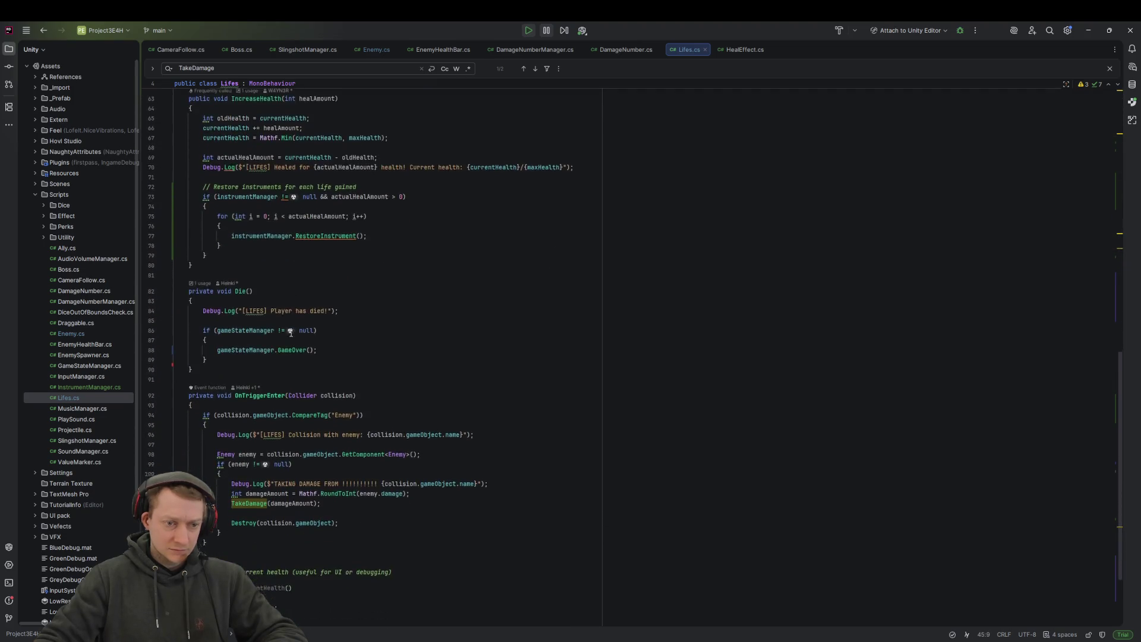
left_click_drag(534, 323, 499, 318)
key("BackSpace")
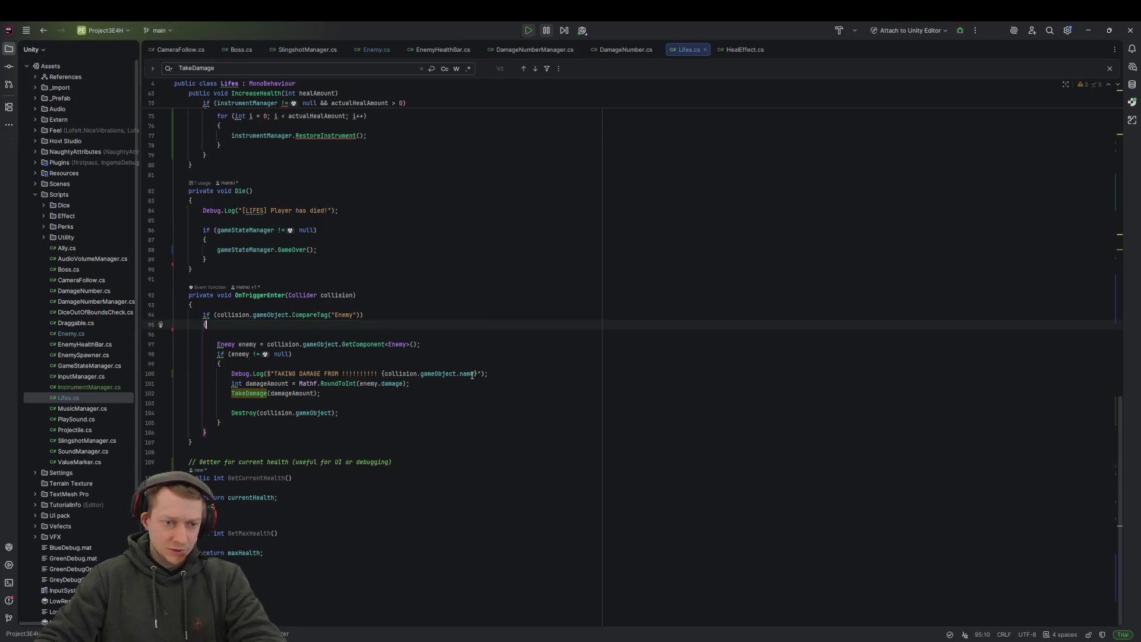
left_click_drag(499, 377, 499, 366)
key("BackSpace")
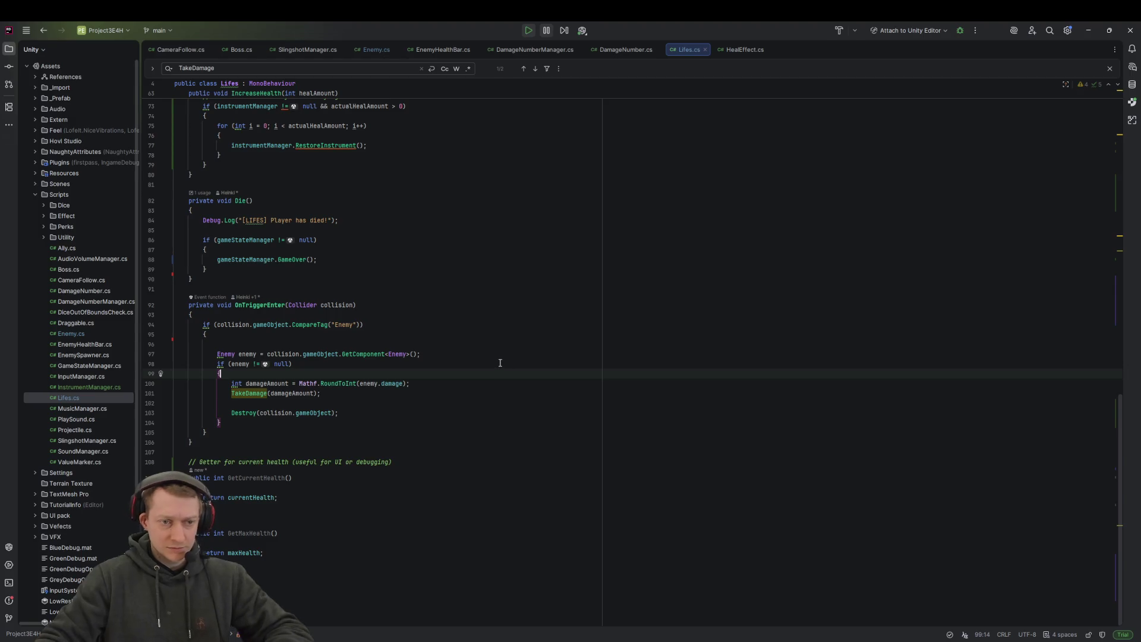
Step: Go back to Enemy.cs's damage-particles check, then return to Unity
left_click(372, 50)
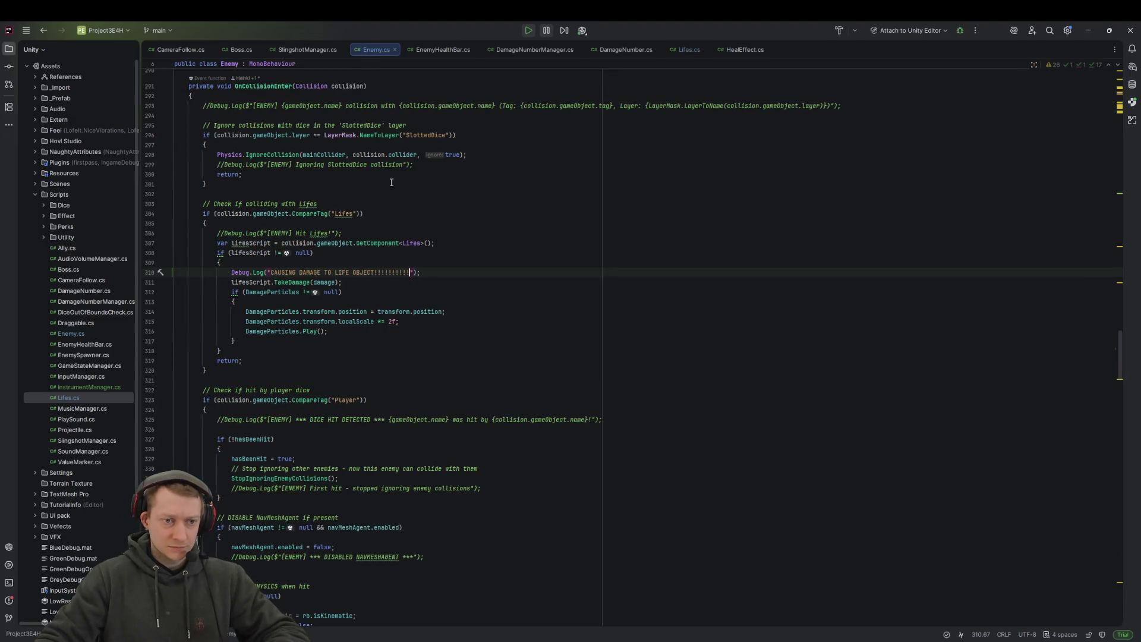
left_click(532, 290)
scroll(532, 290, "up", 4)
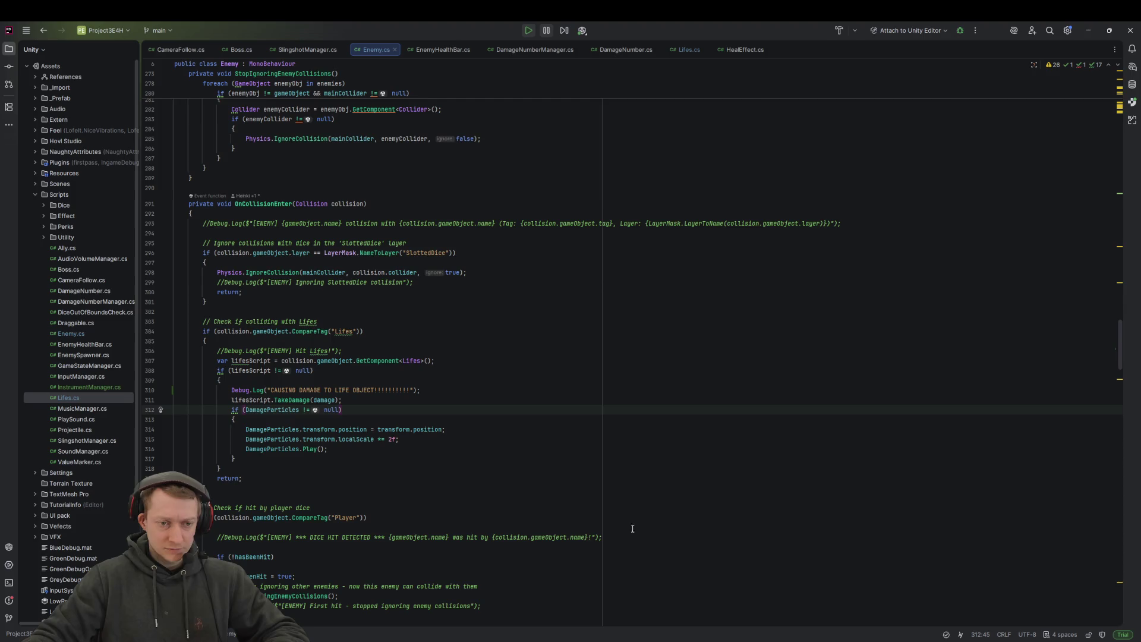
key("alt+Tab")
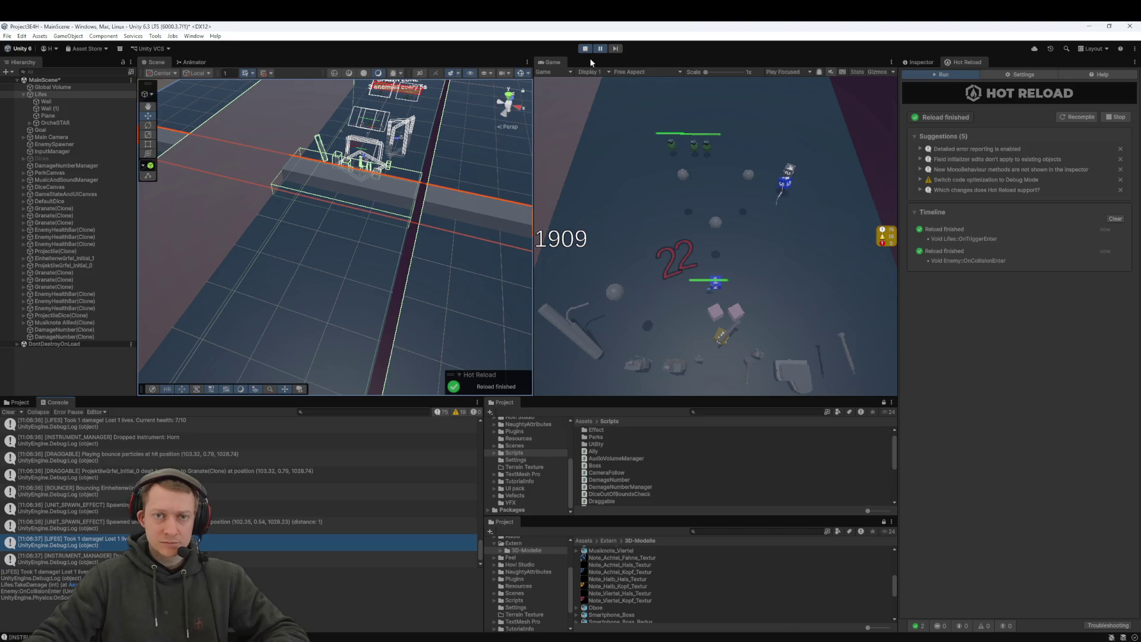
Step: Stop the game, recompile the changed scripts with Hot Reload, and play again
left_click(584, 50)
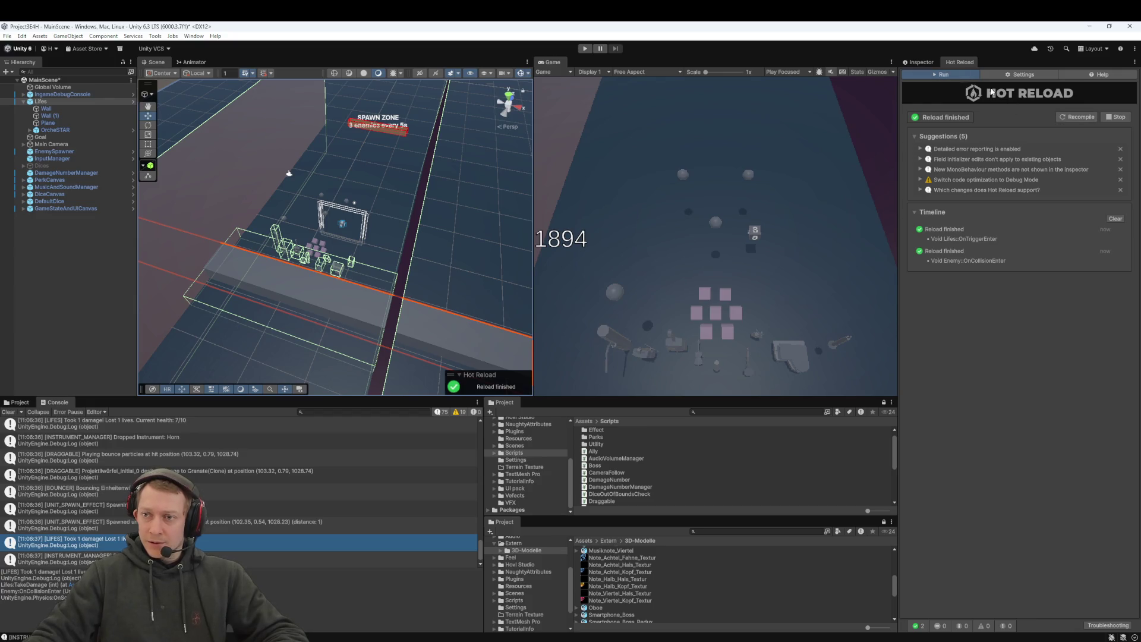
left_click(1070, 117)
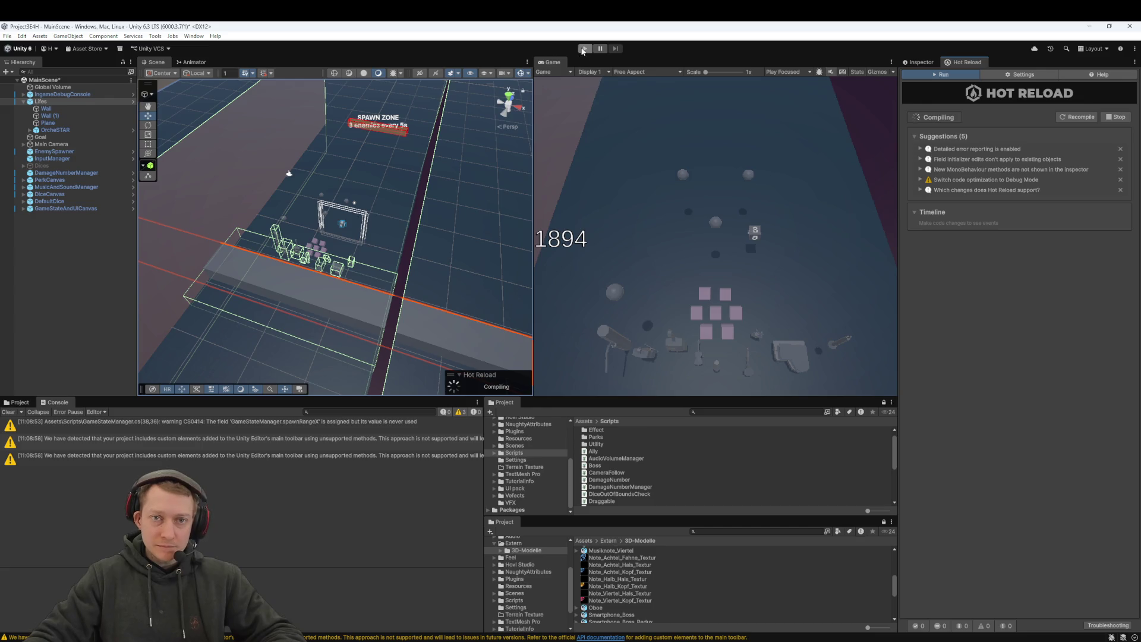
left_click(585, 49)
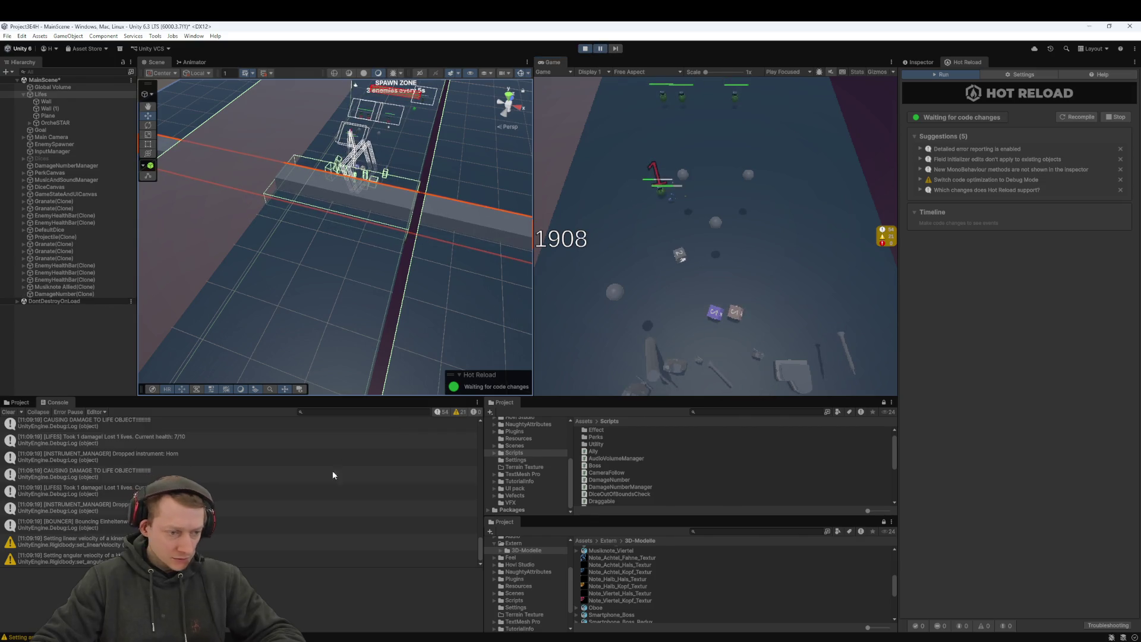
Step: Open a CAUSING DAMAGE TO LIFE OBJECT console entry's code in Rider, then return to Unity
left_click(129, 471)
scroll(127, 476, "up", 2)
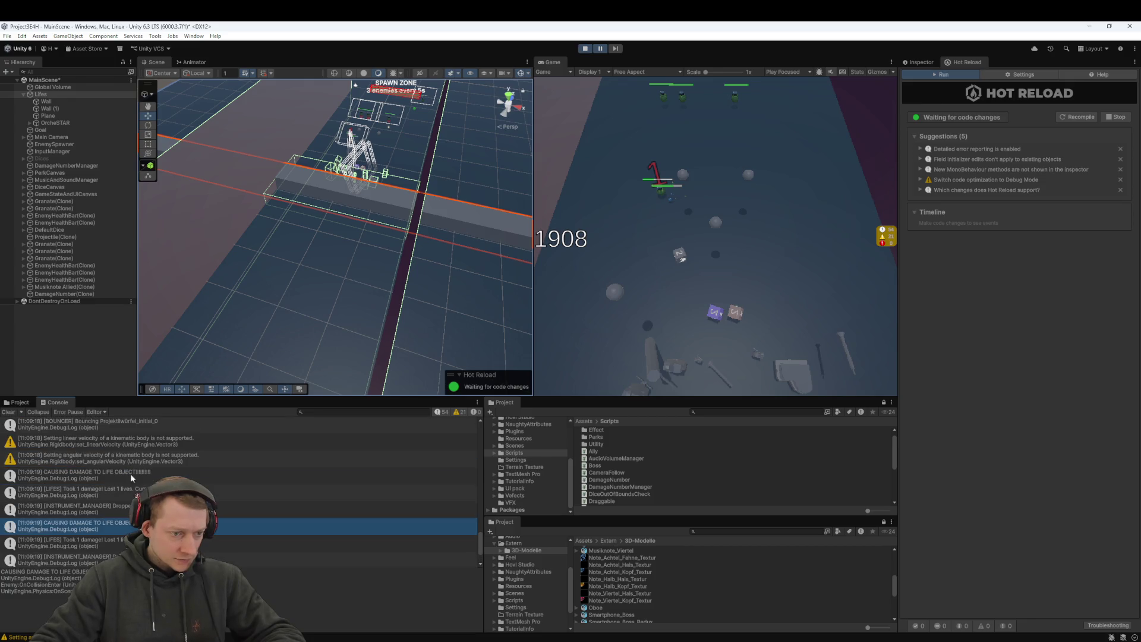
double_click(141, 481)
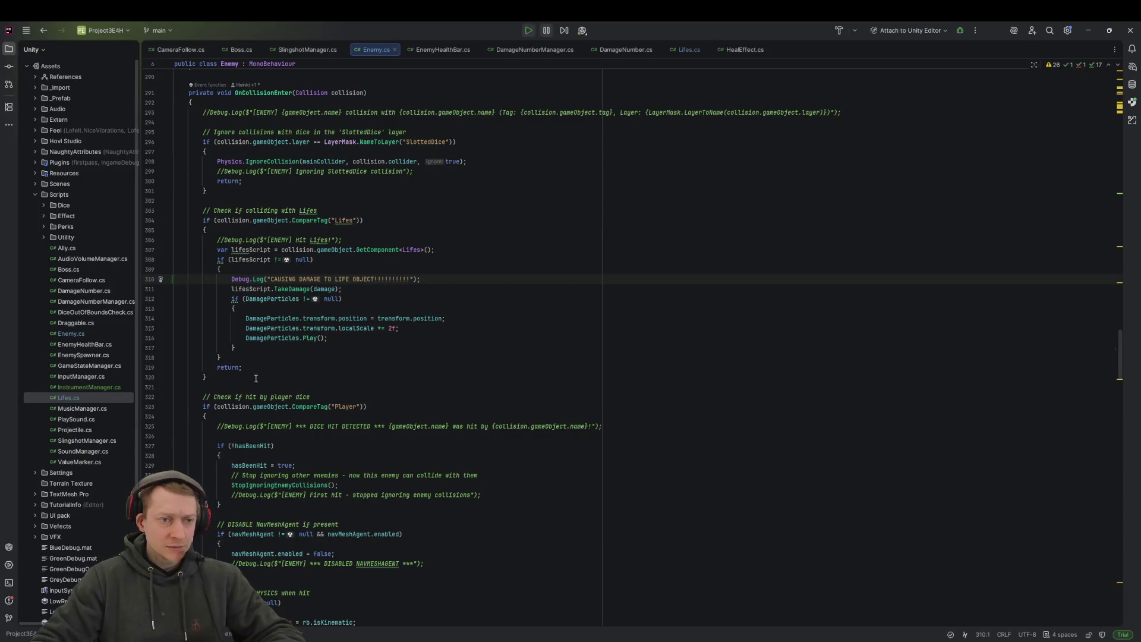
scroll(280, 214, "up", 3)
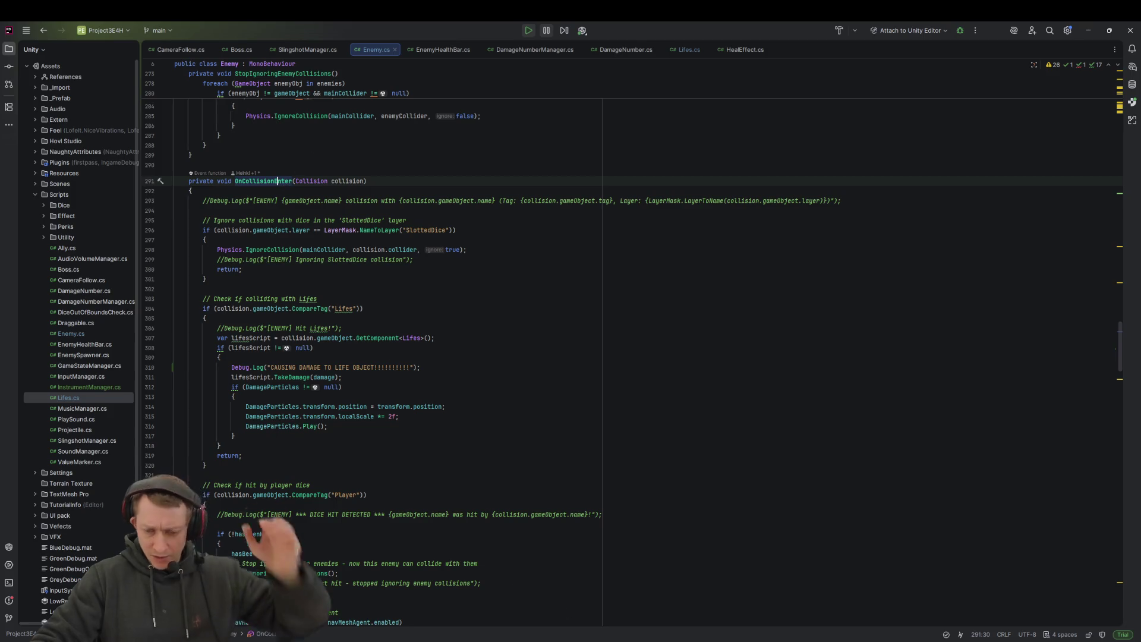
key("alt+Tab")
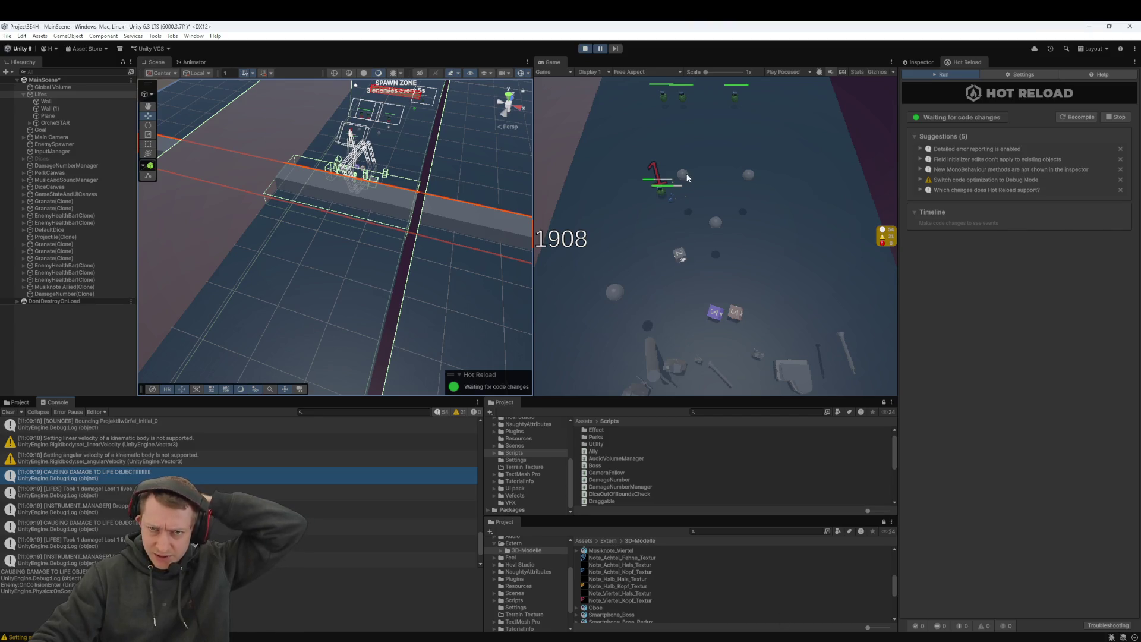
Step: Choose the Projektilwürfel die, retry after game over, and restart a fresh Play session
mouse_move(476, 171)
left_mouse_down()
mouse_move(433, 275)
mouse_move(426, 107)
mouse_move(466, 186)
mouse_move(398, 250)
mouse_move(394, 295)
mouse_move(381, 280)
mouse_move(344, 287)
left_mouse_up()
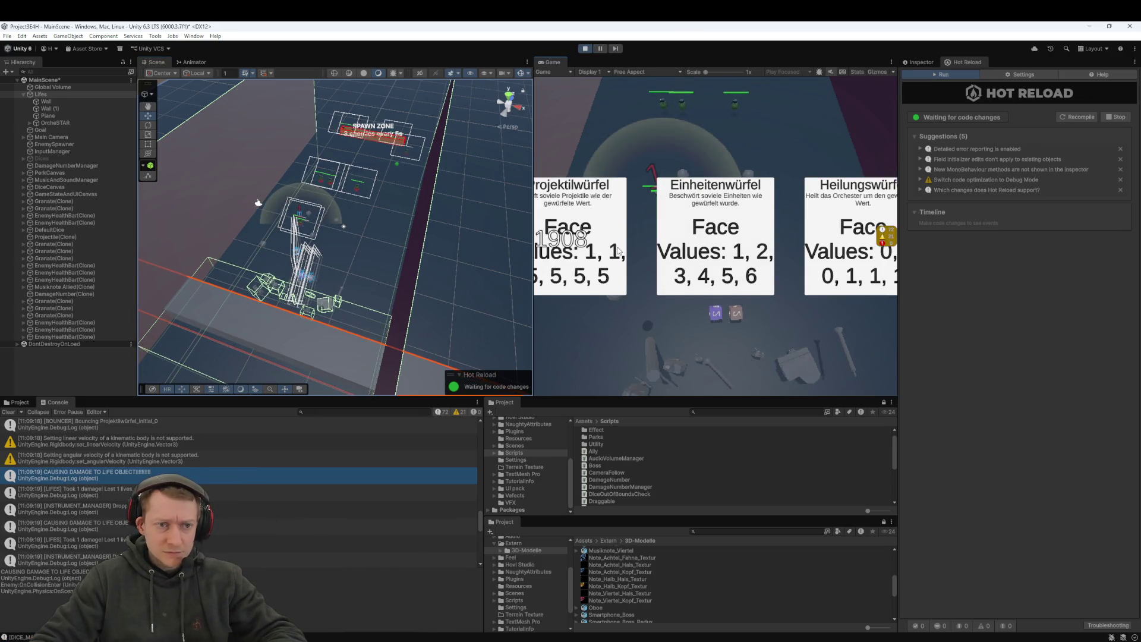
left_click(610, 214)
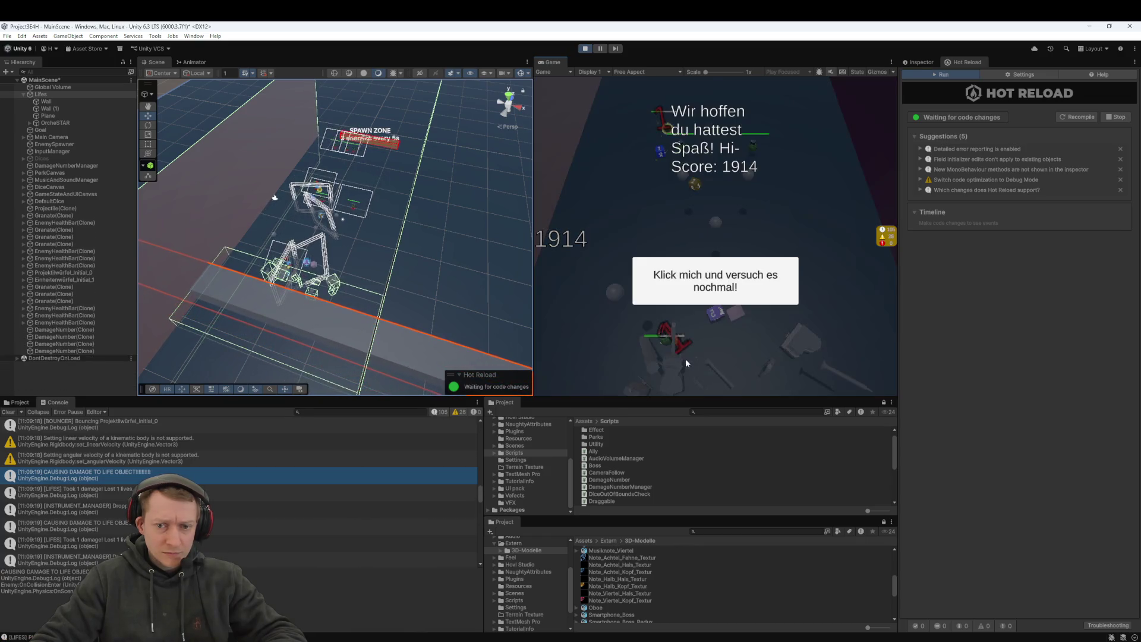
left_click(696, 300)
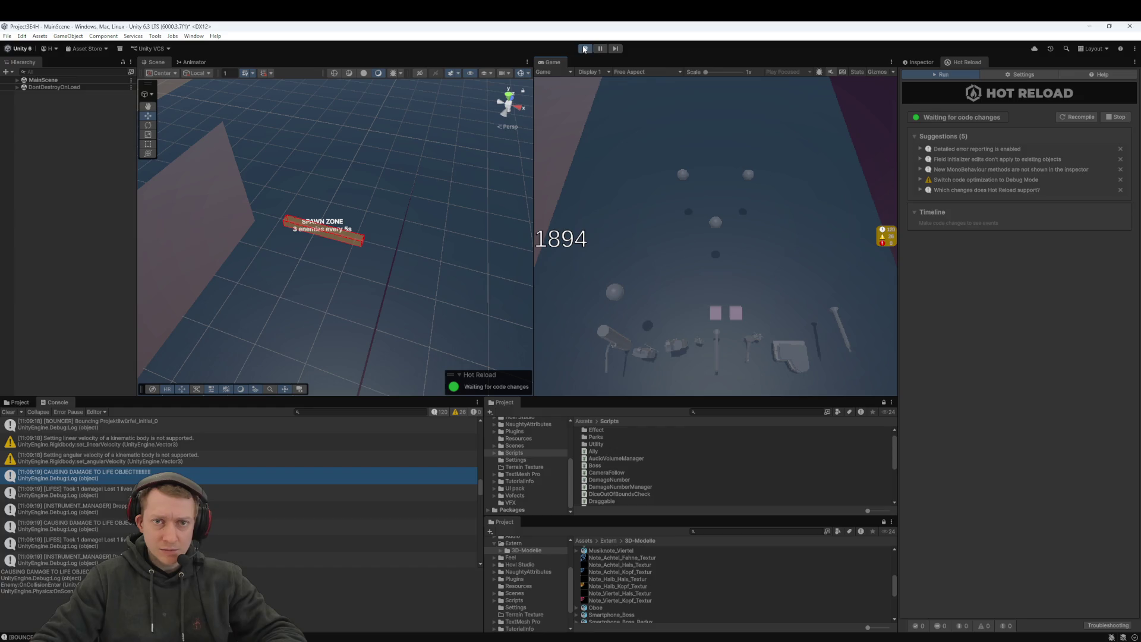
left_click(585, 50)
left_click(585, 50)
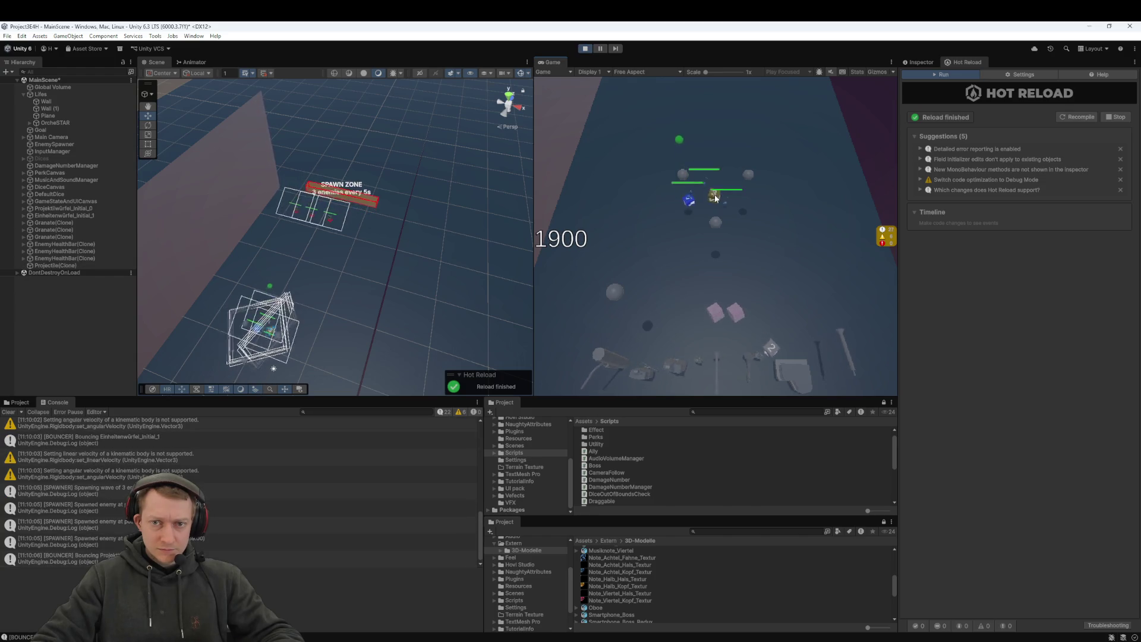
Step: Throw dice at the enemies, pause at 7/10 health, and select the Lifes object
left_click_drag(713, 315, 719, 280)
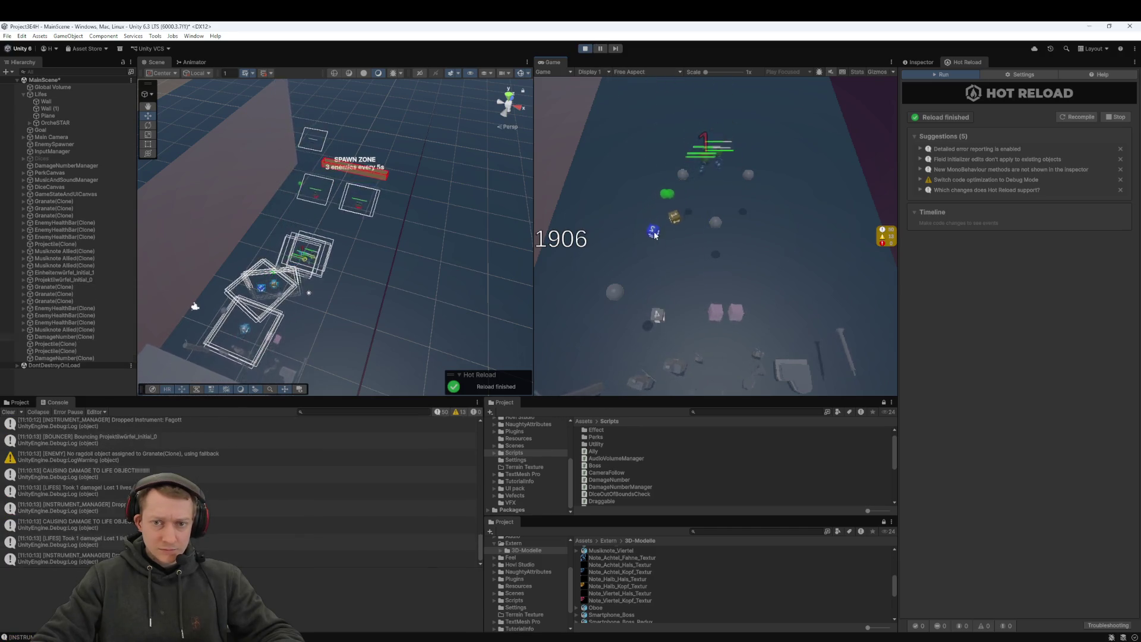
left_click(599, 50)
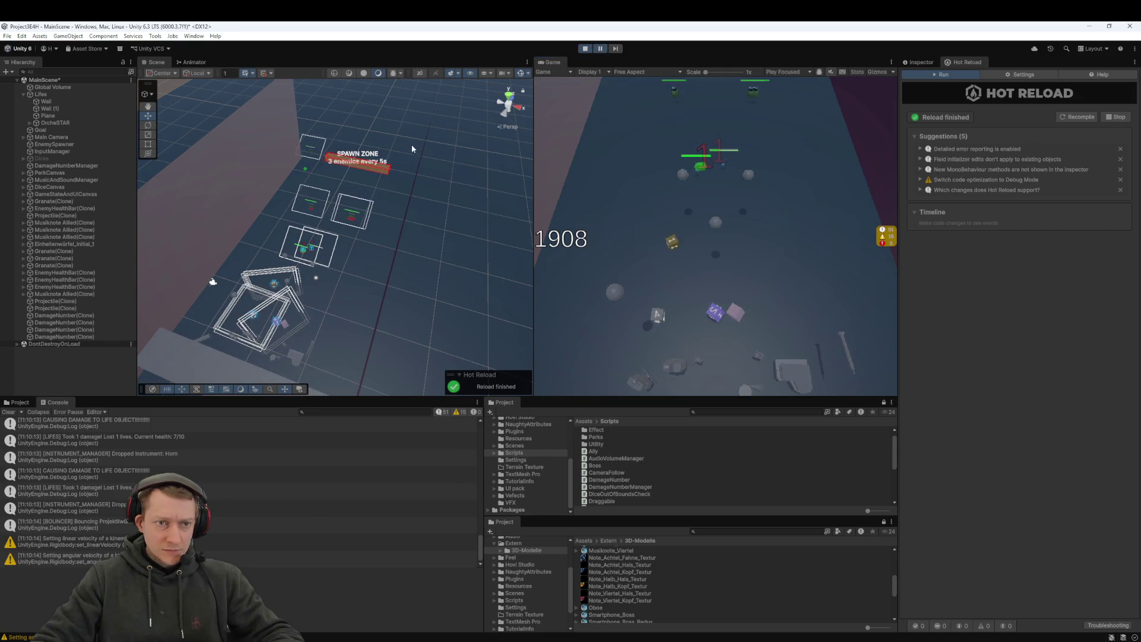
left_click_drag(380, 175, 391, 130)
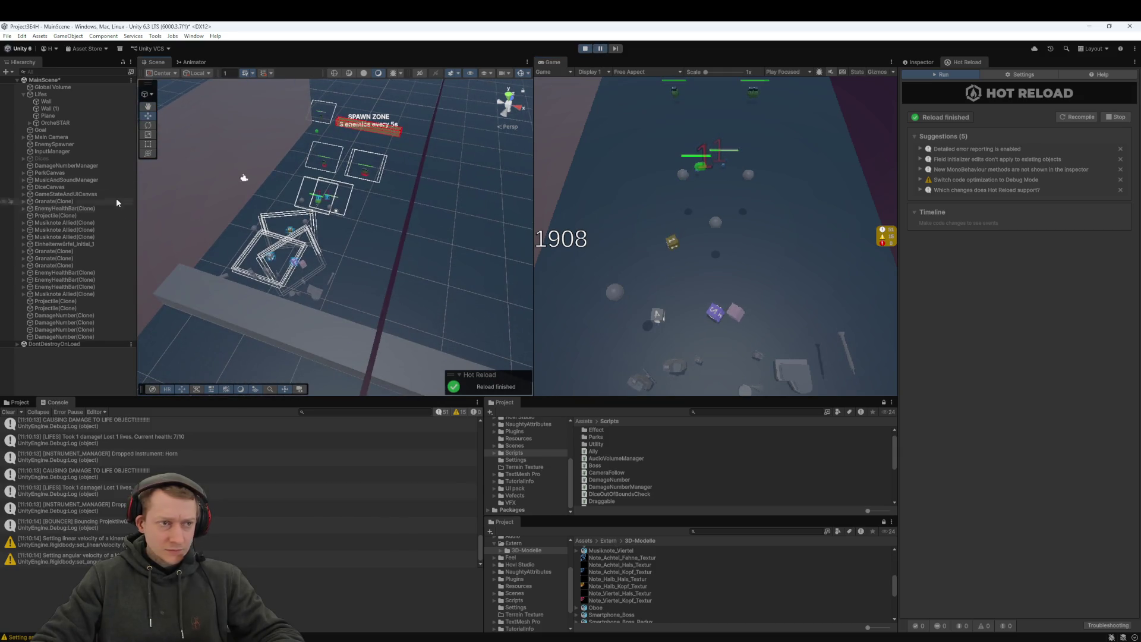
left_click(56, 94)
mouse_move(278, 173)
left_mouse_down()
mouse_move(371, 213)
mouse_move(357, 196)
mouse_move(416, 196)
mouse_move(493, 250)
mouse_move(382, 214)
mouse_move(310, 221)
left_mouse_up()
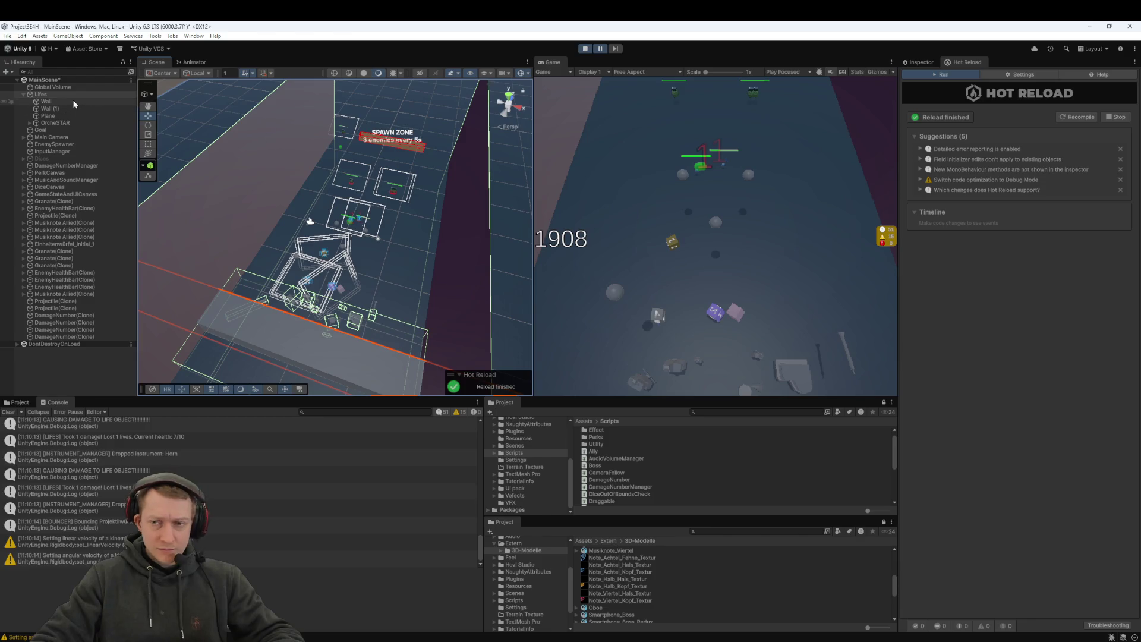
Step: Show Lifes in the Inspector and open the second Instrument Manager's three-dot menu
left_click(920, 62)
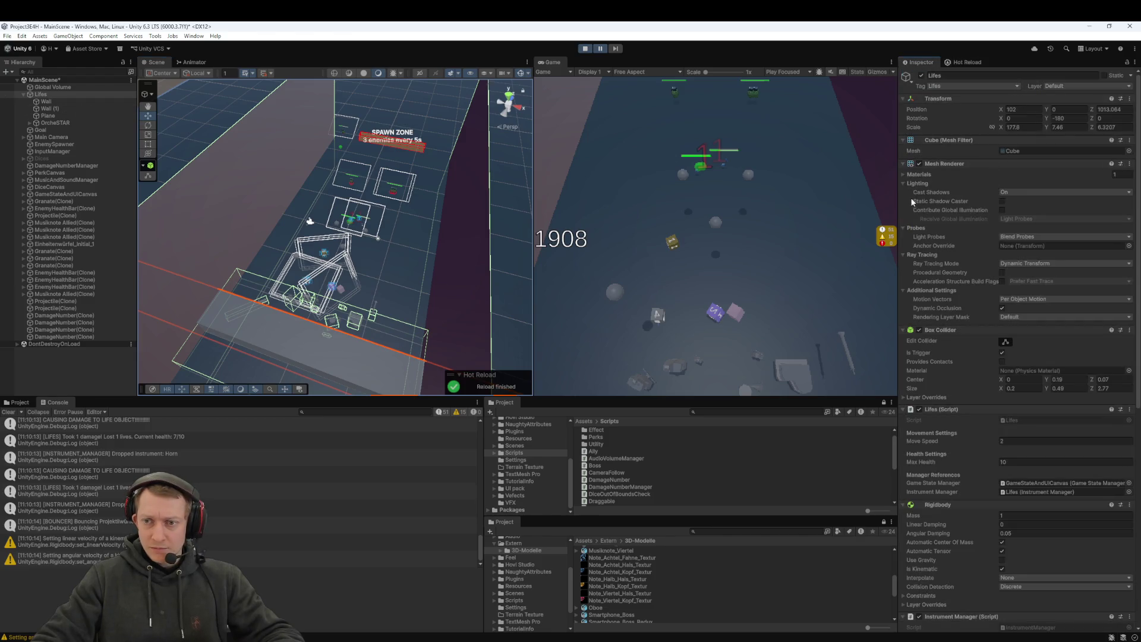
scroll(950, 362, "down", 3)
mouse_move(356, 226)
left_mouse_down()
mouse_move(321, 241)
mouse_move(339, 220)
mouse_move(357, 255)
left_mouse_up()
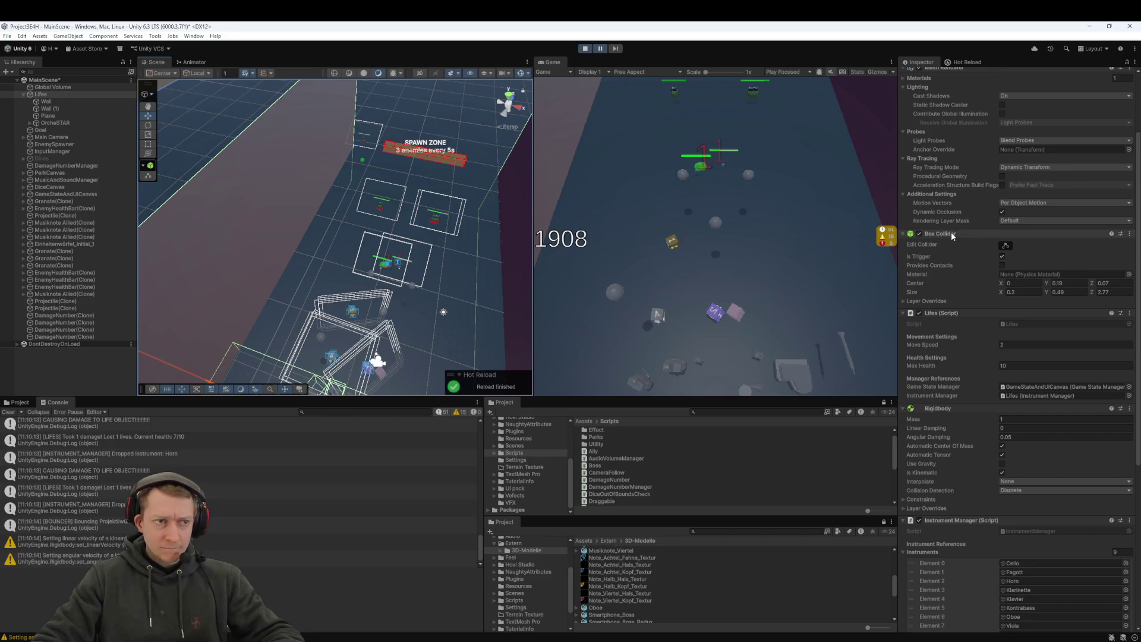
scroll(960, 345, "down", 5)
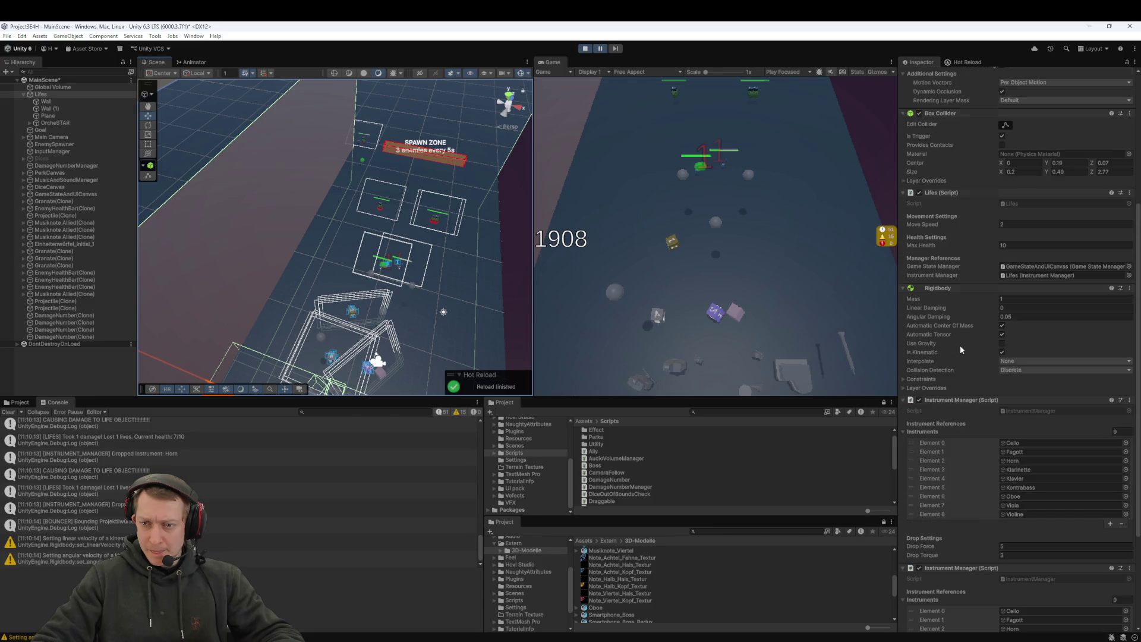
scroll(936, 290, "down", 1)
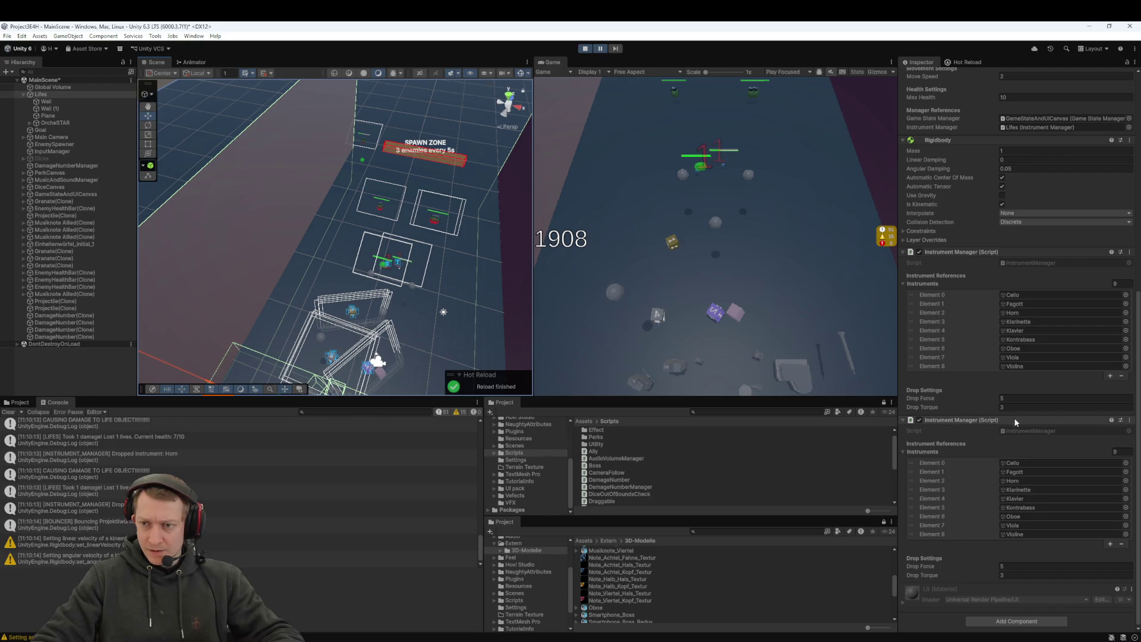
left_click(1130, 420)
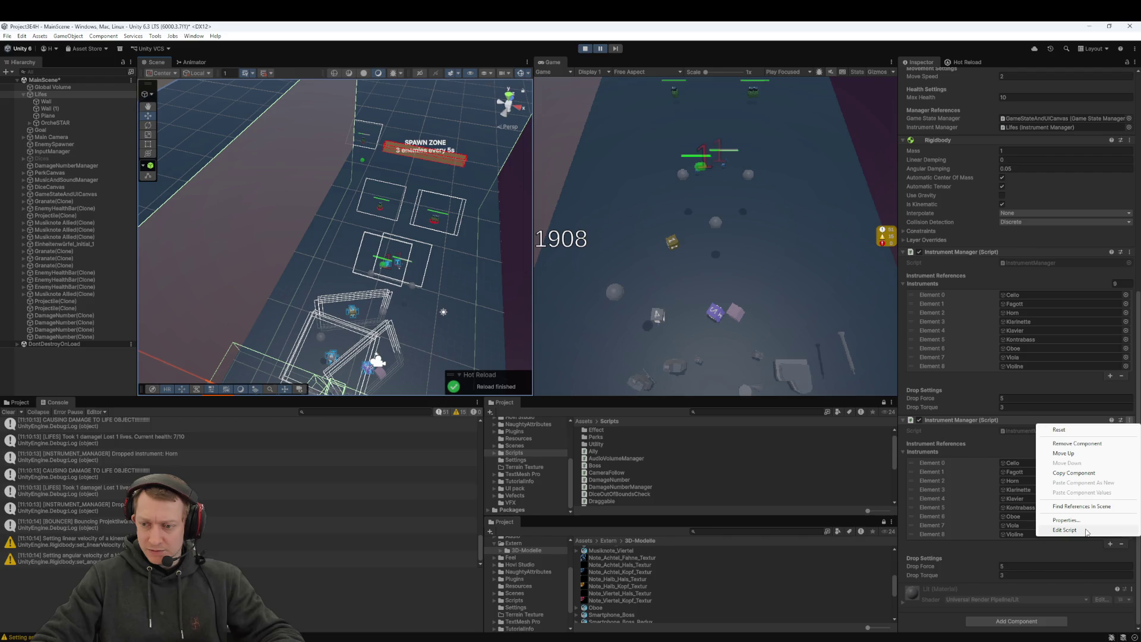
Step: Exit Play mode and remove the duplicate Instrument Manager component from Lifes
left_click(1082, 443)
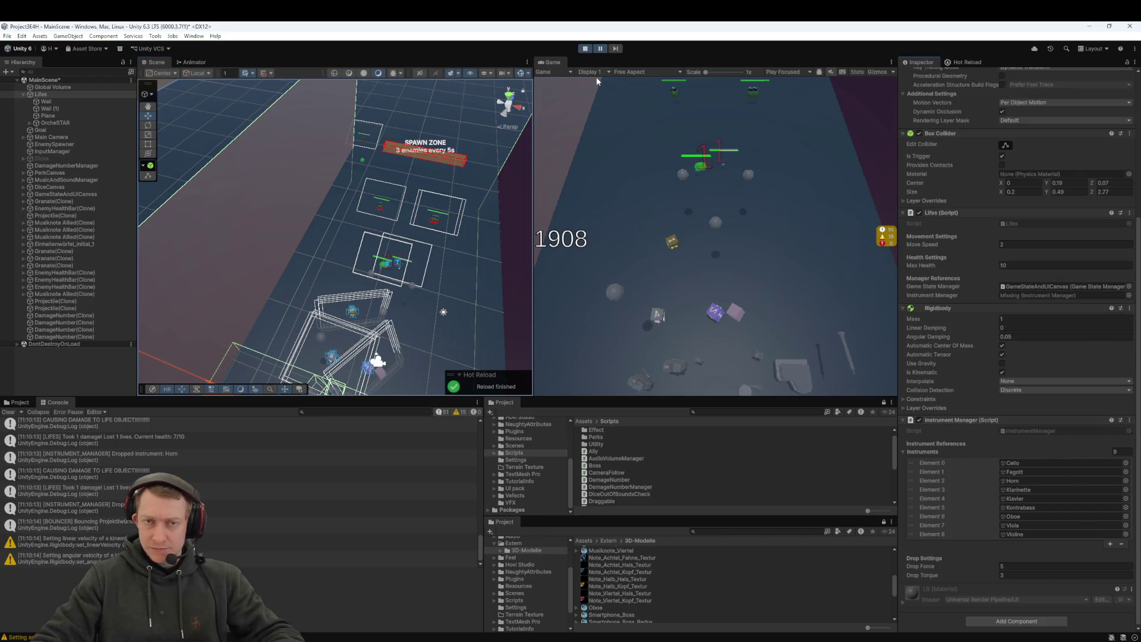
left_click(585, 49)
scroll(994, 487, "down", 5)
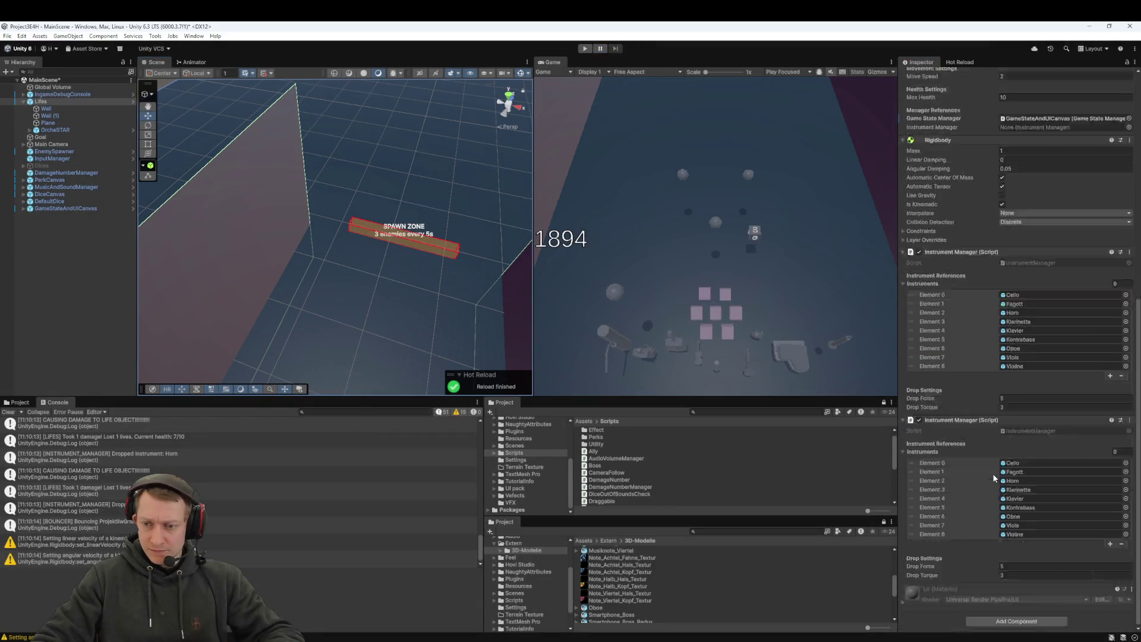
left_click(1130, 421)
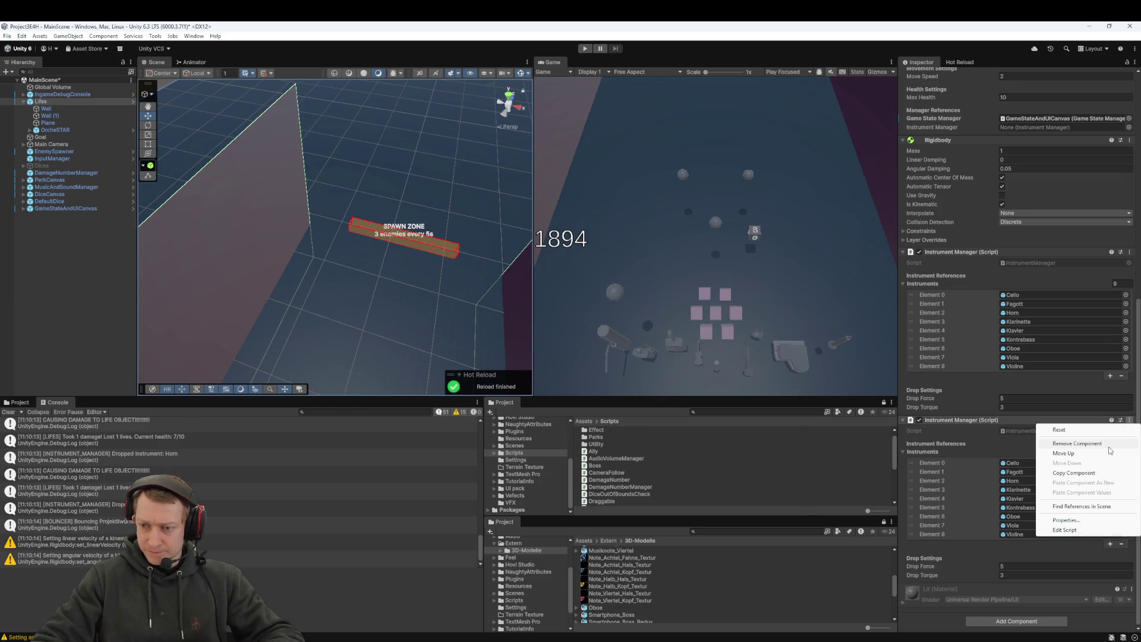
left_click(1099, 447)
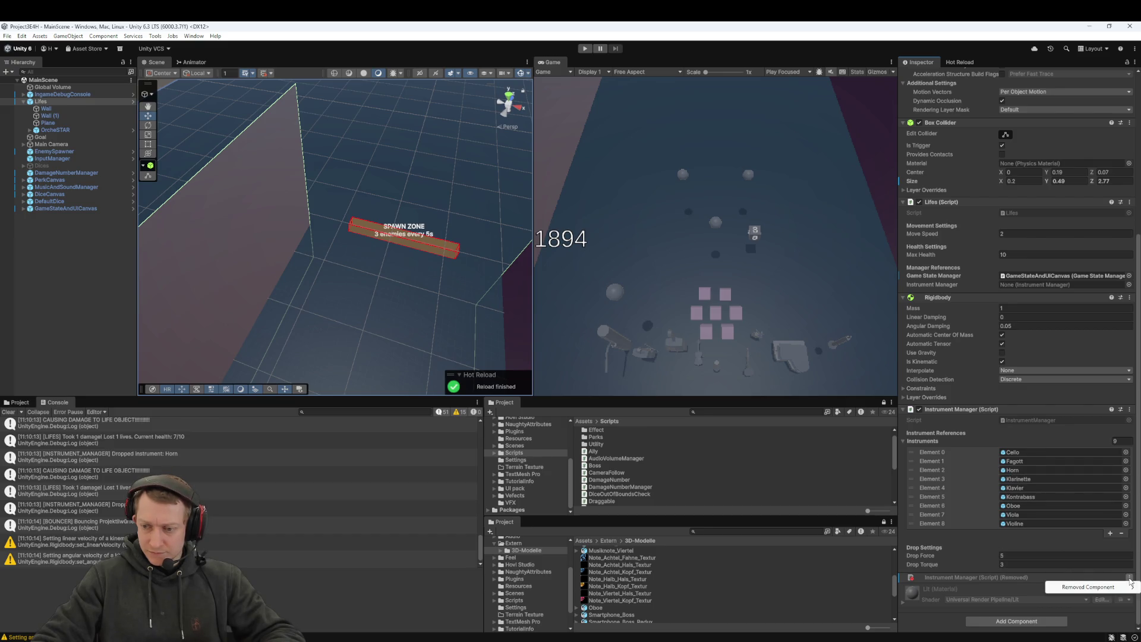
Step: Apply the removed component to the Lifes prefab
mouse_move(1114, 588)
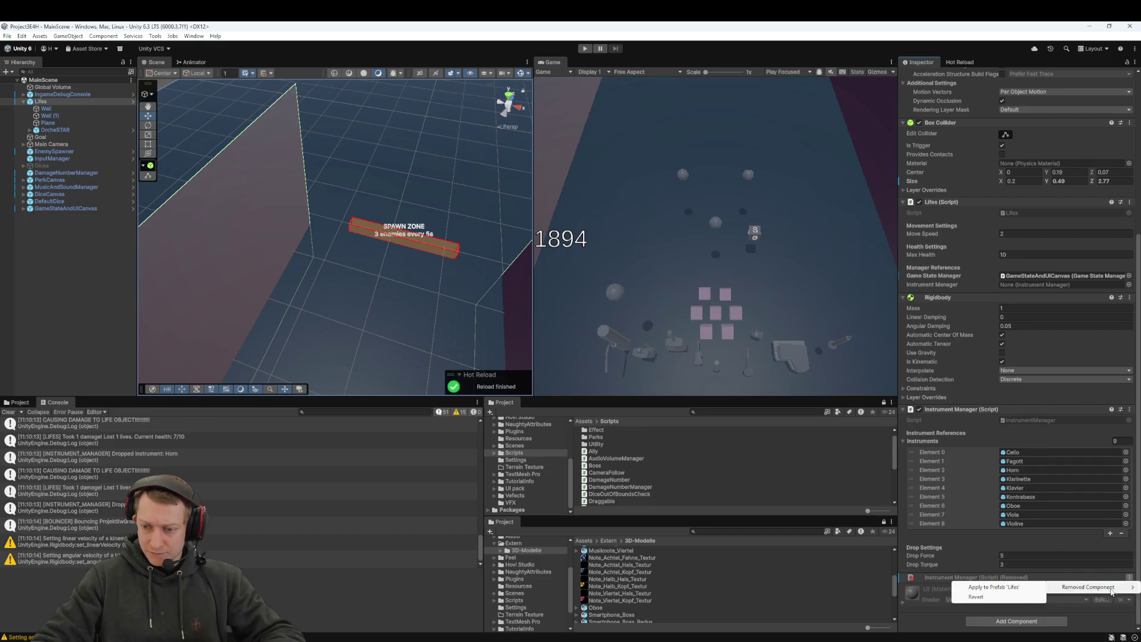
left_click(1007, 589)
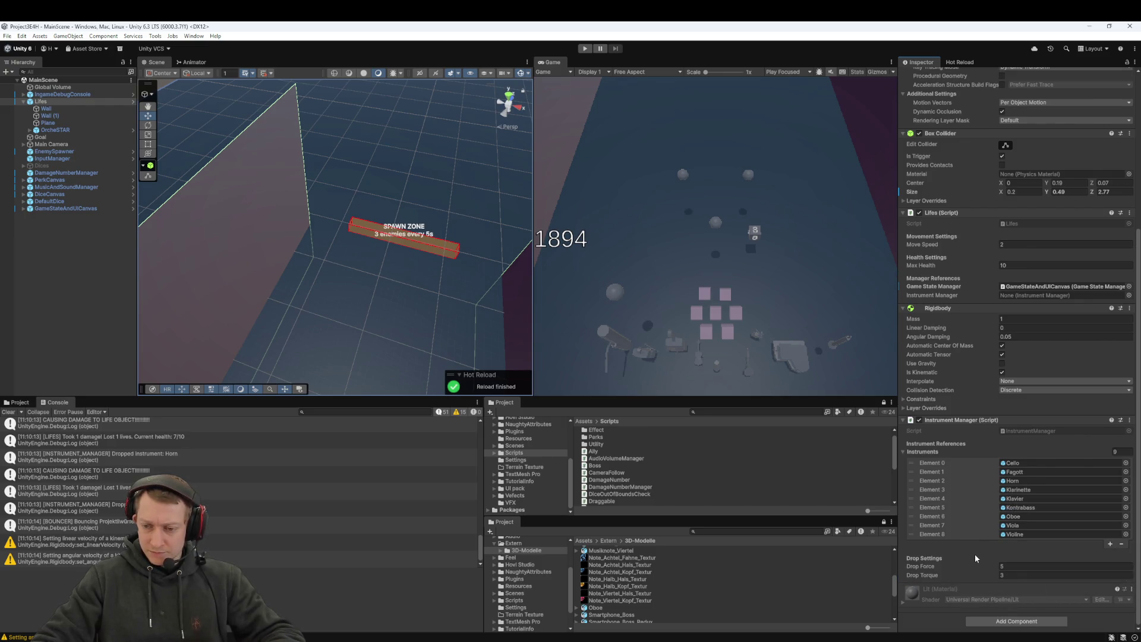
scroll(954, 359, "up", 5)
scroll(954, 359, "up", 3)
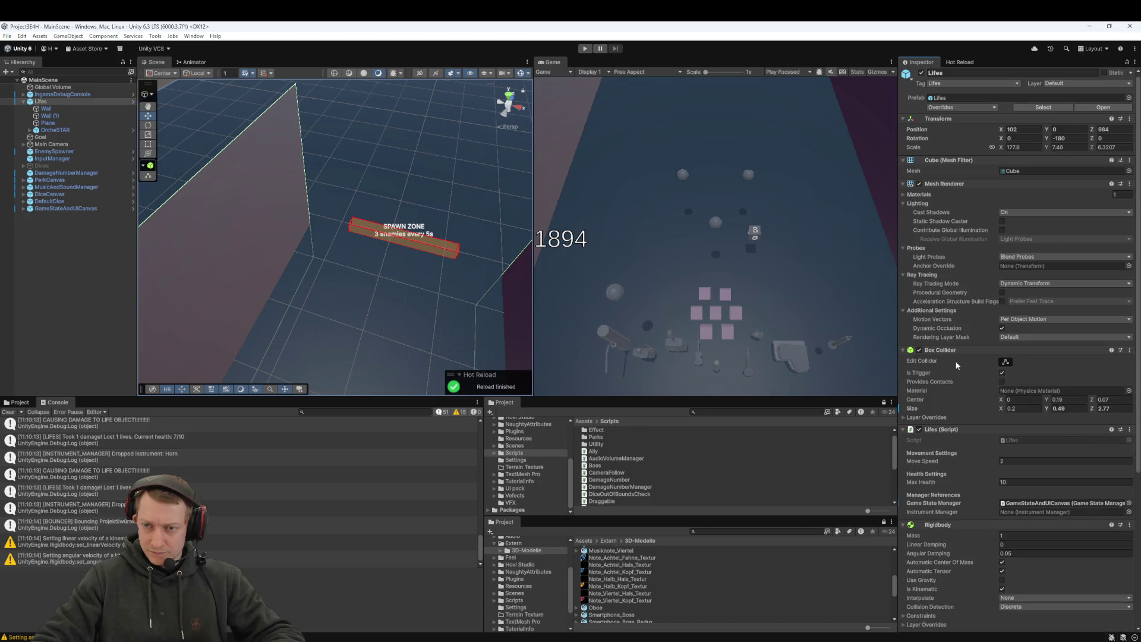
mouse_move(390, 212)
left_mouse_down()
mouse_move(396, 262)
mouse_move(333, 249)
left_mouse_up()
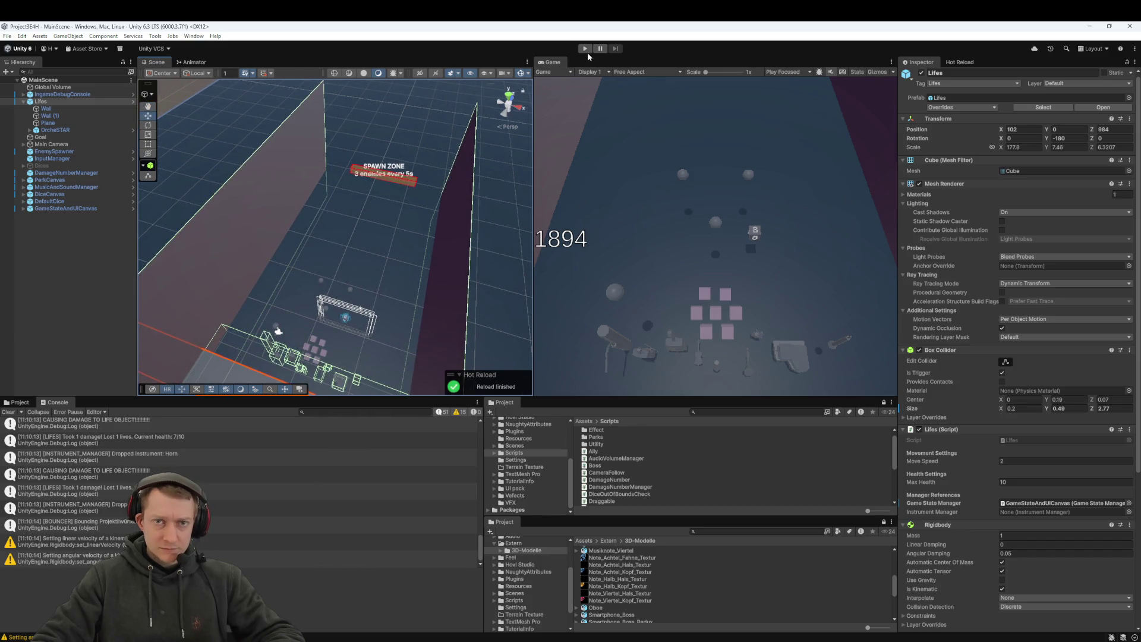
Step: Start Play mode and place two dice into the selection slots to launch them
left_click(585, 48)
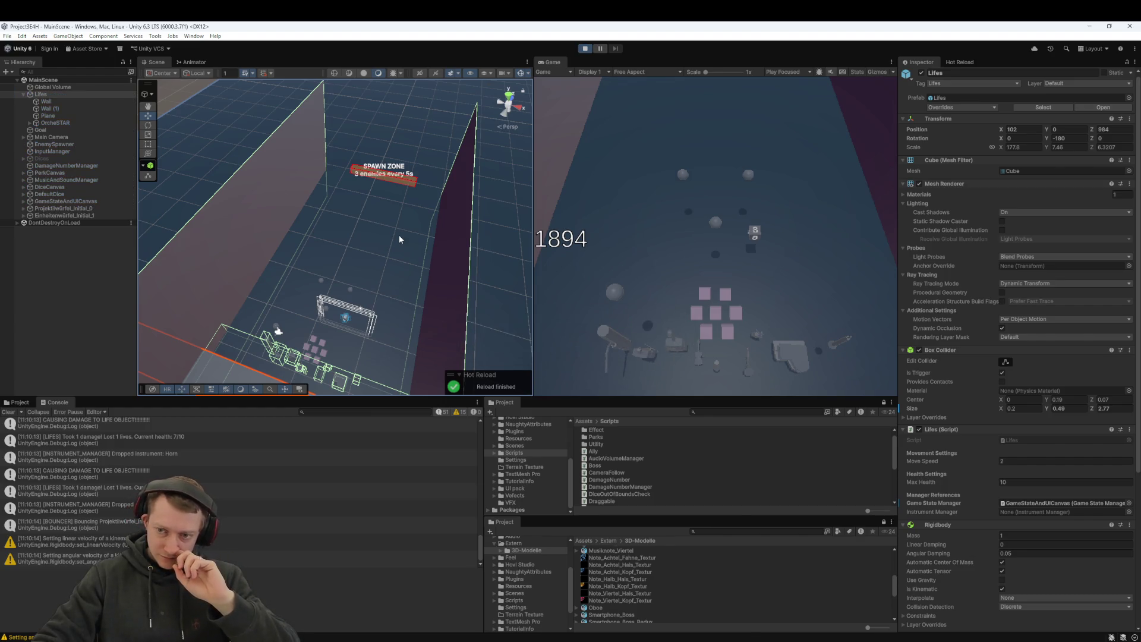
left_click(743, 237)
left_click(683, 260)
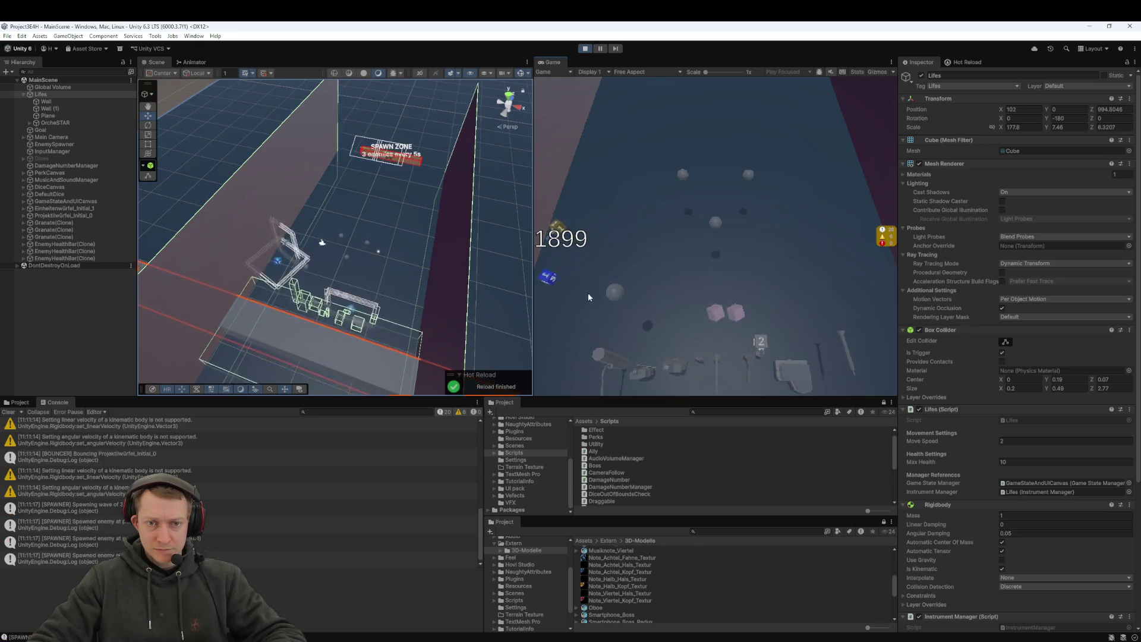
left_click(568, 231)
left_click(541, 311)
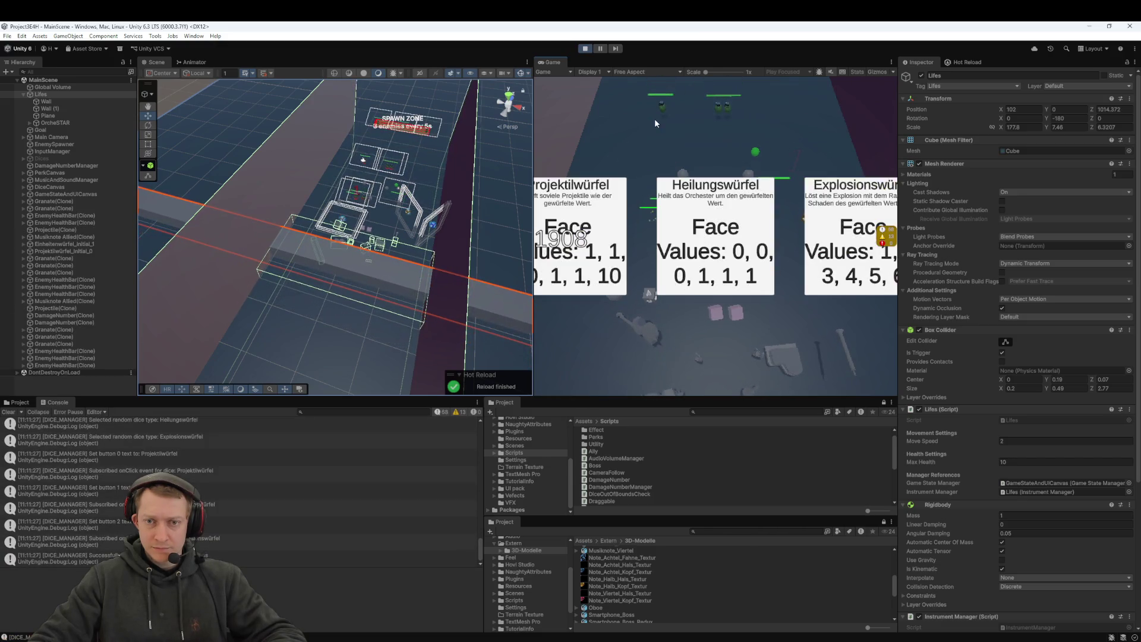
Step: Pick the Heilungswürfel healing die, play to game over at Hi-Score 1910, and stop
left_click(727, 234)
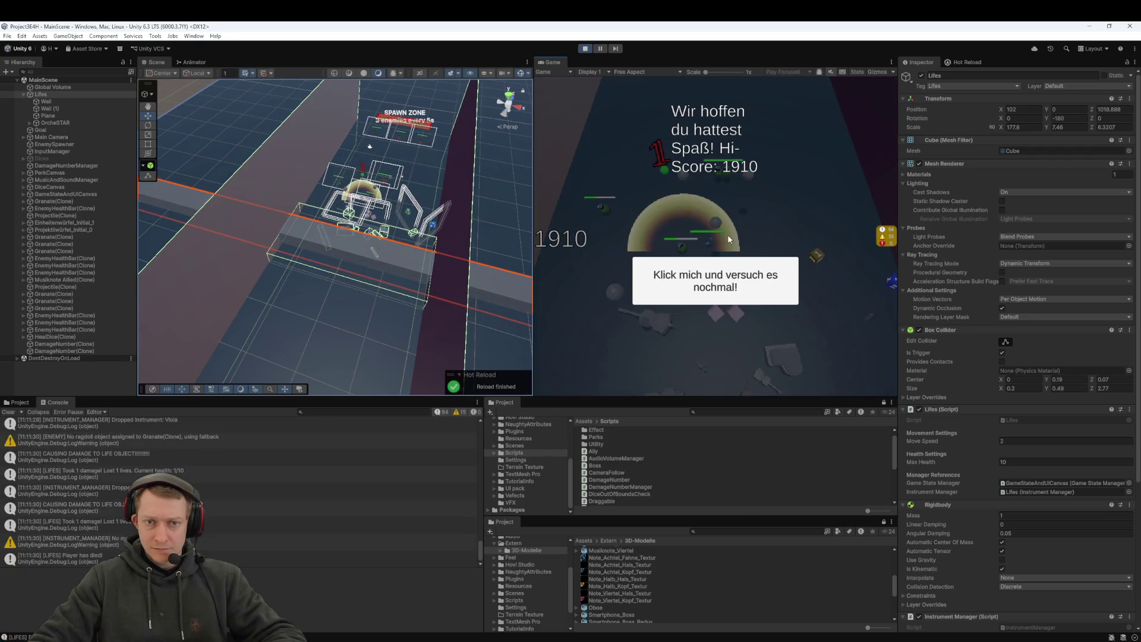
mouse_move(235, 194)
left_mouse_down()
mouse_move(337, 271)
mouse_move(311, 197)
left_mouse_up()
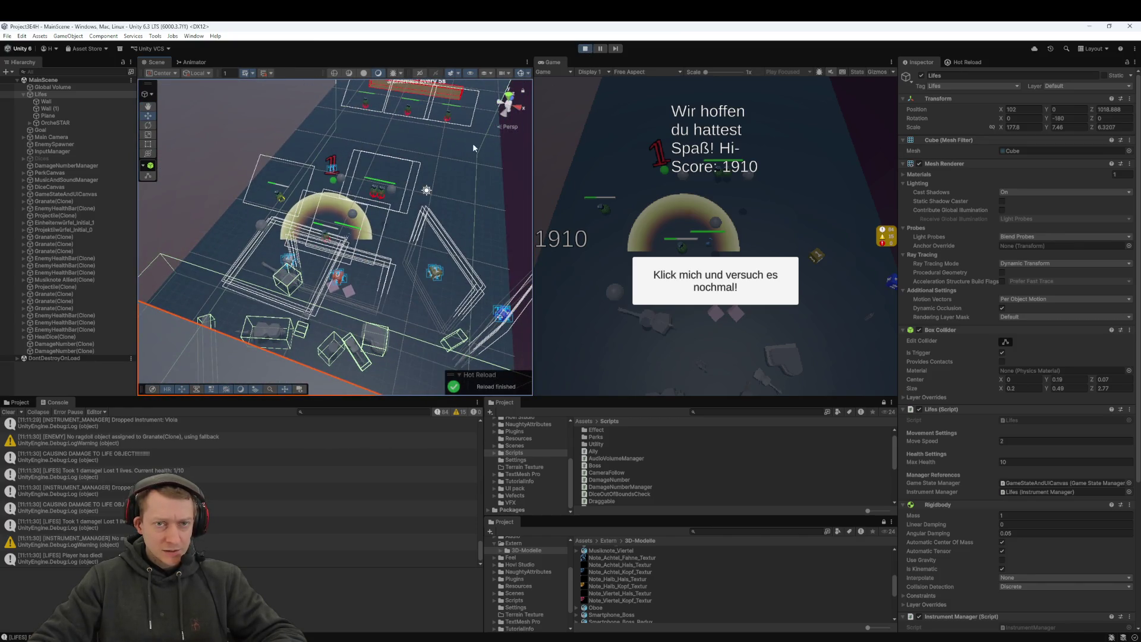
scroll(473, 147, "down", 5)
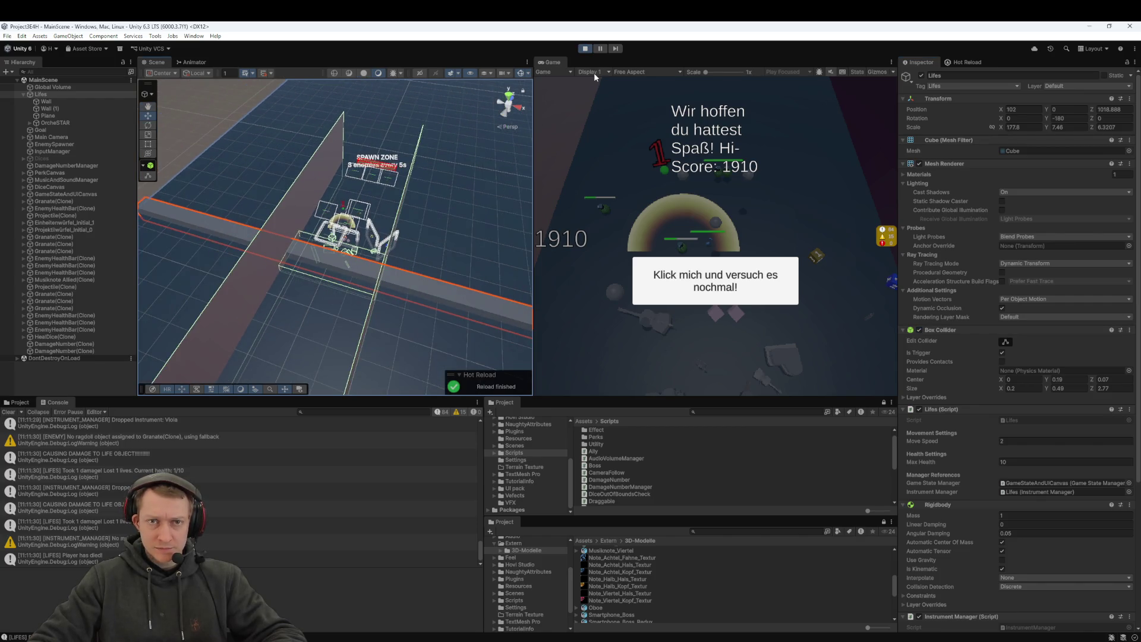
left_click(591, 52)
Step: Start a new playtest and fling two dice at the enemies until game over
scroll(989, 397, "down", 5)
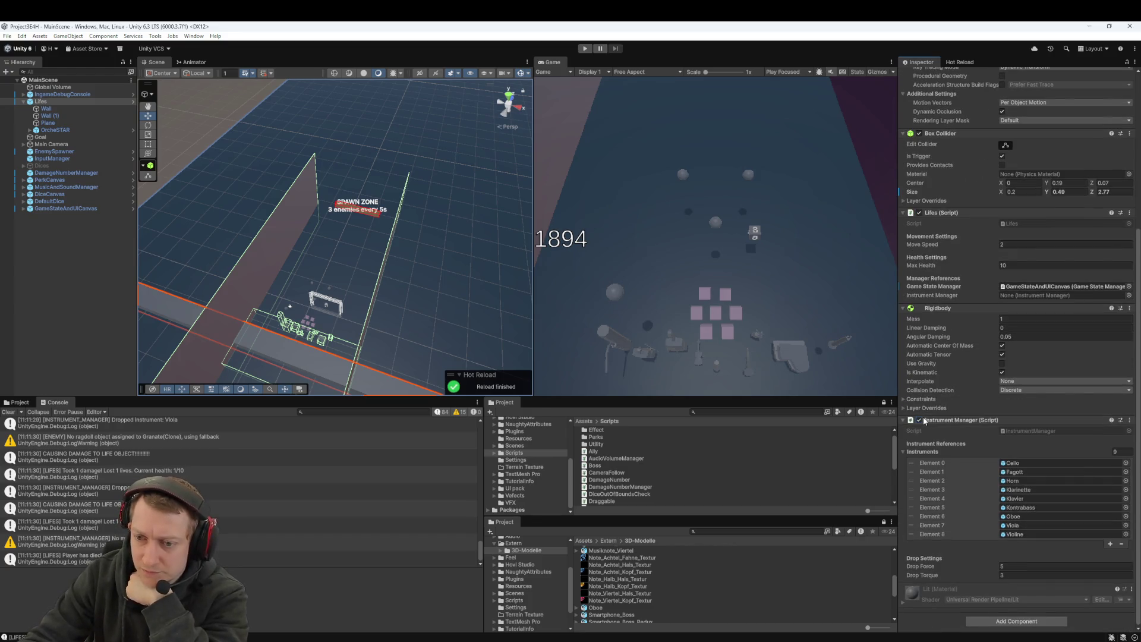
left_click(583, 49)
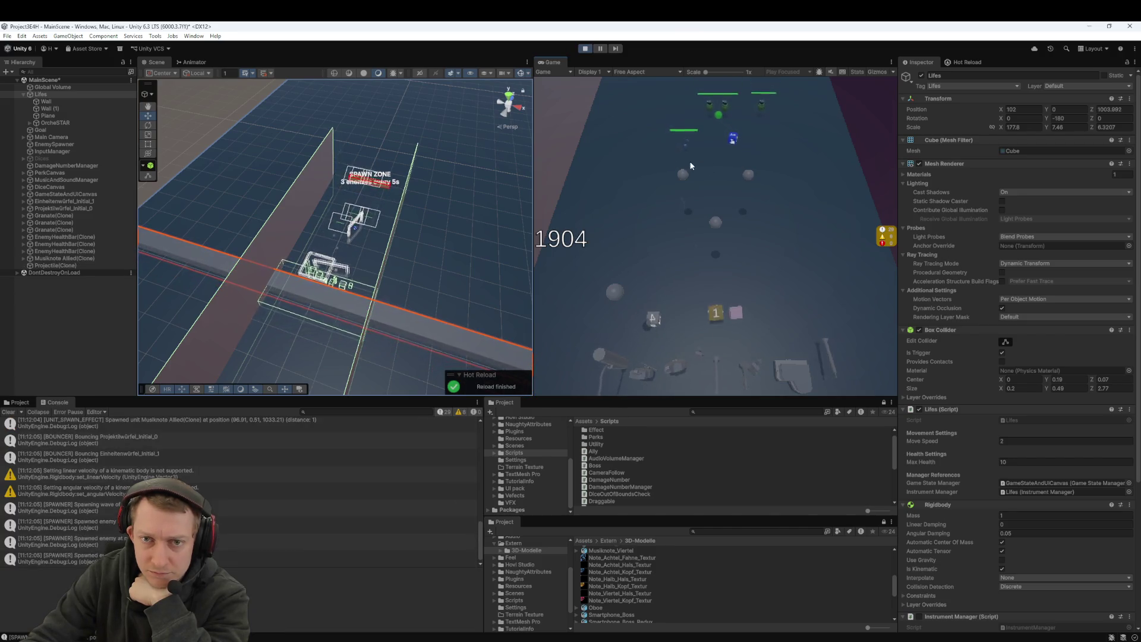
mouse_move(718, 316)
left_mouse_down()
mouse_move(722, 190)
mouse_move(699, 188)
mouse_move(697, 149)
left_mouse_up()
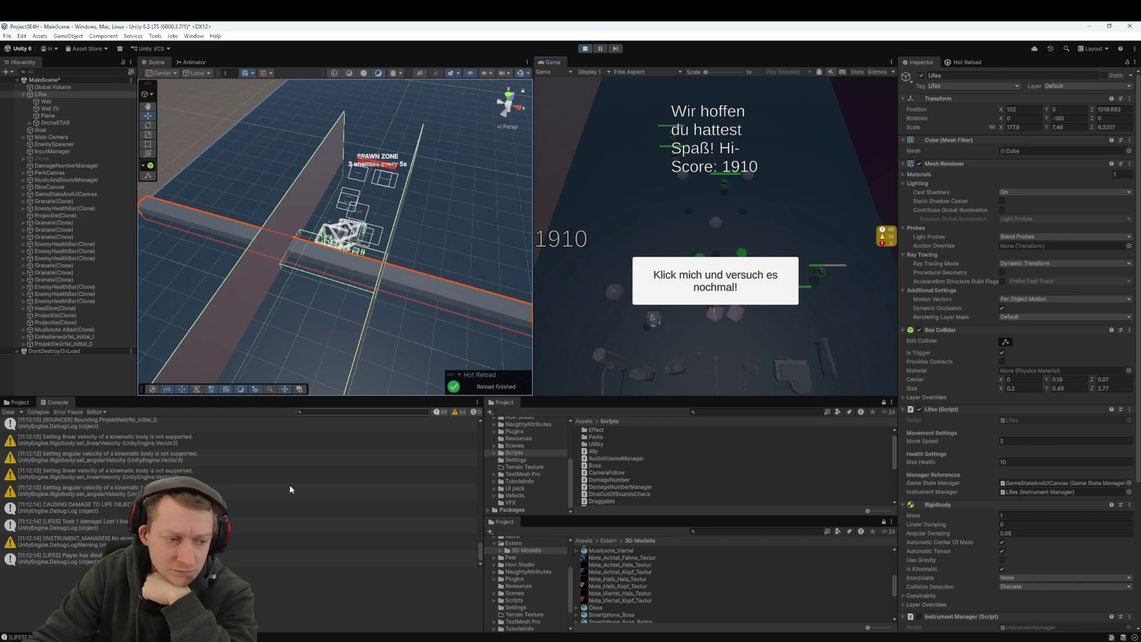
Step: Open the damage log's source in Enemy.cs, review lines 307–308, and return to Unity
double_click(59, 508)
left_click(334, 250)
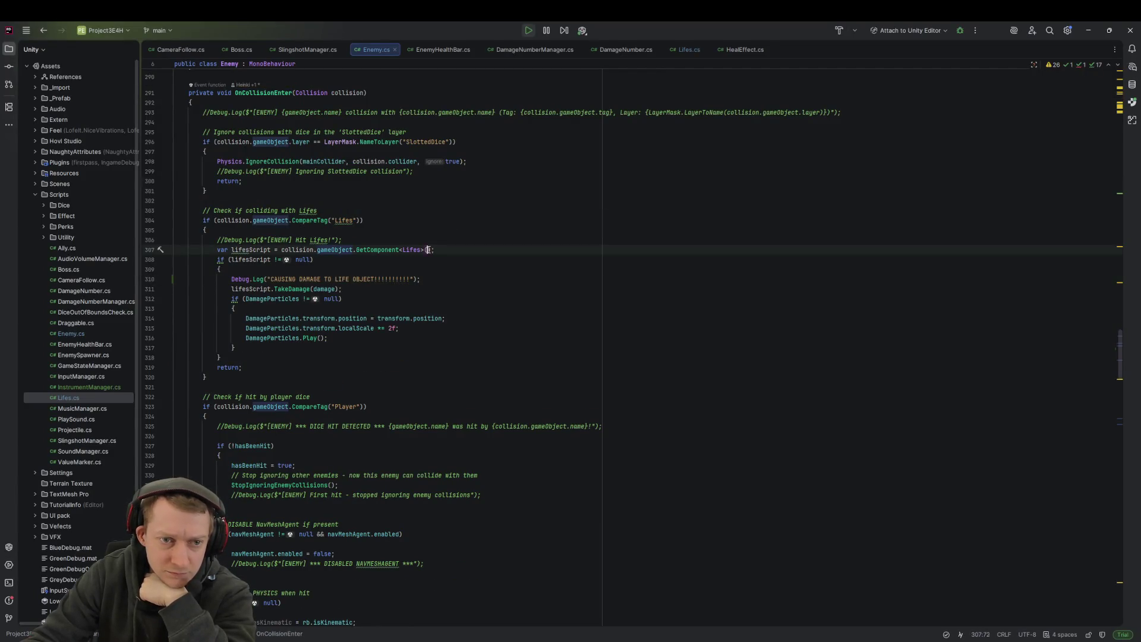
left_click(292, 259)
left_click(260, 252)
left_click(324, 260)
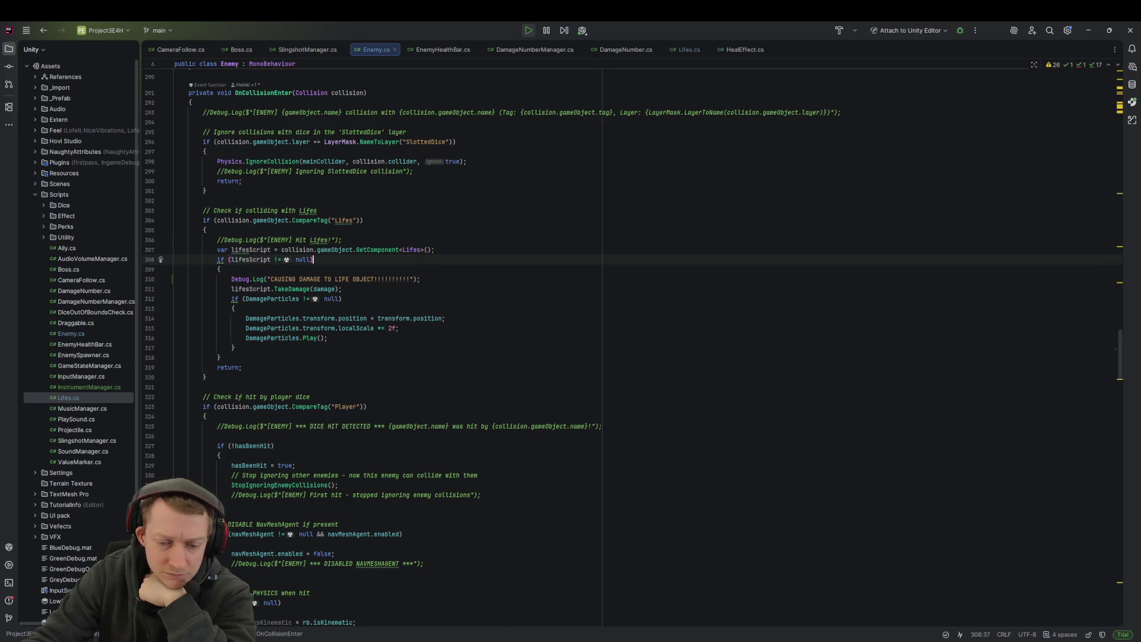
left_click(763, 580)
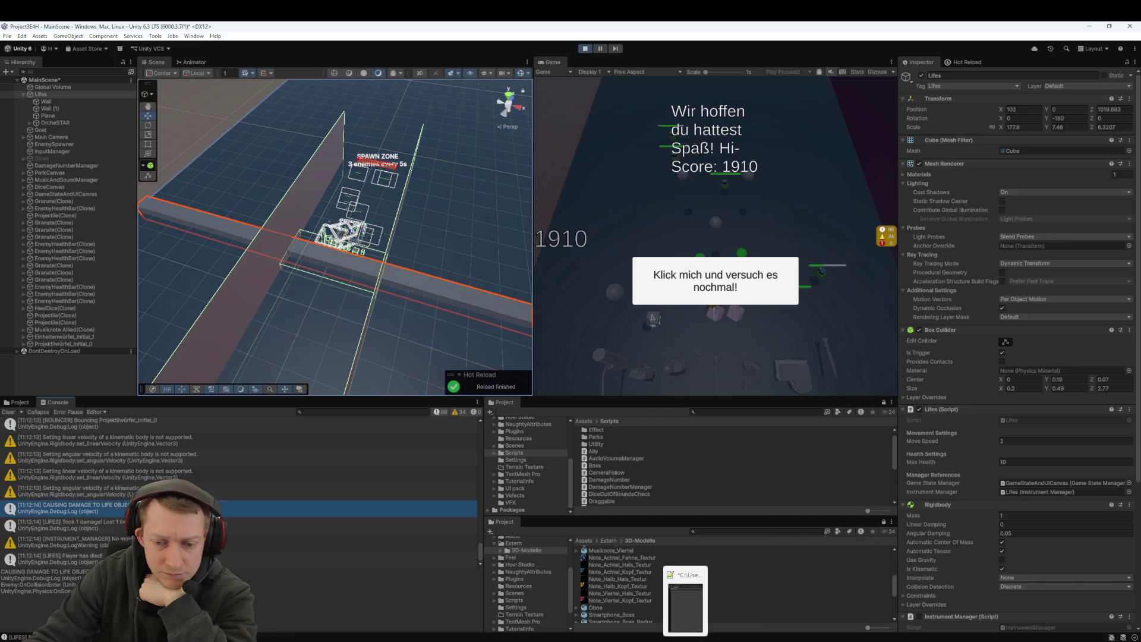
Step: Bring Rider forward showing Enemy.cs's OnCollisionEnter damage code
mouse_move(612, 640)
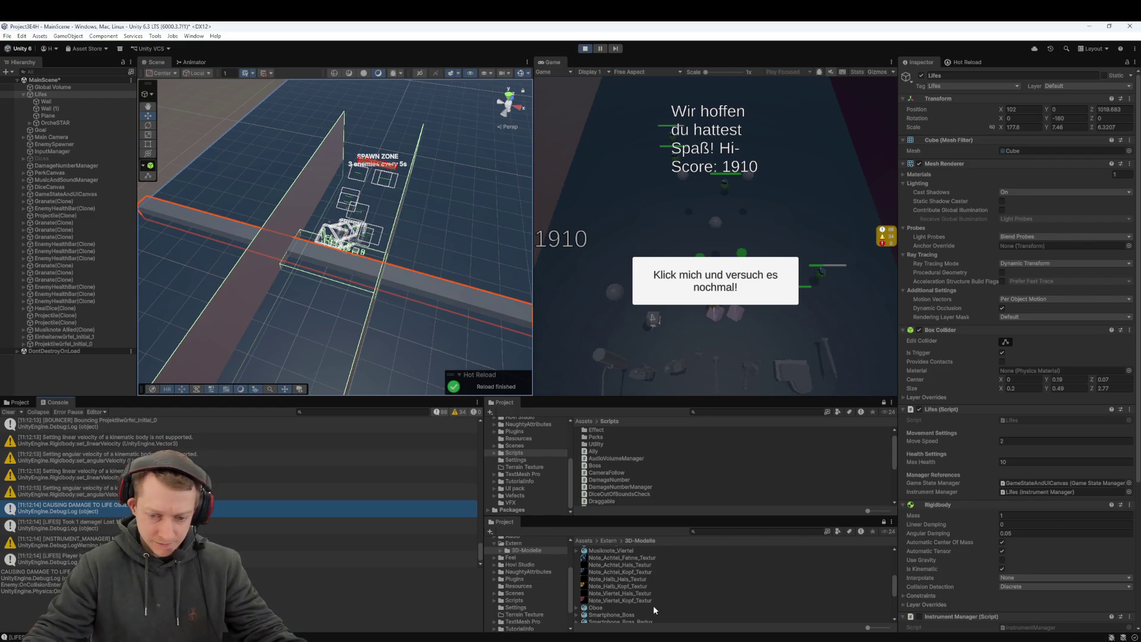
left_click(613, 636)
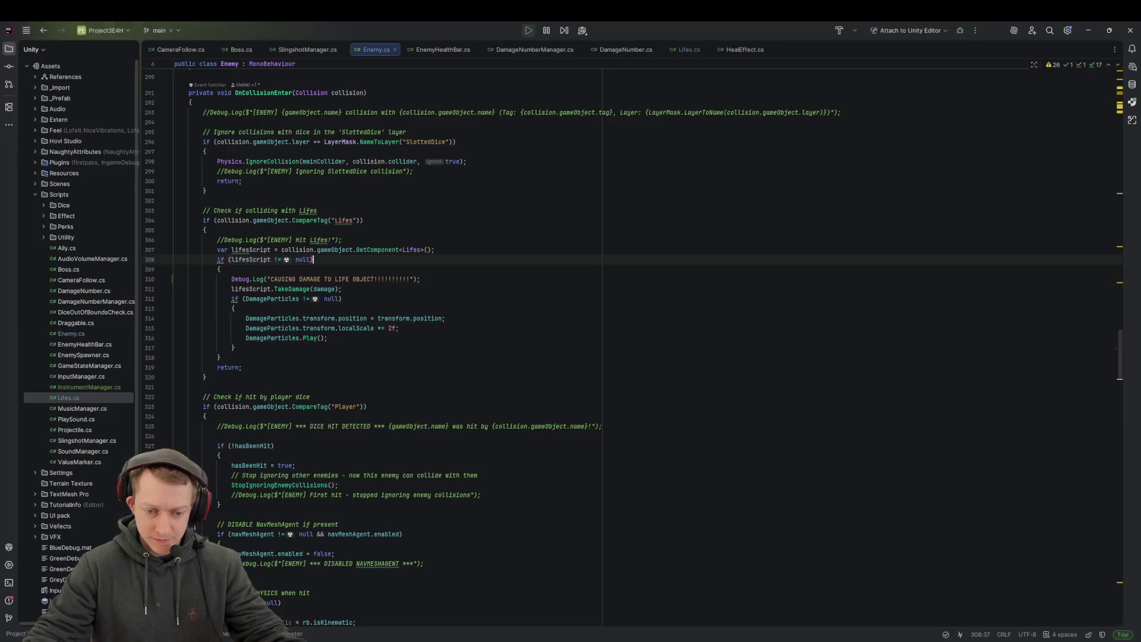
Step: Comment out Enemy.cs lines 307–318, the Lifes-hit damage block, then go back to Unity
left_click(387, 228)
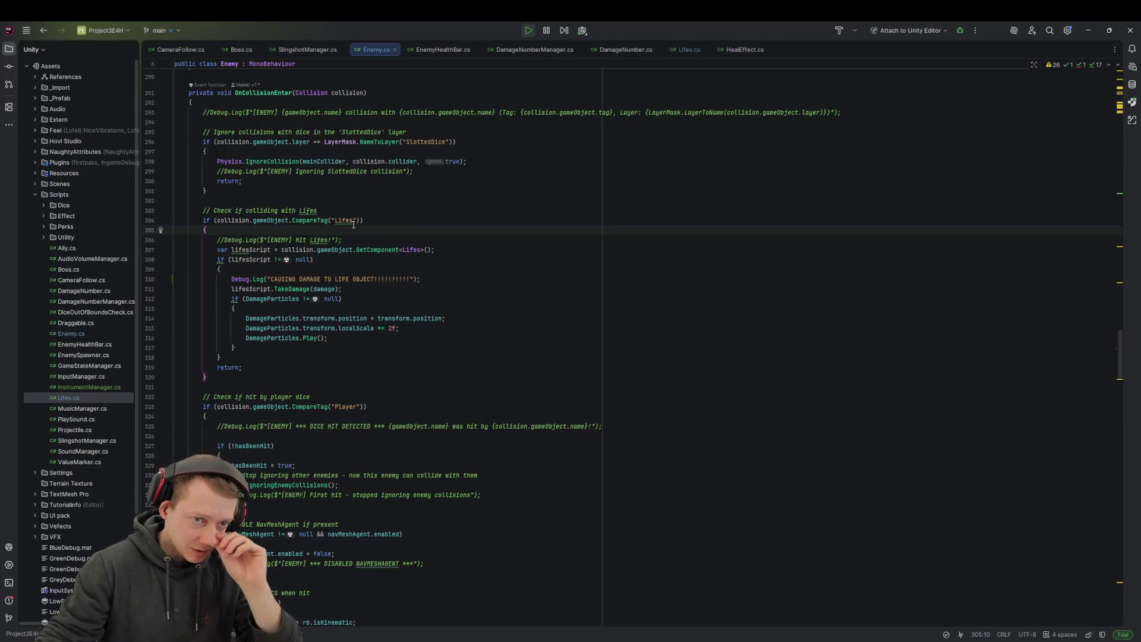
left_click(375, 220)
left_click(328, 299)
mouse_move(243, 359)
left_mouse_down()
mouse_move(237, 288)
mouse_move(252, 250)
left_mouse_up()
key("ctrl+slash")
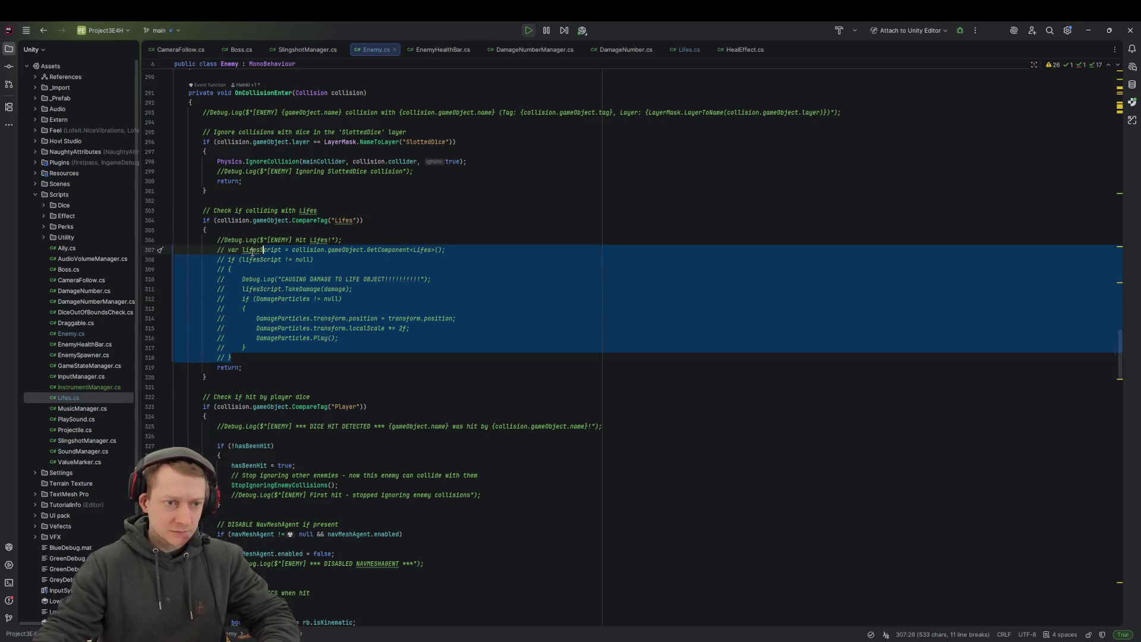
key("ctrl+a")
left_click(397, 260)
left_click(431, 233)
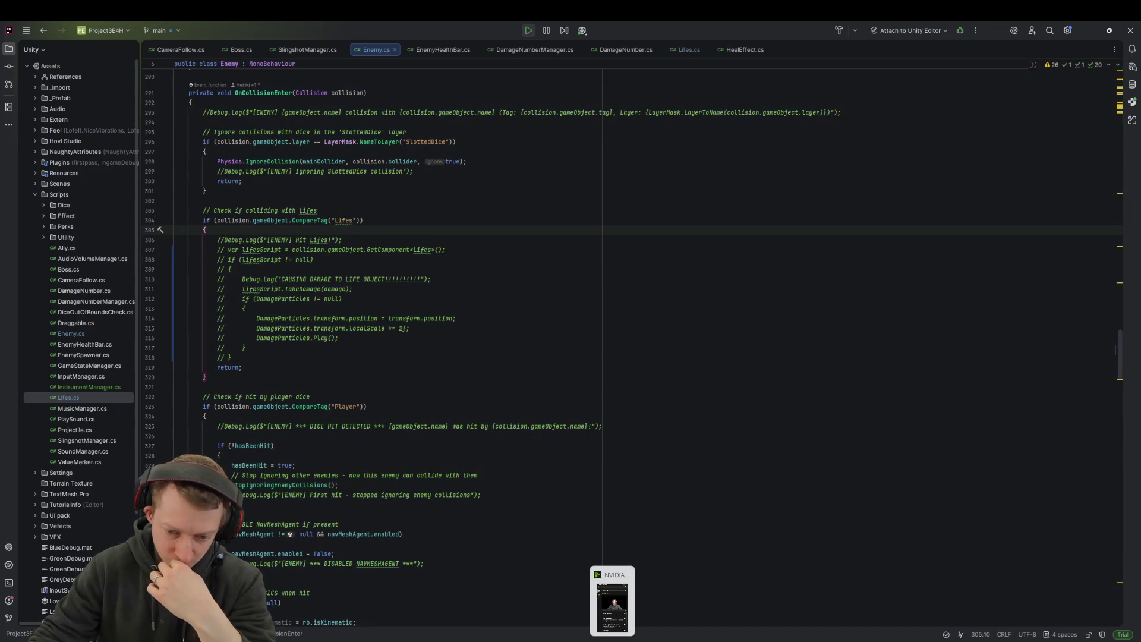
left_click(814, 641)
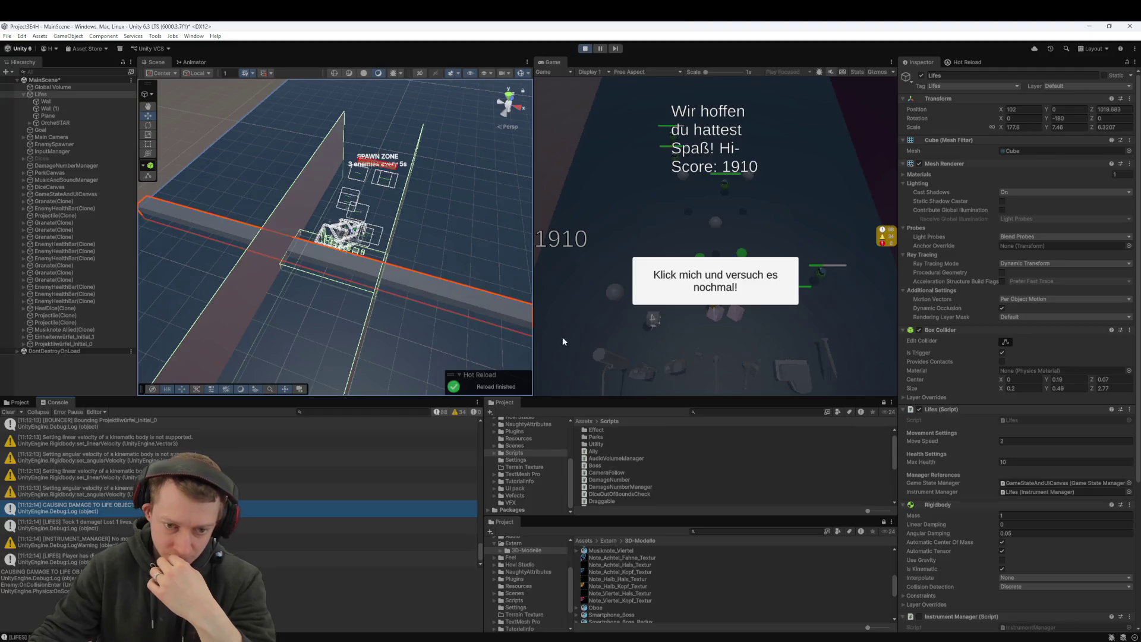
Step: Stop play mode, watch Hot Reload recompile the scripts, then return to the Lifes Inspector
left_click(584, 50)
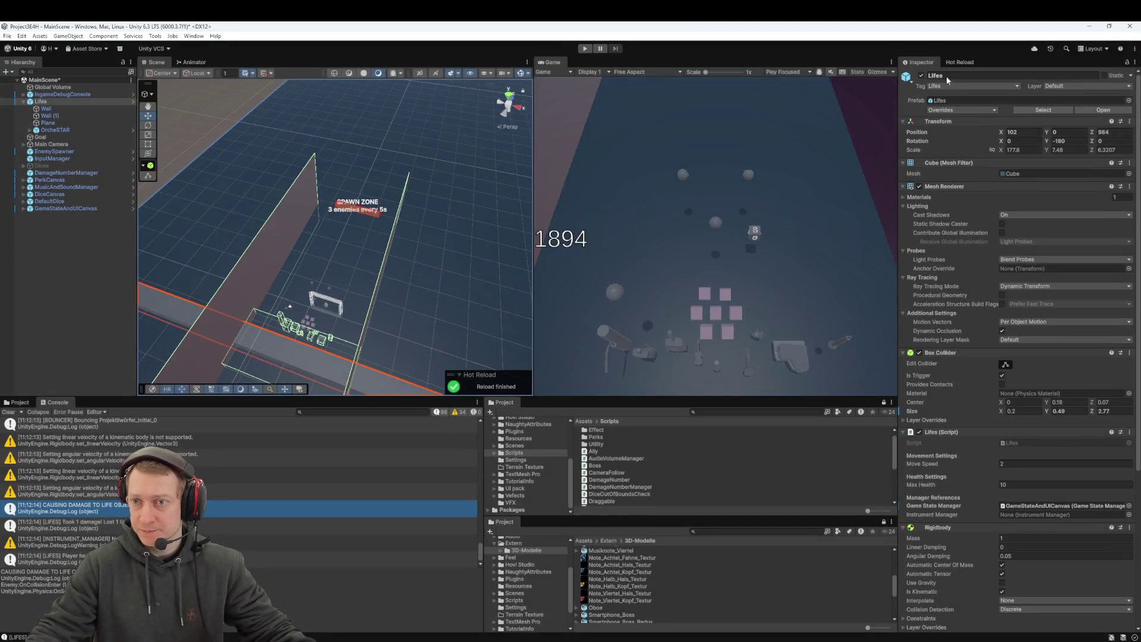
left_click(960, 62)
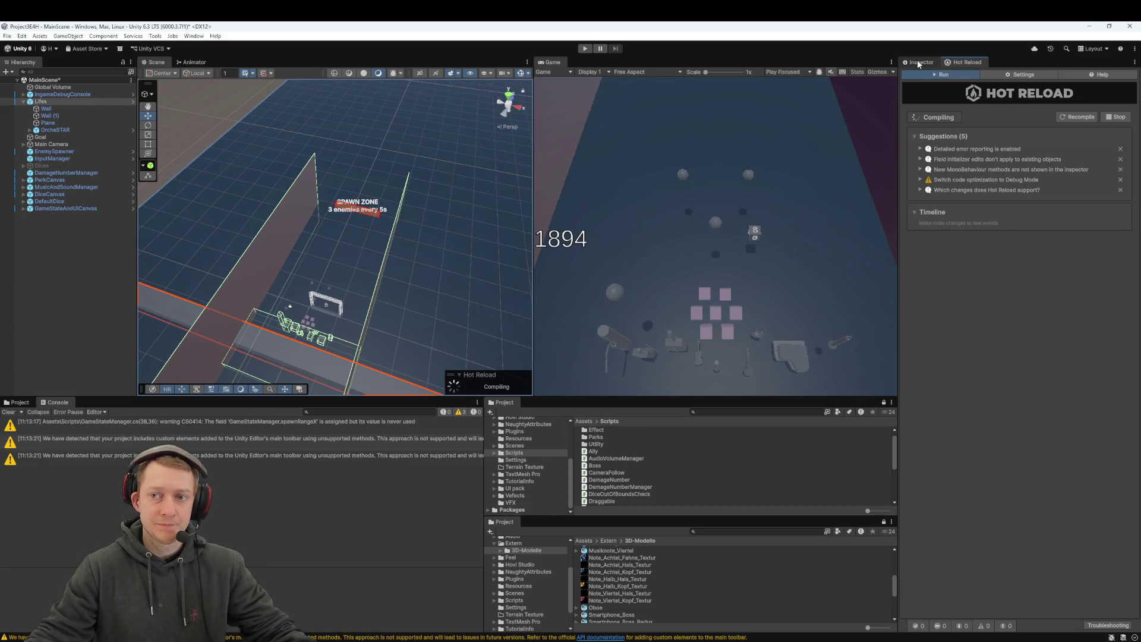
left_click(919, 62)
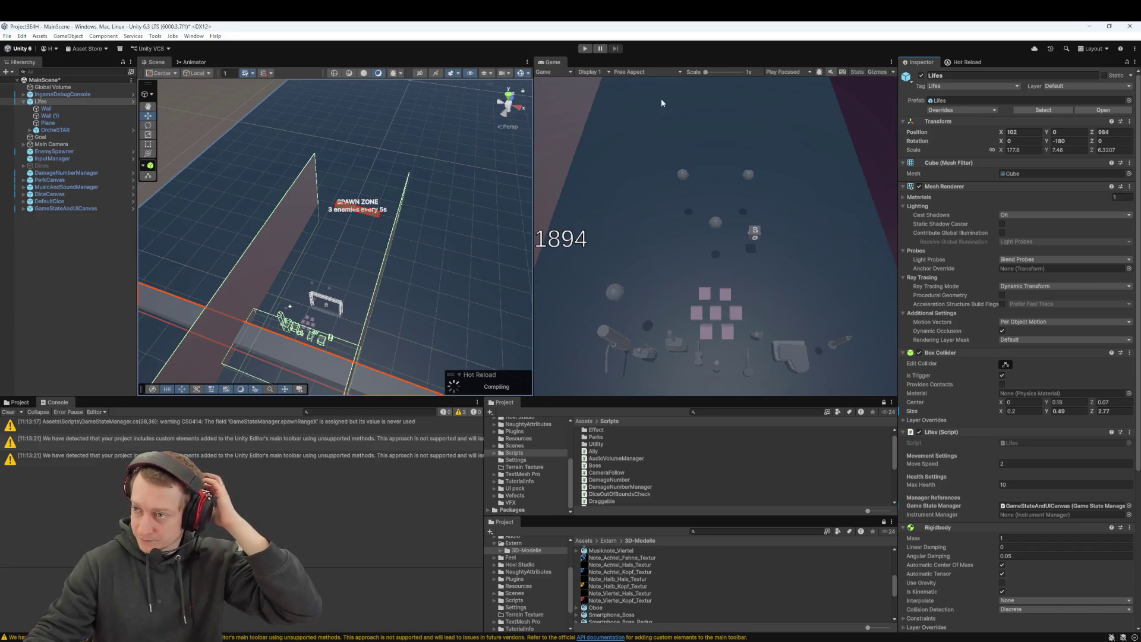
left_click(585, 49)
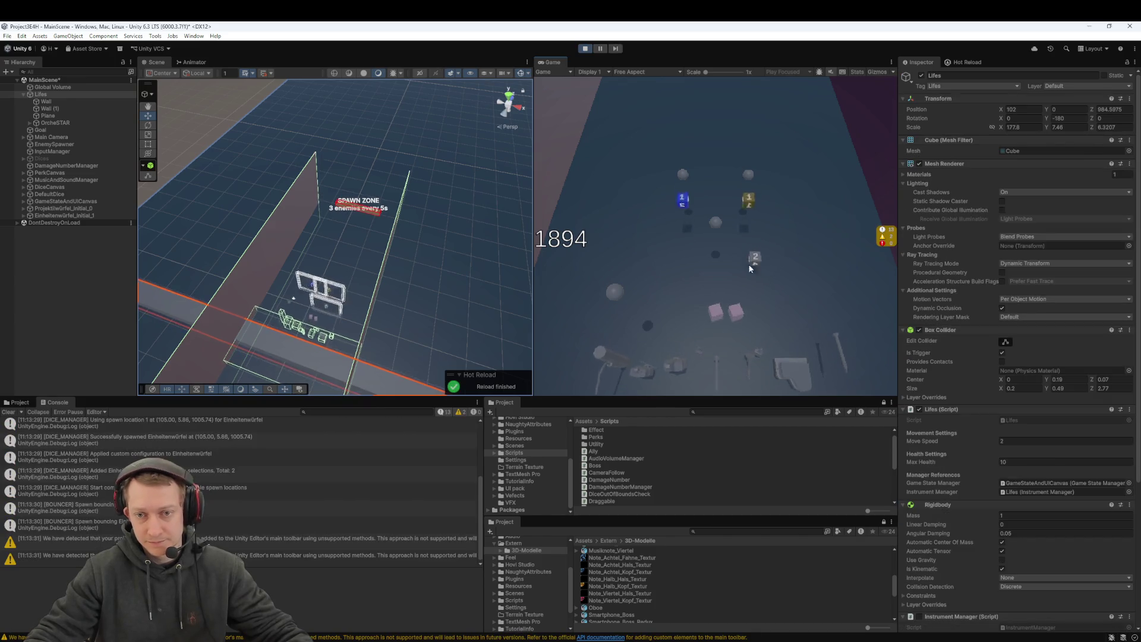
mouse_move(687, 231)
left_mouse_down()
mouse_move(740, 253)
mouse_move(737, 315)
mouse_move(710, 328)
left_mouse_up()
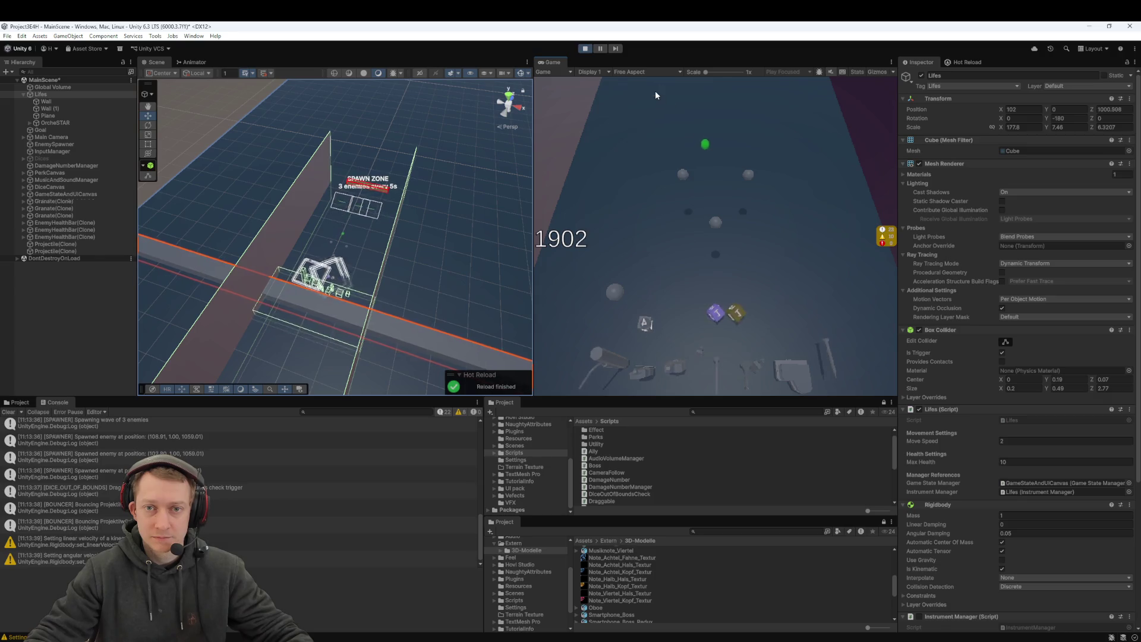
mouse_move(718, 314)
left_mouse_down()
mouse_move(722, 338)
mouse_move(743, 334)
left_mouse_up()
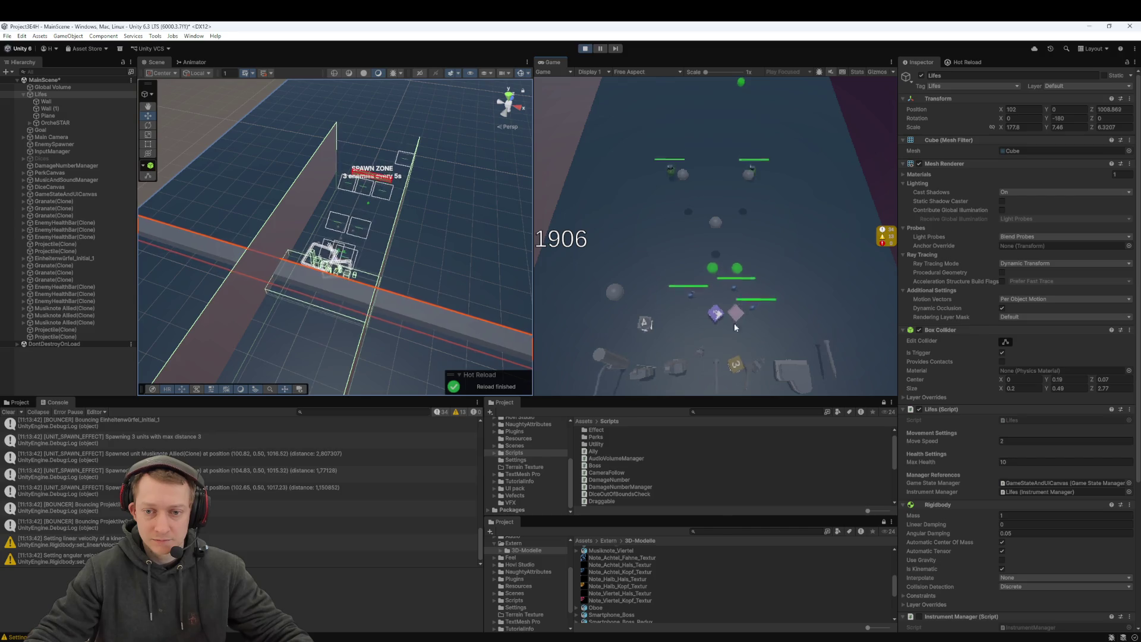
left_click(730, 370)
left_click_drag(712, 316, 718, 323)
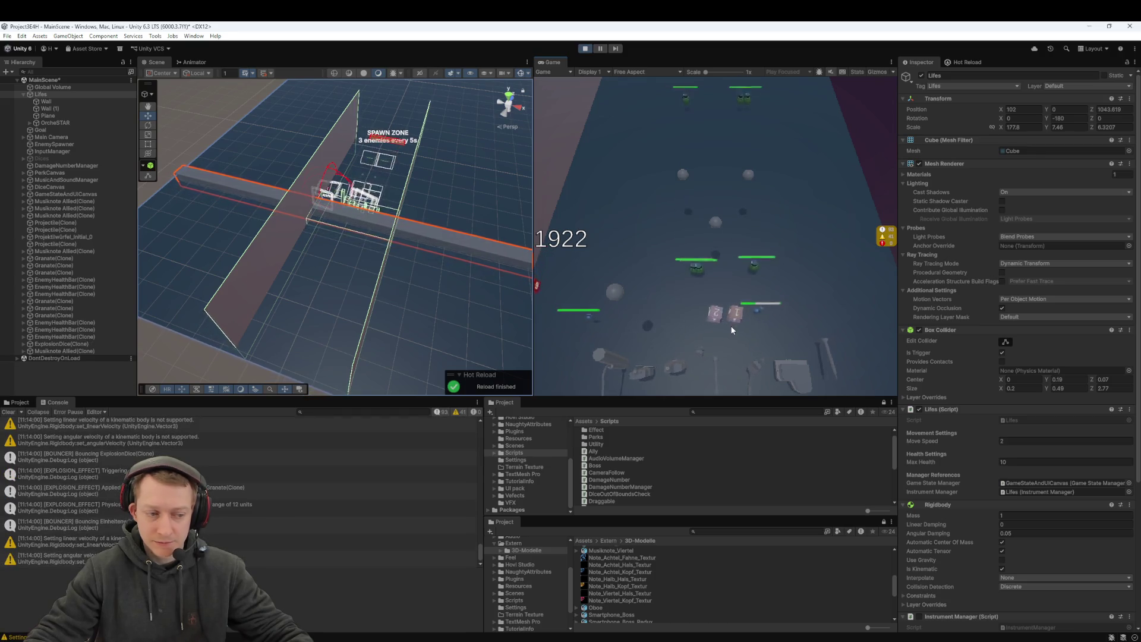
left_click(587, 49)
scroll(990, 273, "down", 6)
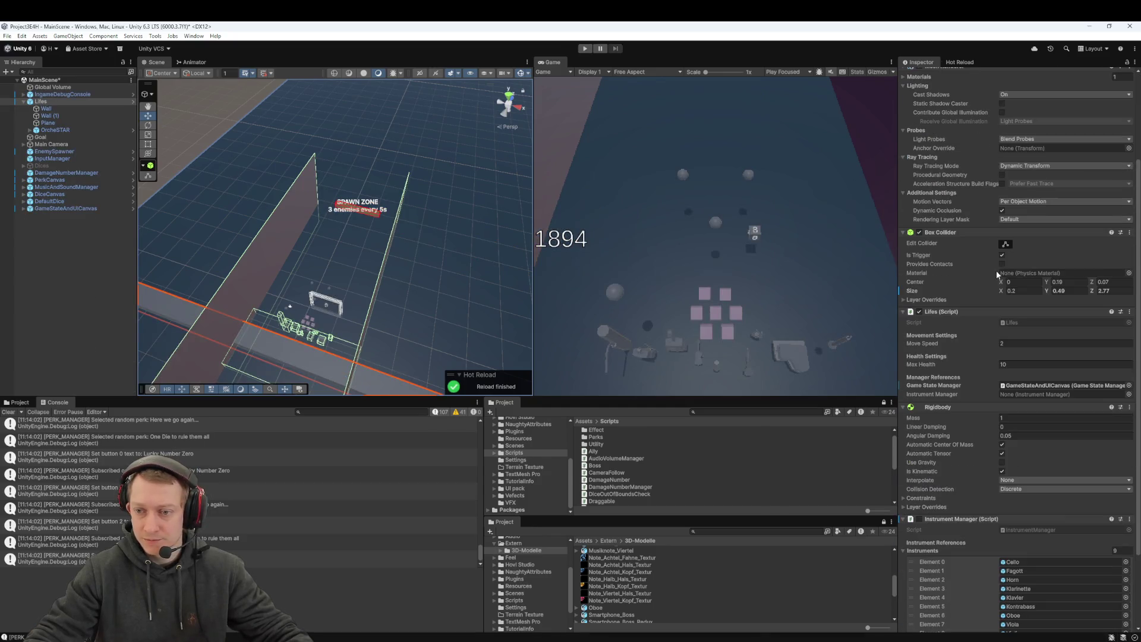
Step: Enable the Lifes object's Instrument Manager, start a new playtest and pick the Einheitenwürfel reward
left_click(920, 421)
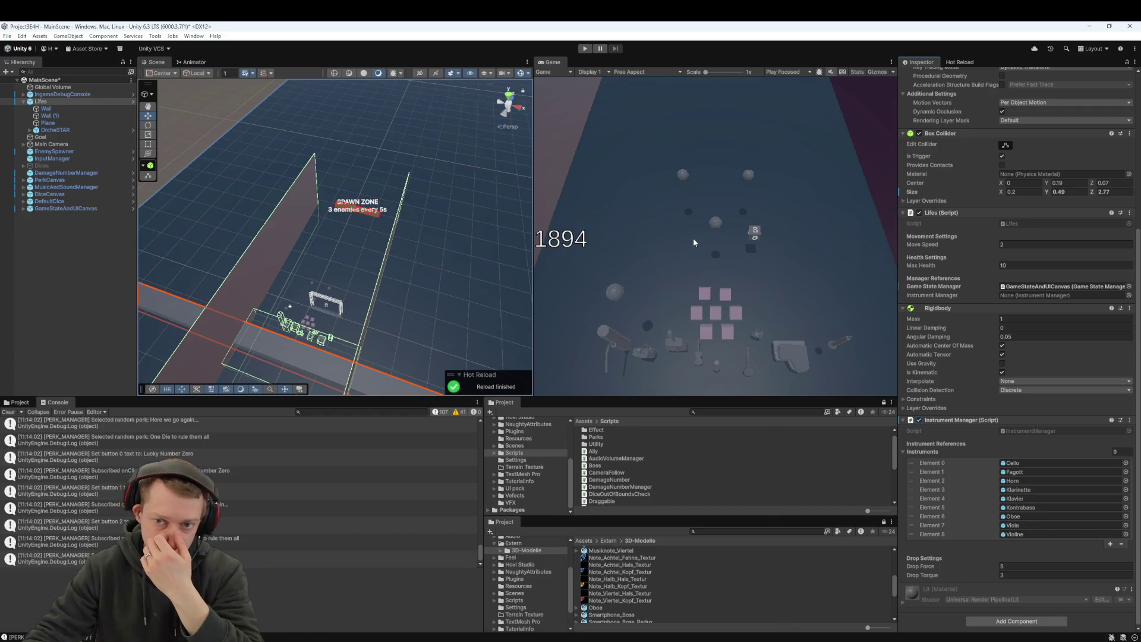
left_click(19, 403)
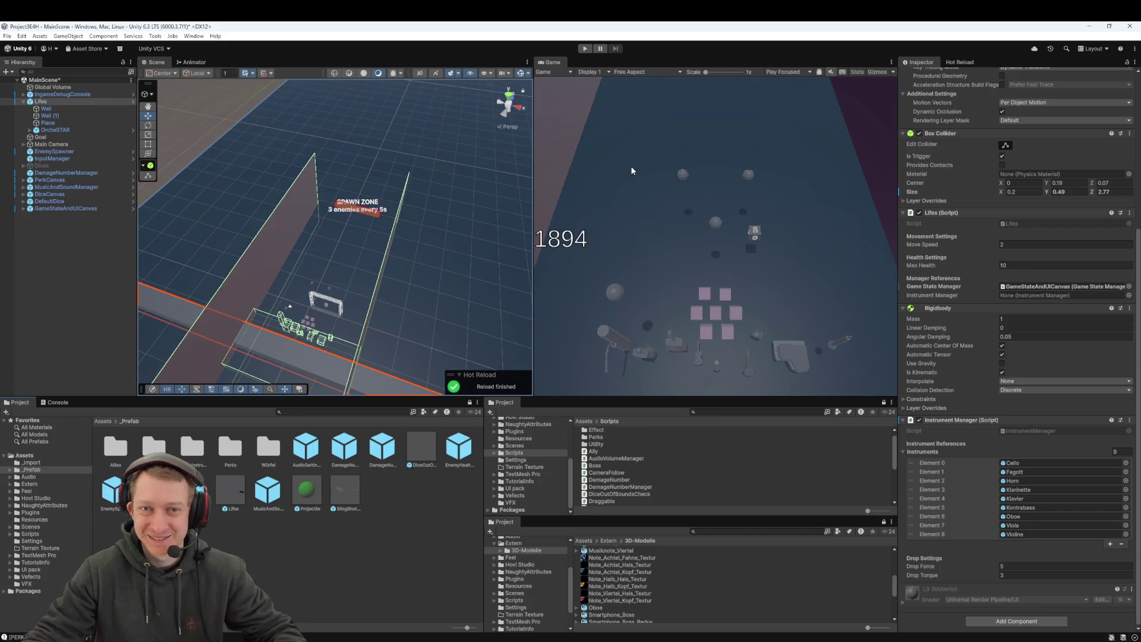
left_click(585, 49)
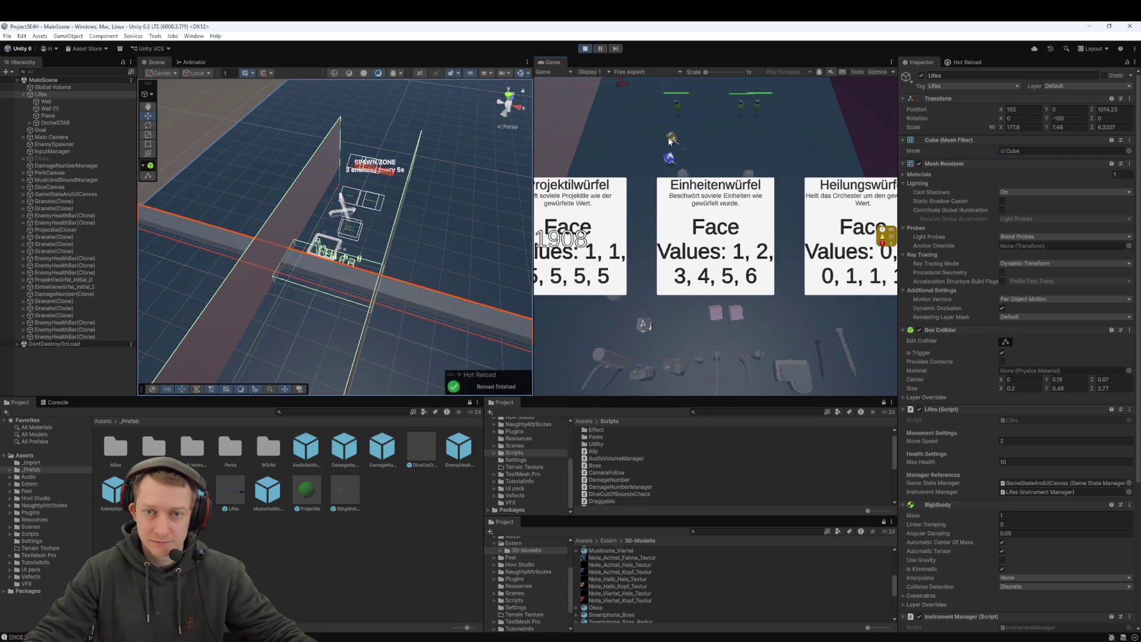
left_click(682, 233)
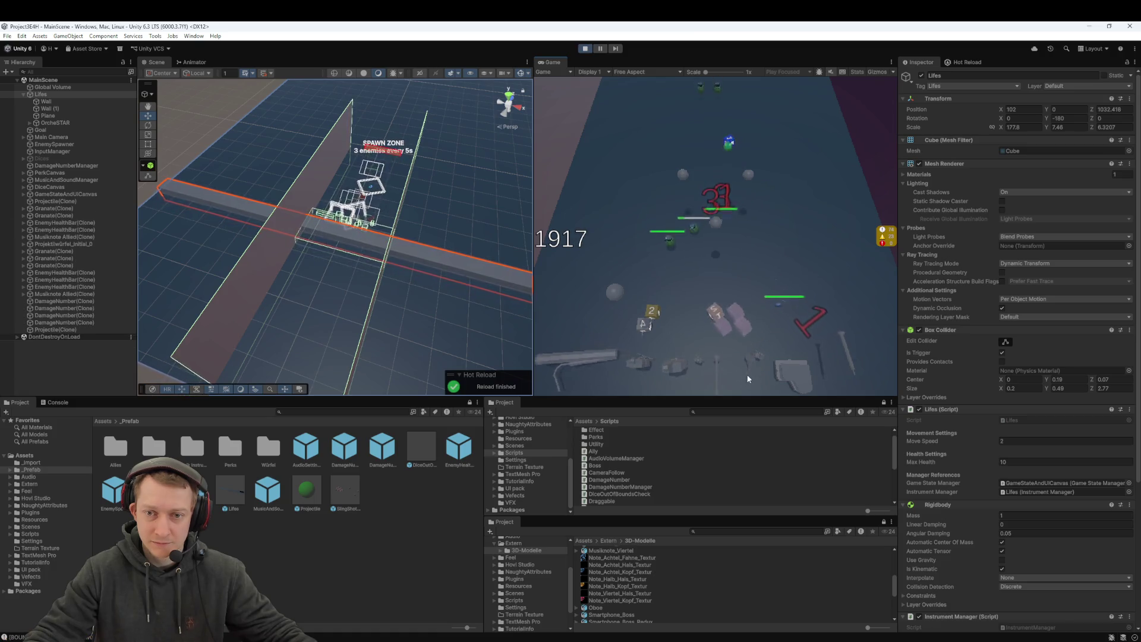
Step: Throw a die, choose the middle perk card and take the Einheitenwürfel dice reward
mouse_move(717, 311)
left_mouse_down()
mouse_move(723, 295)
mouse_move(719, 320)
left_mouse_up()
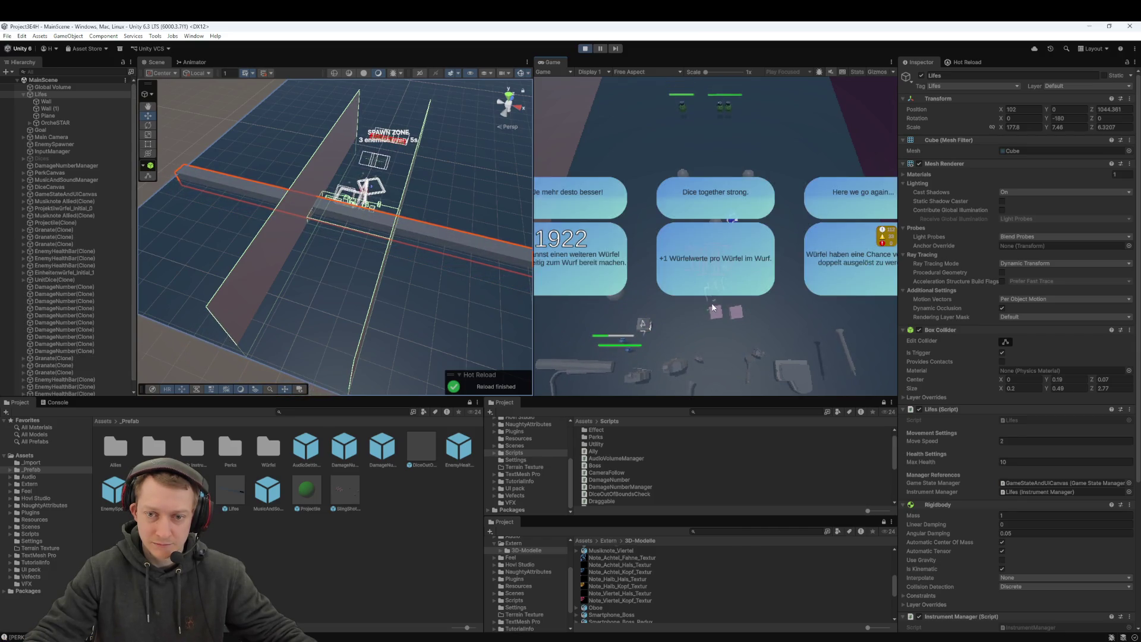
left_click(722, 282)
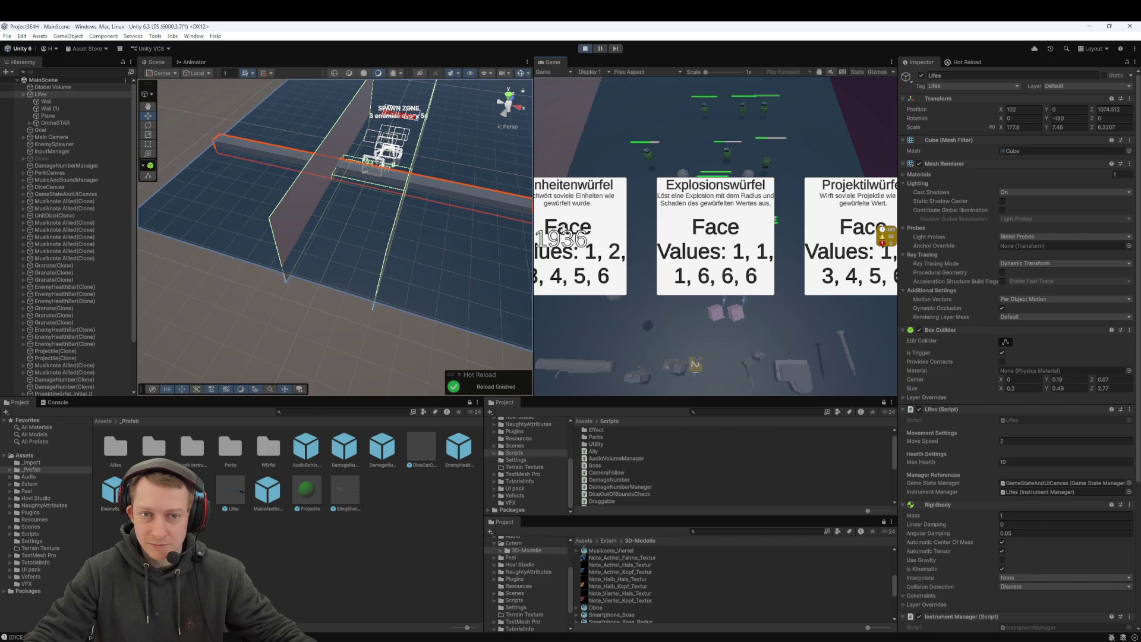
left_click(617, 216)
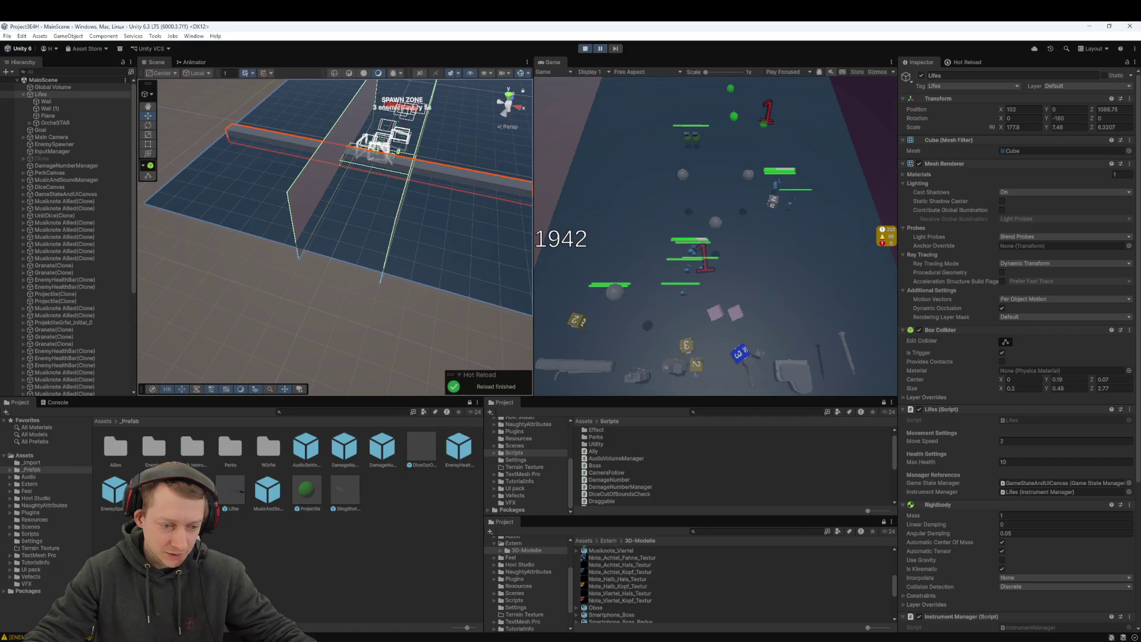
Step: Filter the Console log for 'life', clear the filter, frame OrcheSTAR, then reselect Lifes
left_click(57, 402)
left_click(138, 488)
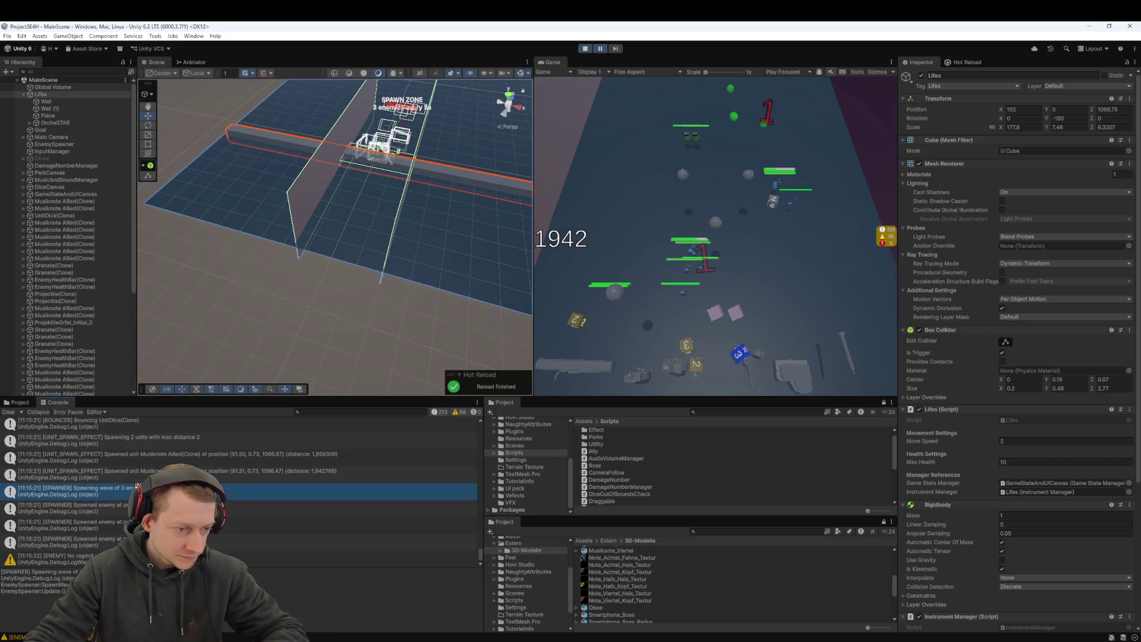
type("life")
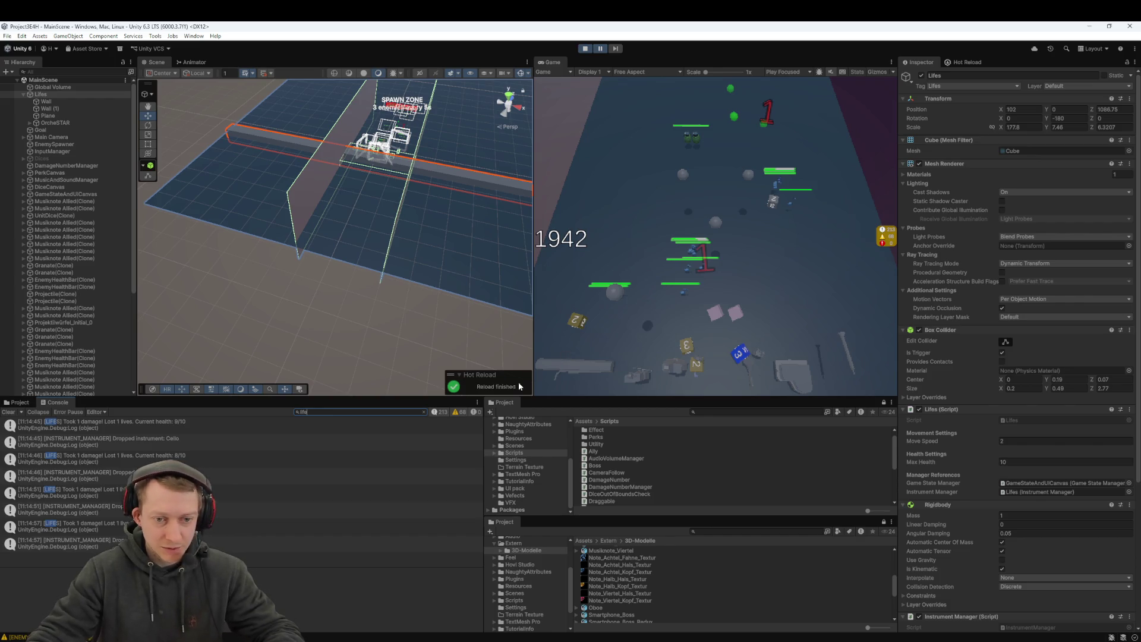
left_click(424, 411)
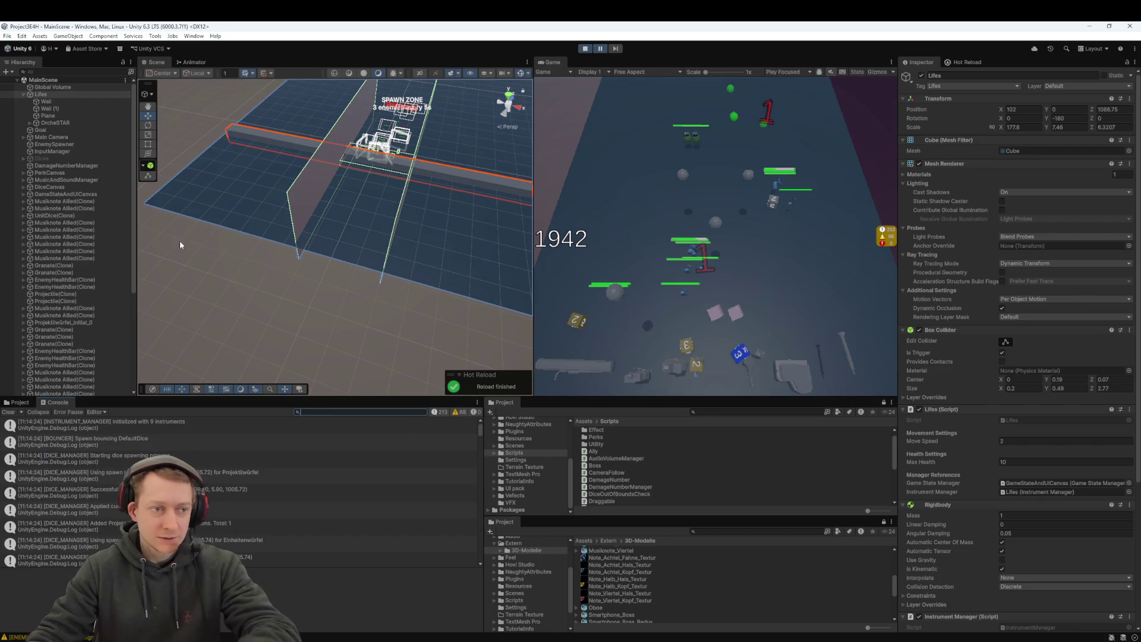
double_click(70, 123)
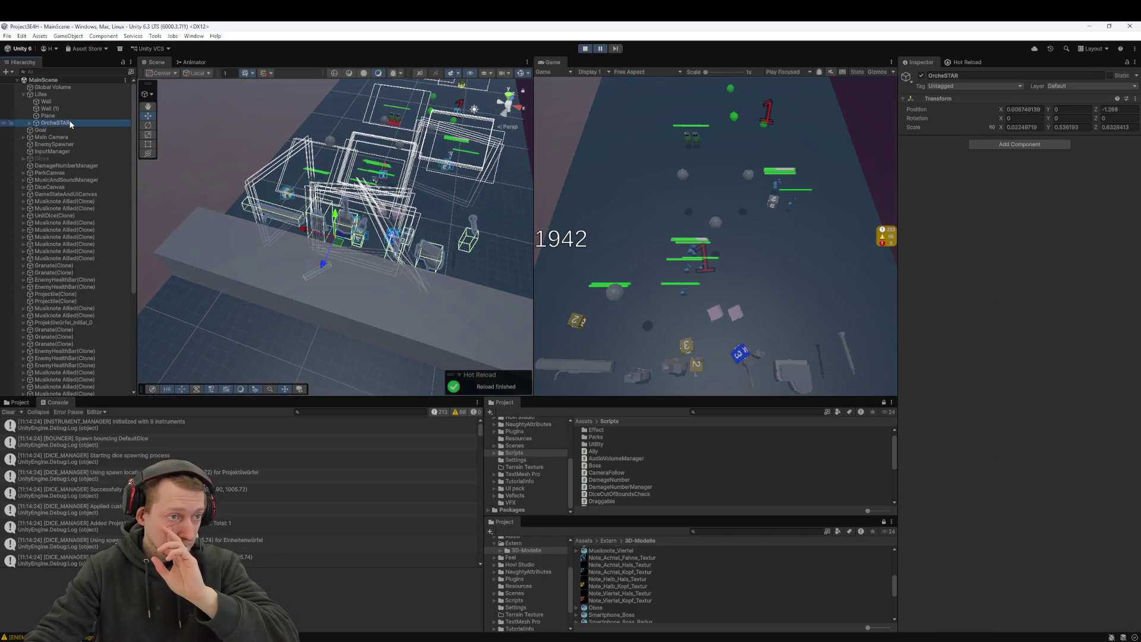
left_click_drag(379, 176, 345, 240)
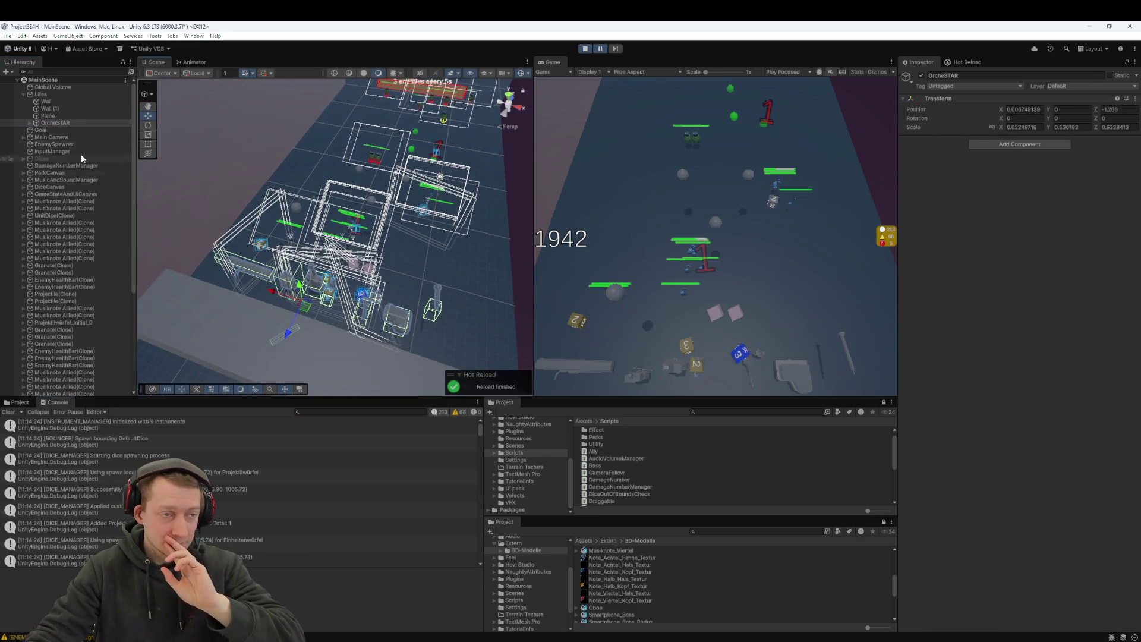
left_click(59, 92)
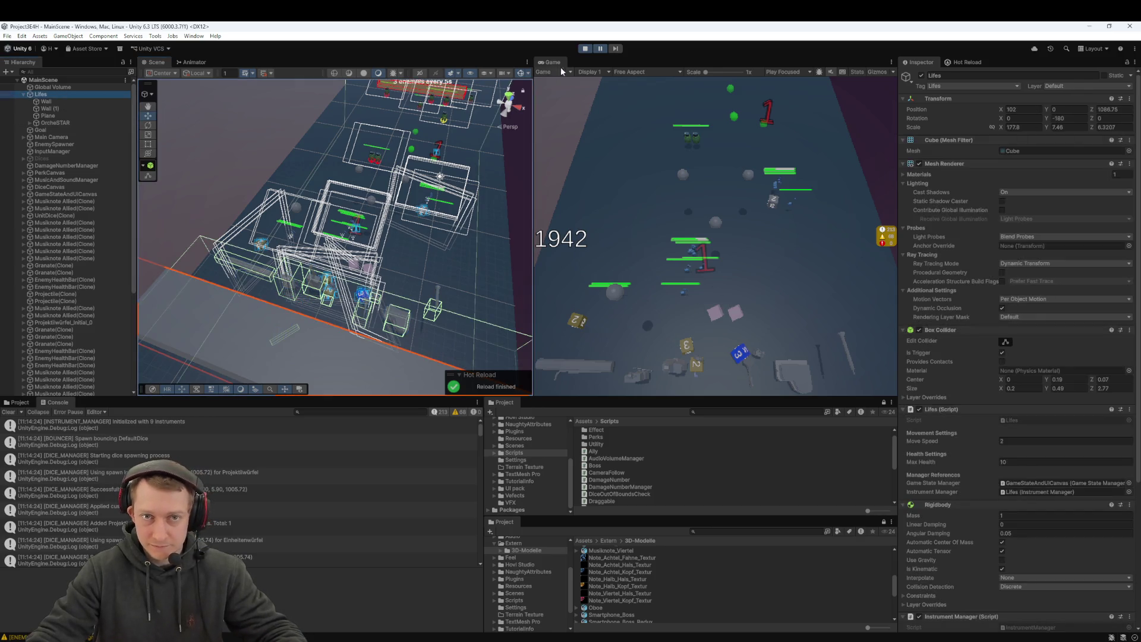
left_click(698, 282)
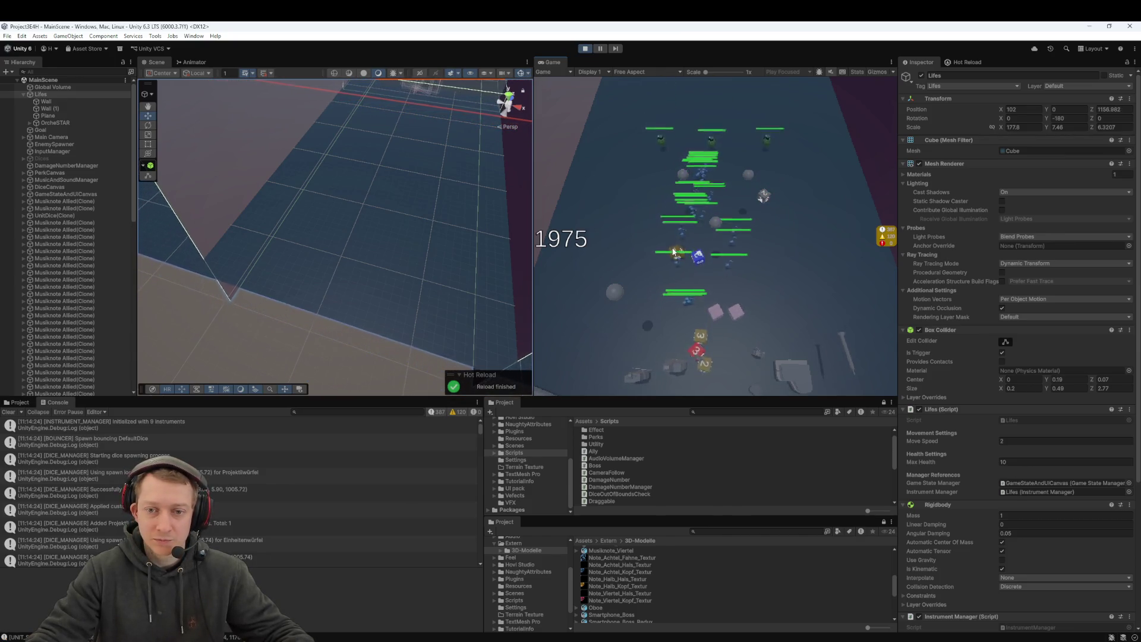
Step: Throw dice at the enemies, picking a perk card and a dice reward card along the way
left_click_drag(691, 342, 714, 318)
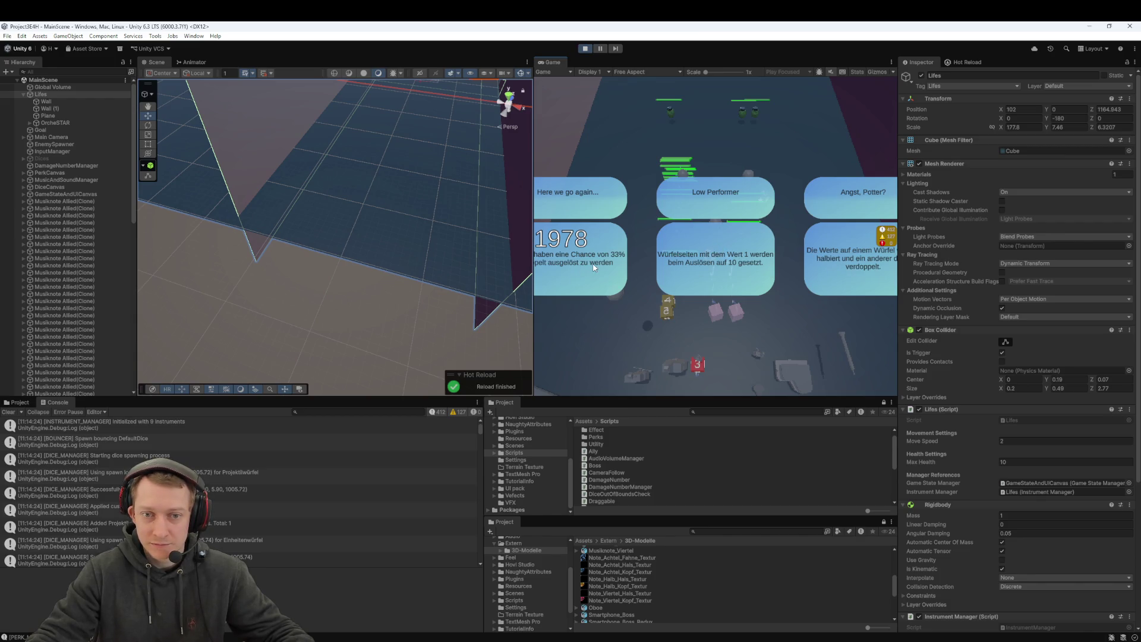
left_click(683, 266)
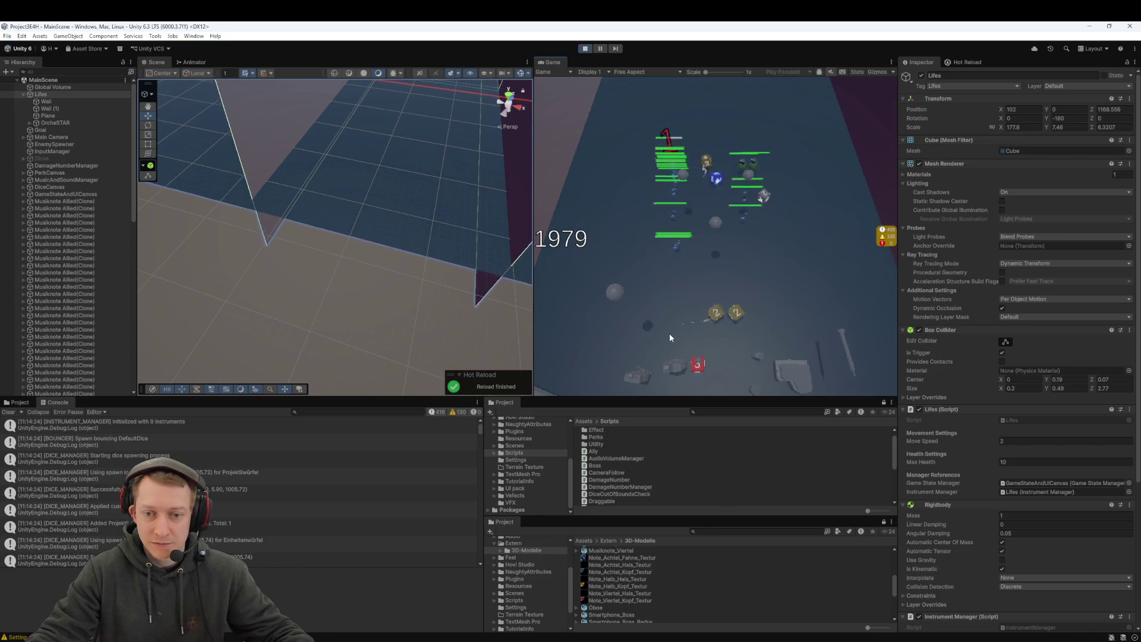
left_click_drag(720, 316, 743, 173)
left_click_drag(721, 312, 704, 222)
mouse_move(719, 312)
left_mouse_down()
mouse_move(739, 272)
mouse_move(669, 252)
mouse_move(672, 280)
mouse_move(776, 252)
mouse_move(766, 295)
left_mouse_up()
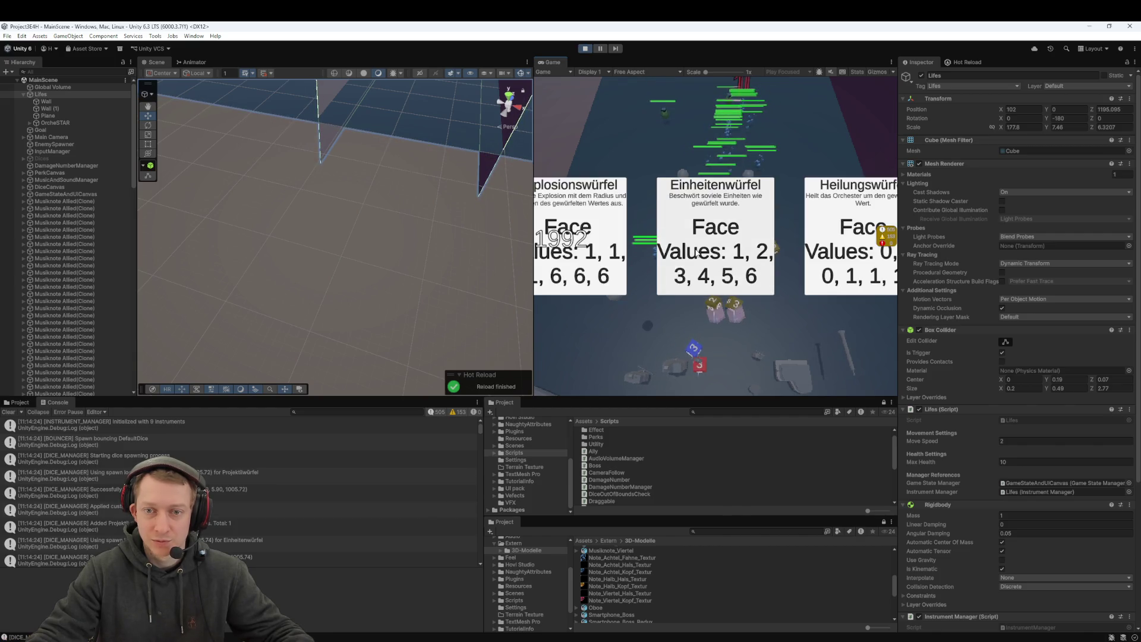
left_click(833, 223)
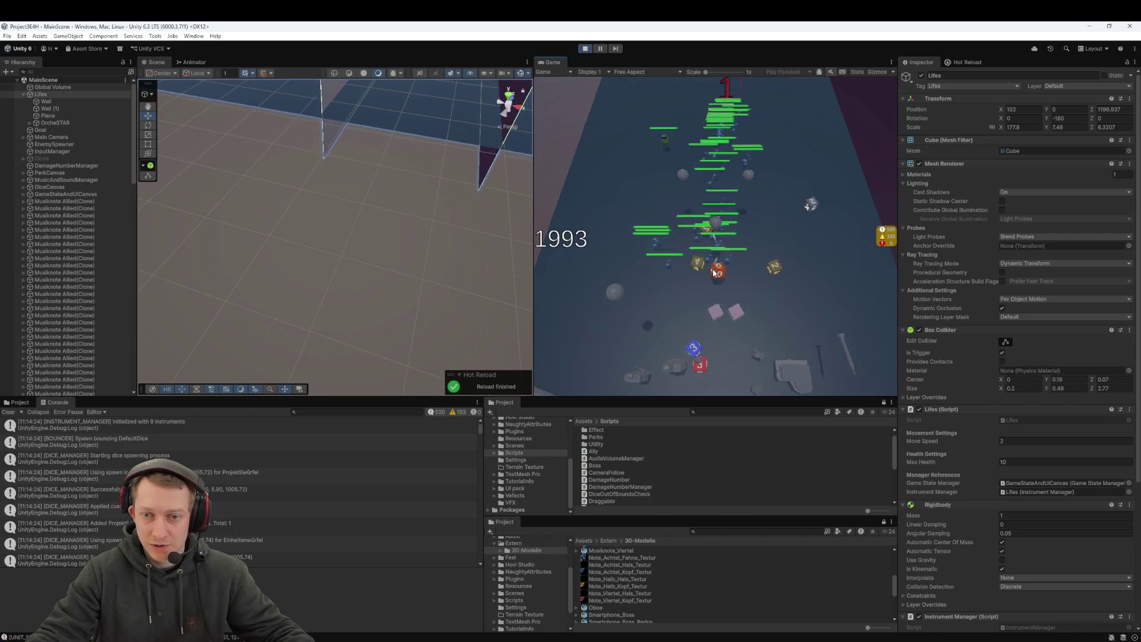
left_click(717, 315)
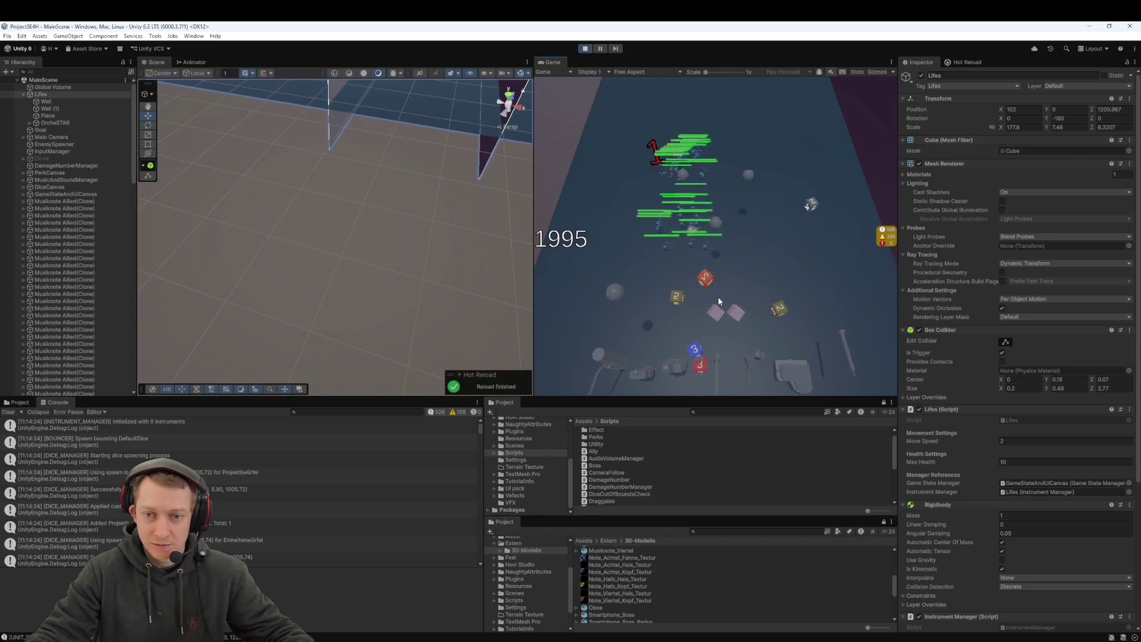
Step: Throw the 0, 2 and blue dice, then pause and inspect the spawn-location log entry
mouse_move(712, 324)
left_mouse_down()
mouse_move(762, 187)
mouse_move(765, 105)
mouse_move(776, 94)
mouse_move(764, 137)
left_mouse_up()
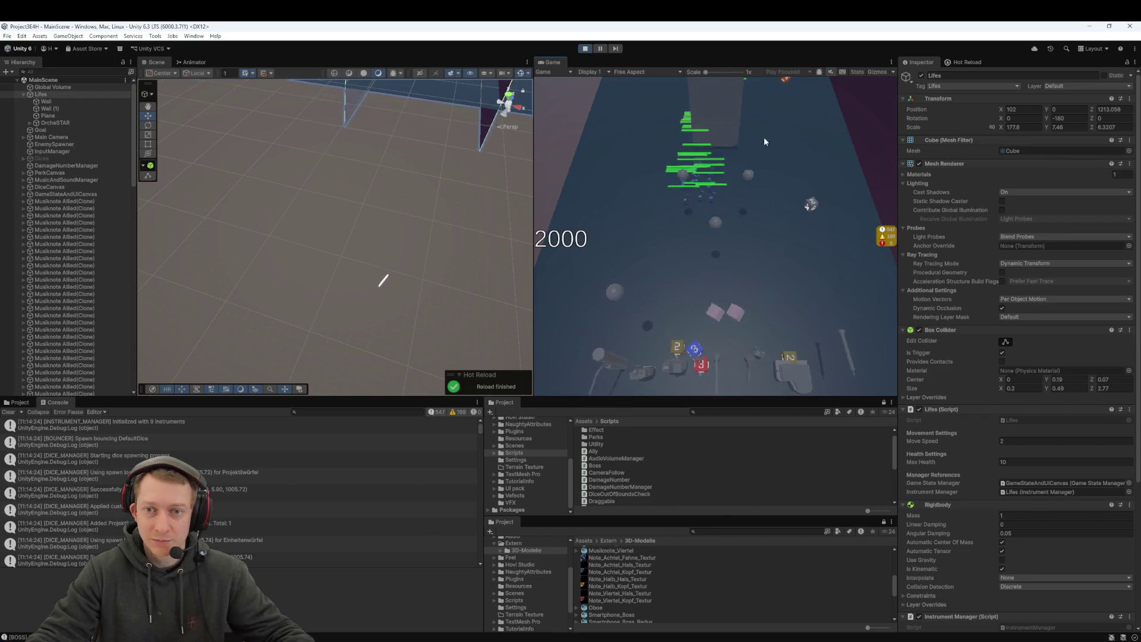
left_click(681, 348)
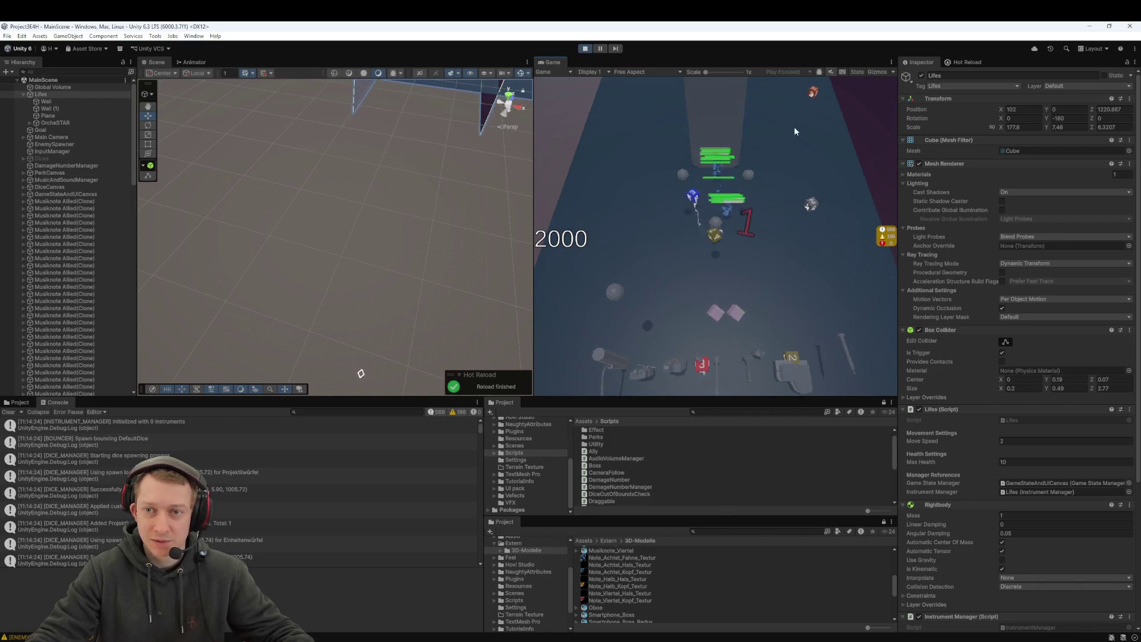
mouse_move(816, 99)
left_mouse_down()
mouse_move(734, 312)
mouse_move(716, 320)
left_mouse_up()
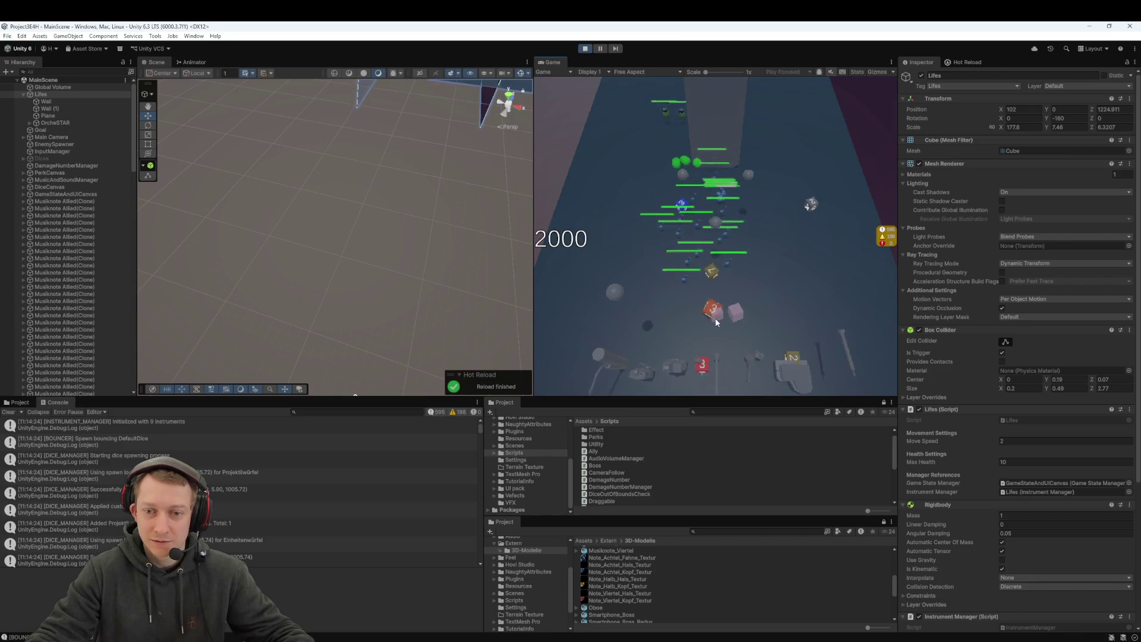
left_click_drag(789, 358, 738, 324)
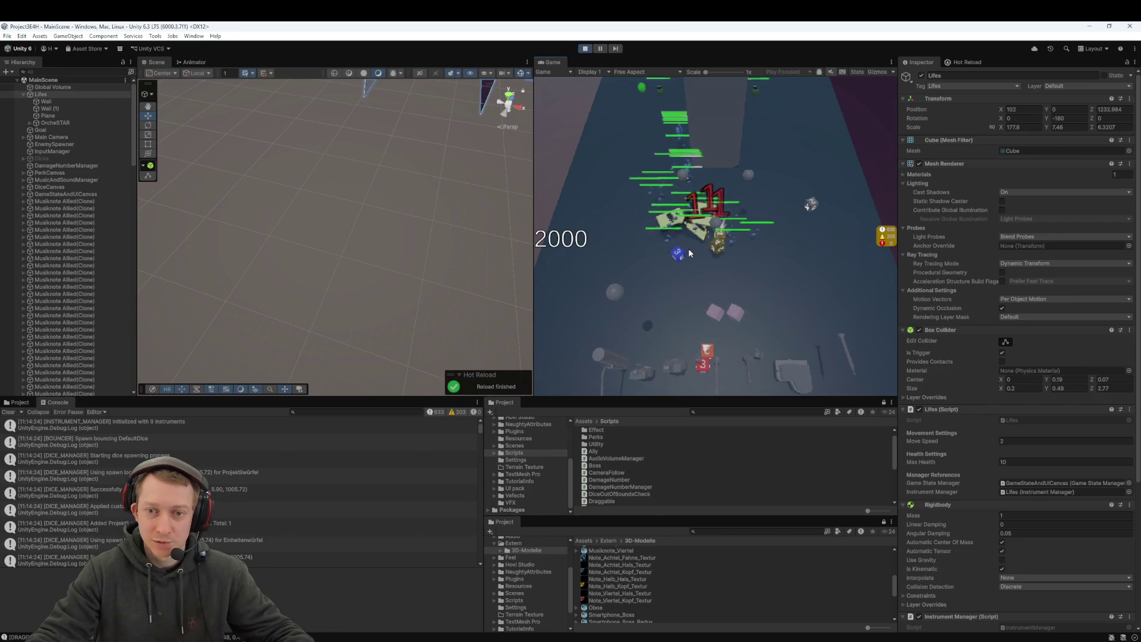
mouse_move(736, 315)
left_mouse_down()
mouse_move(693, 272)
mouse_move(685, 241)
mouse_move(629, 249)
left_mouse_up()
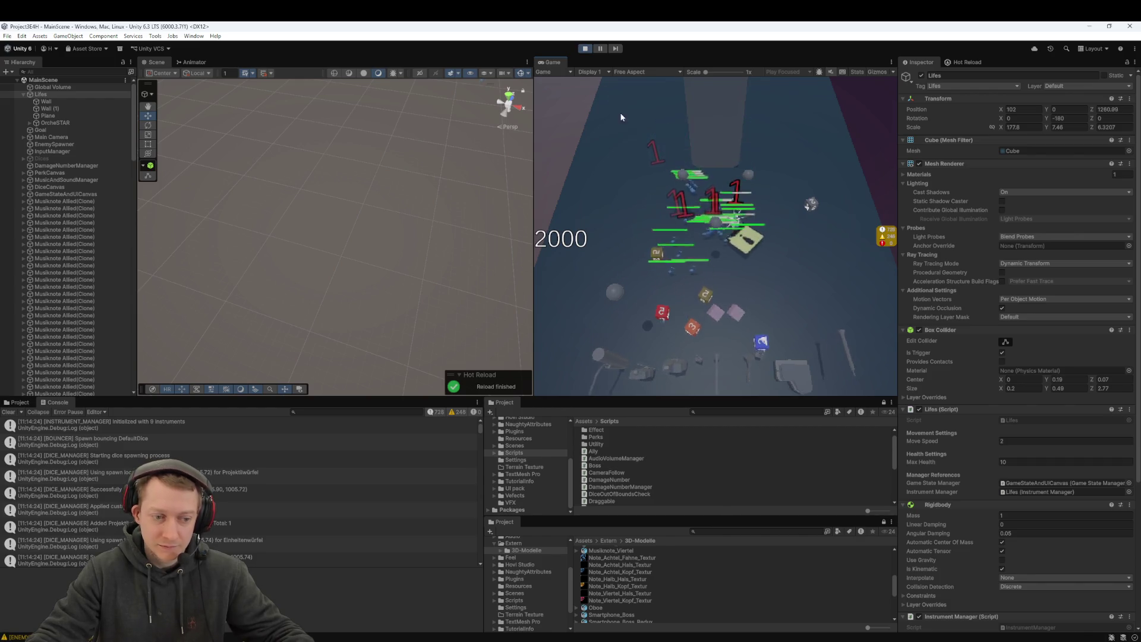
left_click(601, 48)
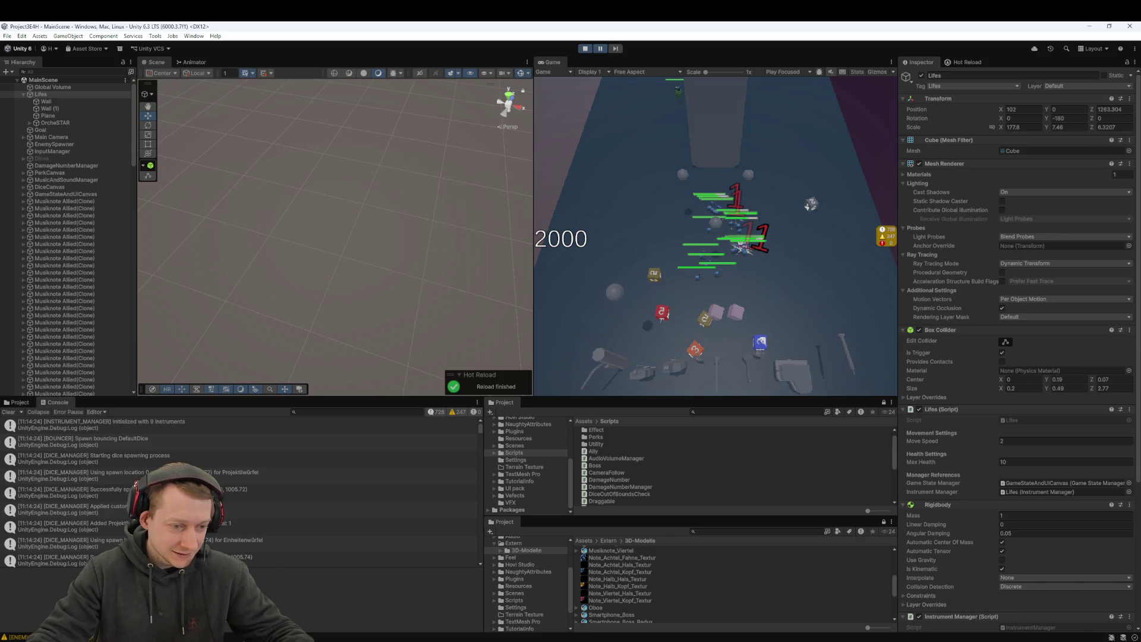
left_click(268, 476)
scroll(199, 461, "down", 5)
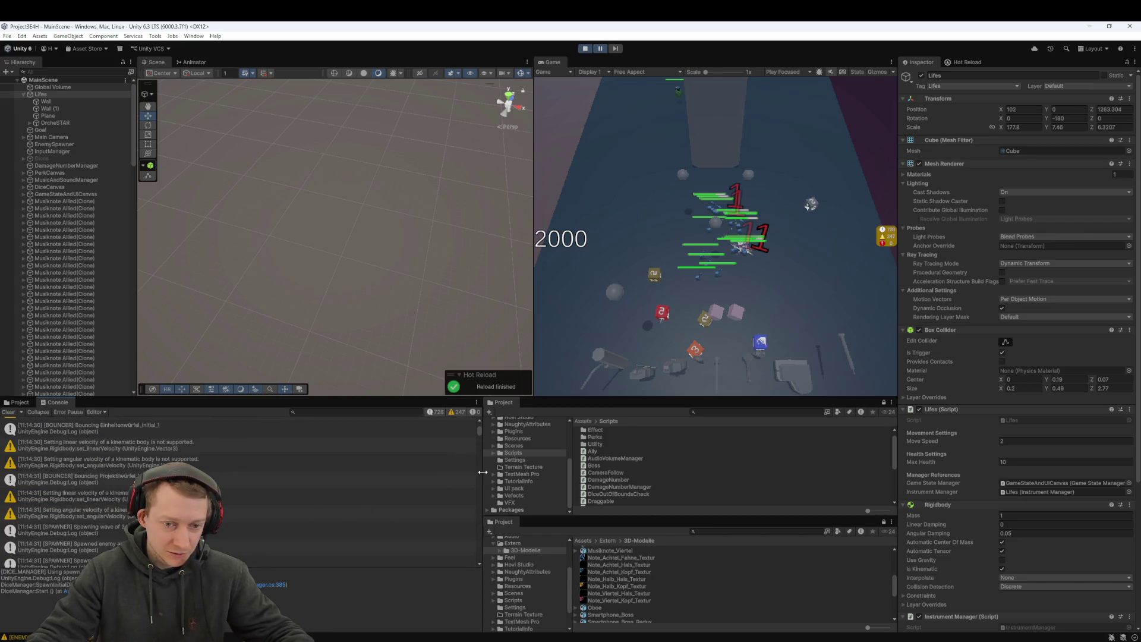
Step: Read the 'healed for 0 health' and healing-applied messages in the Console
left_click_drag(481, 437, 477, 570)
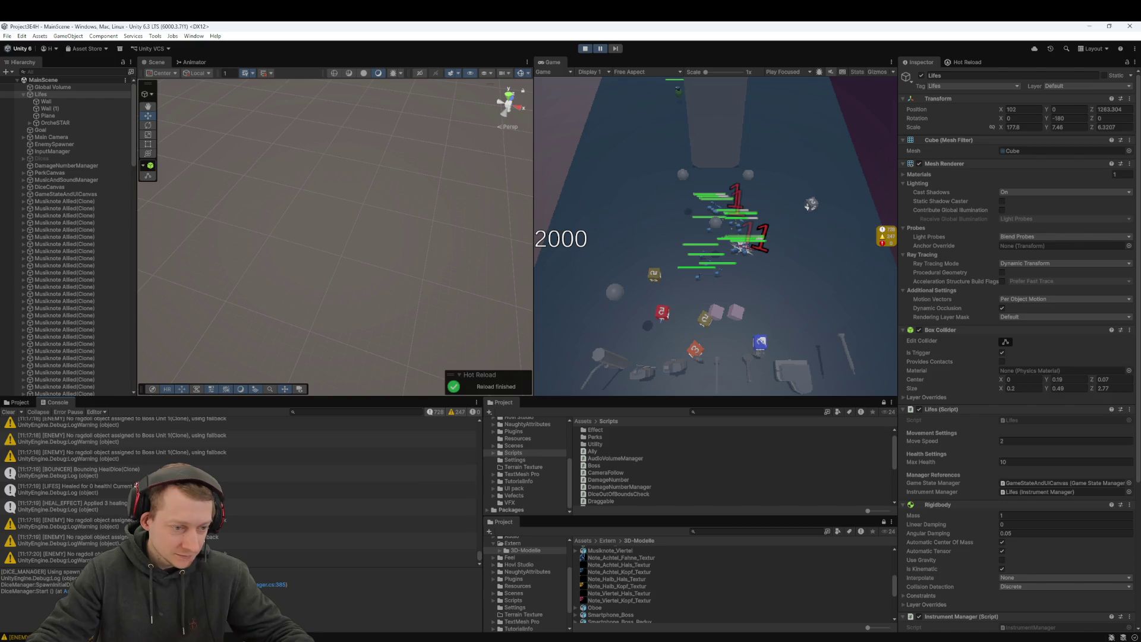
left_click(297, 488)
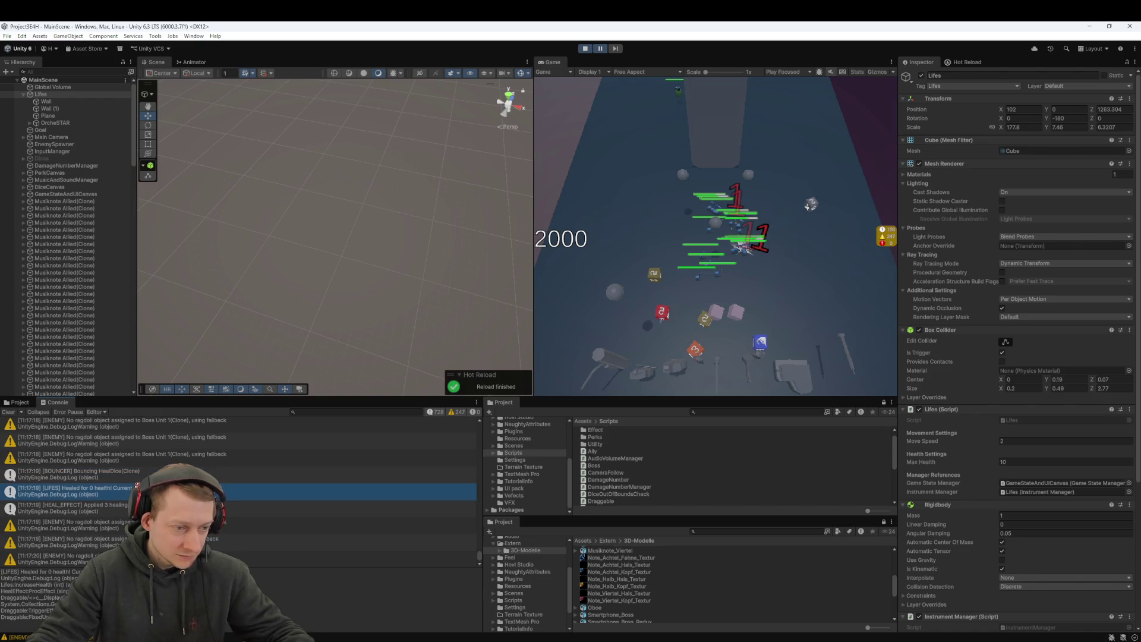
left_click(298, 505)
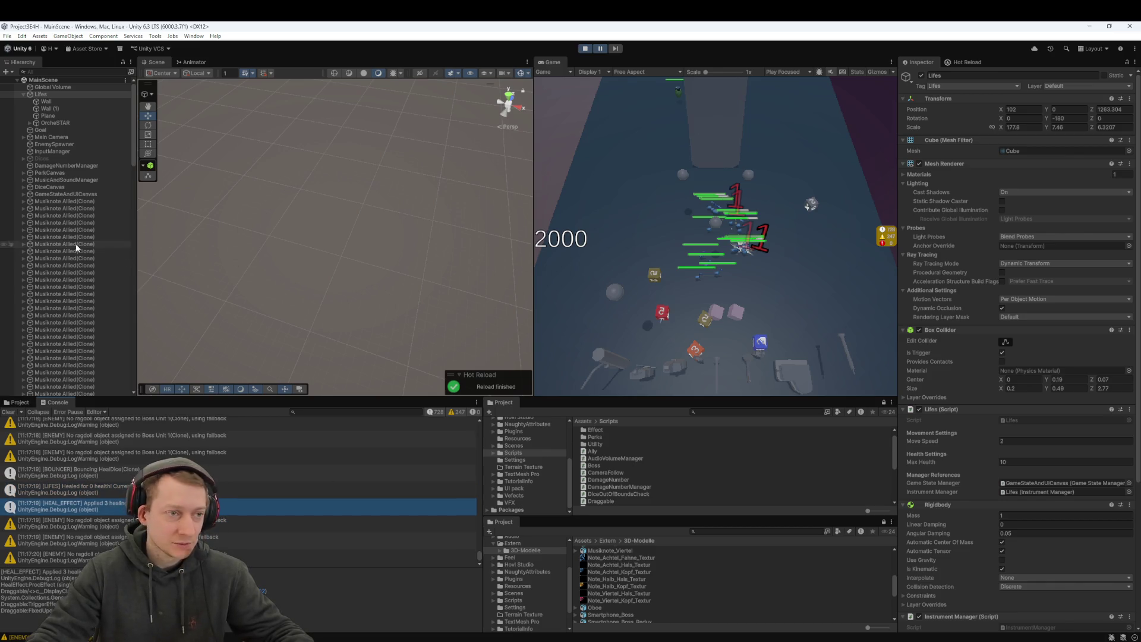
Step: Inspect the Cello, Horn, Klavier, Oboe and Violine instruments' components under OrcheSTAR, then stop play
left_click(29, 123)
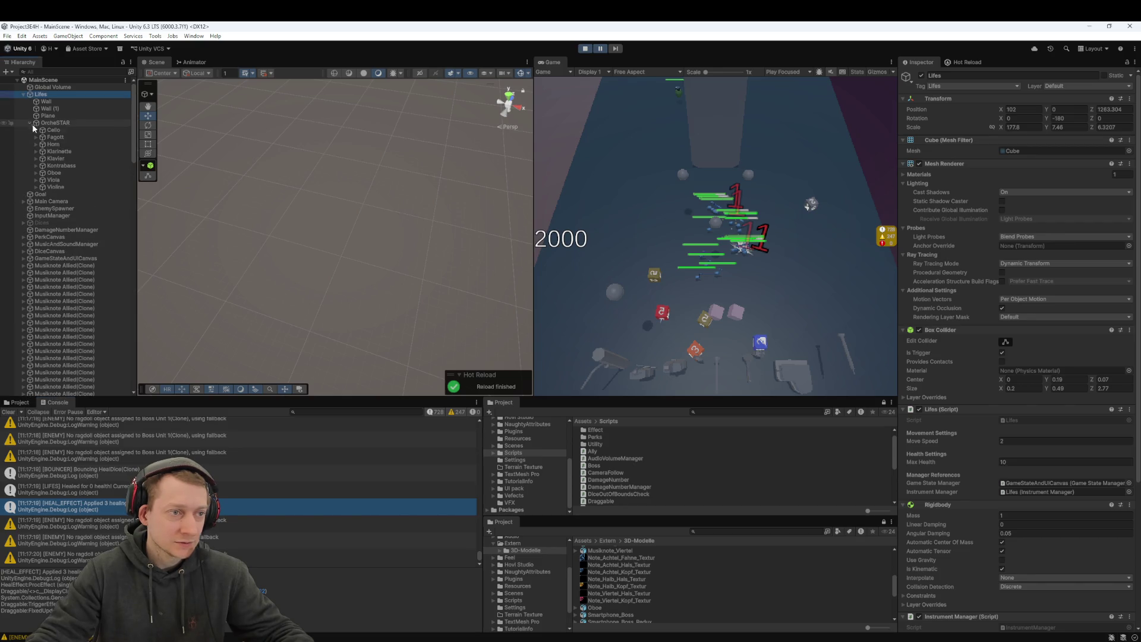
left_click(83, 131)
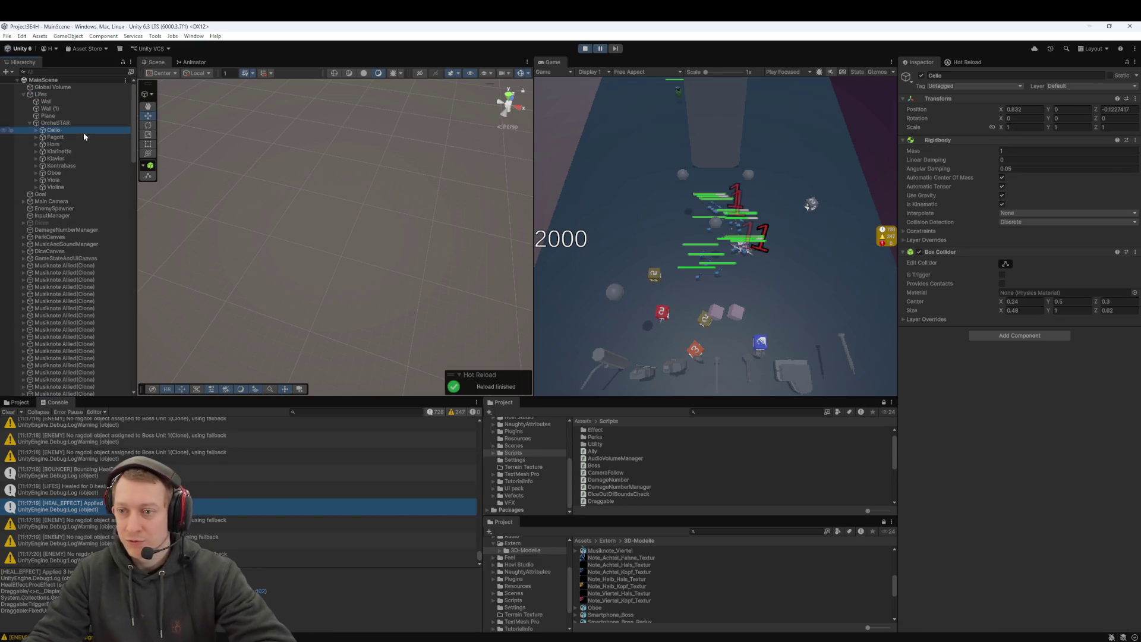
key("Down")
key("Down")
key("Down")
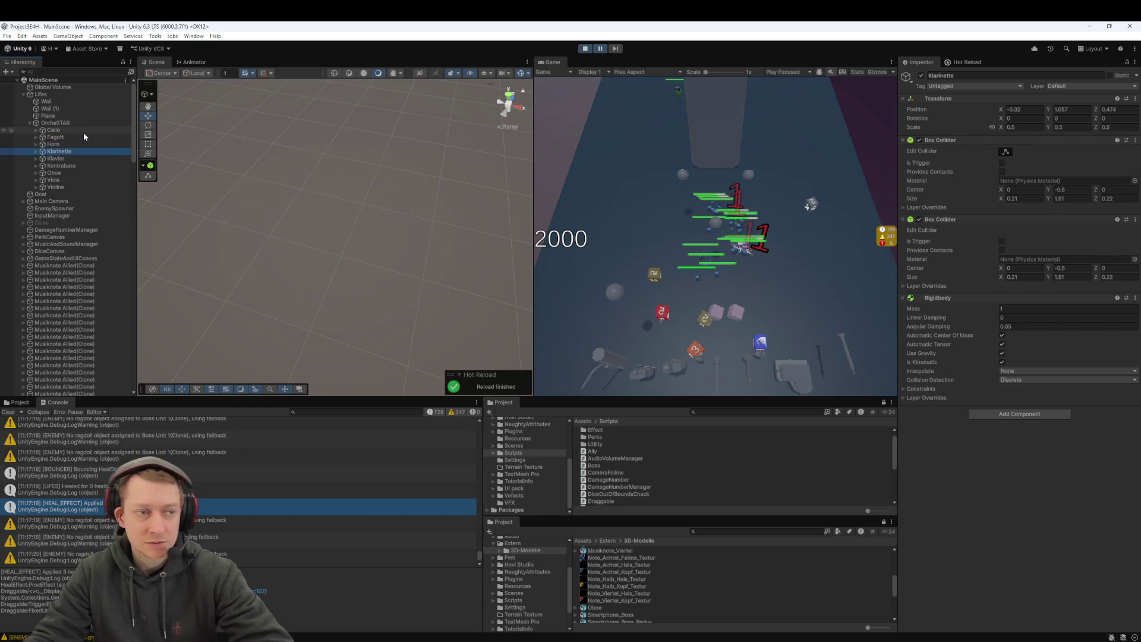
key("Down")
key("Down")
key("Down")
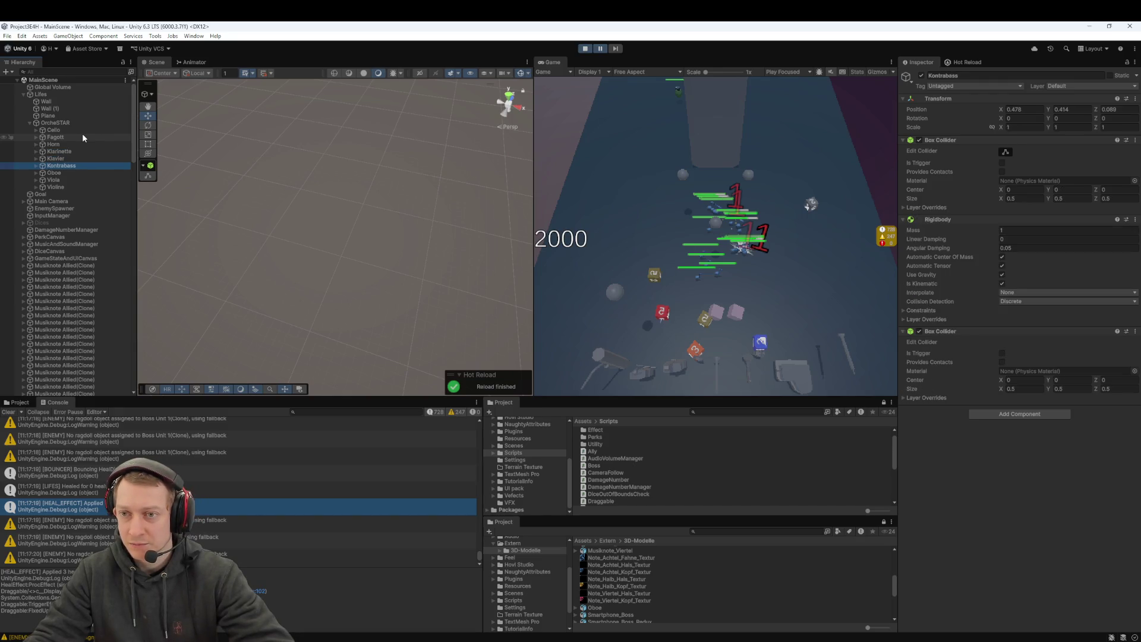
key("Down")
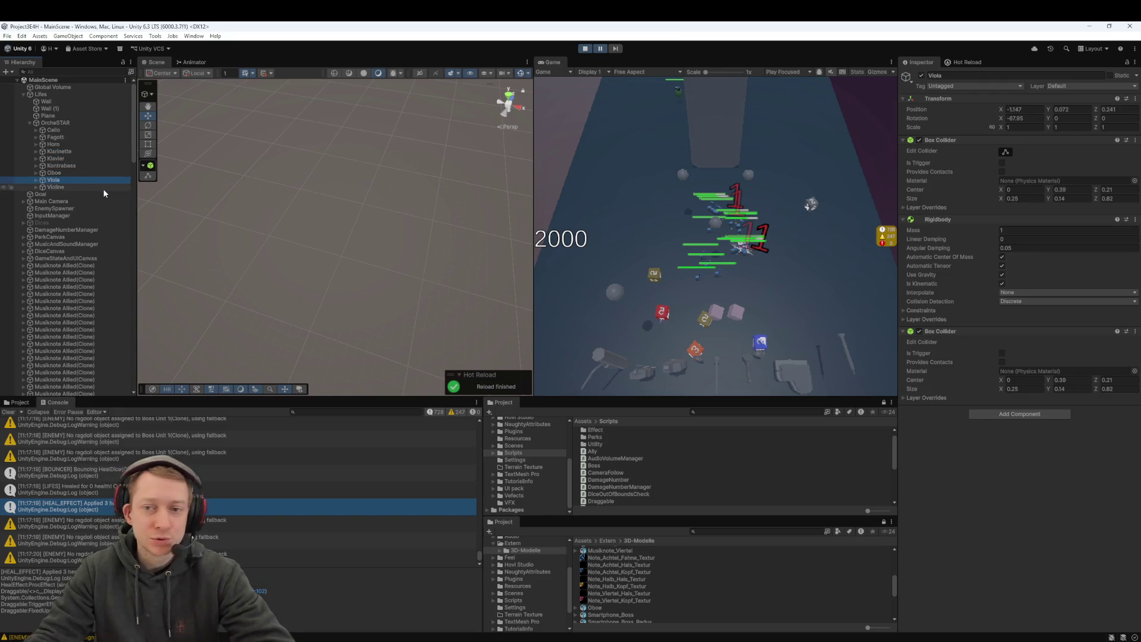
left_click(119, 185)
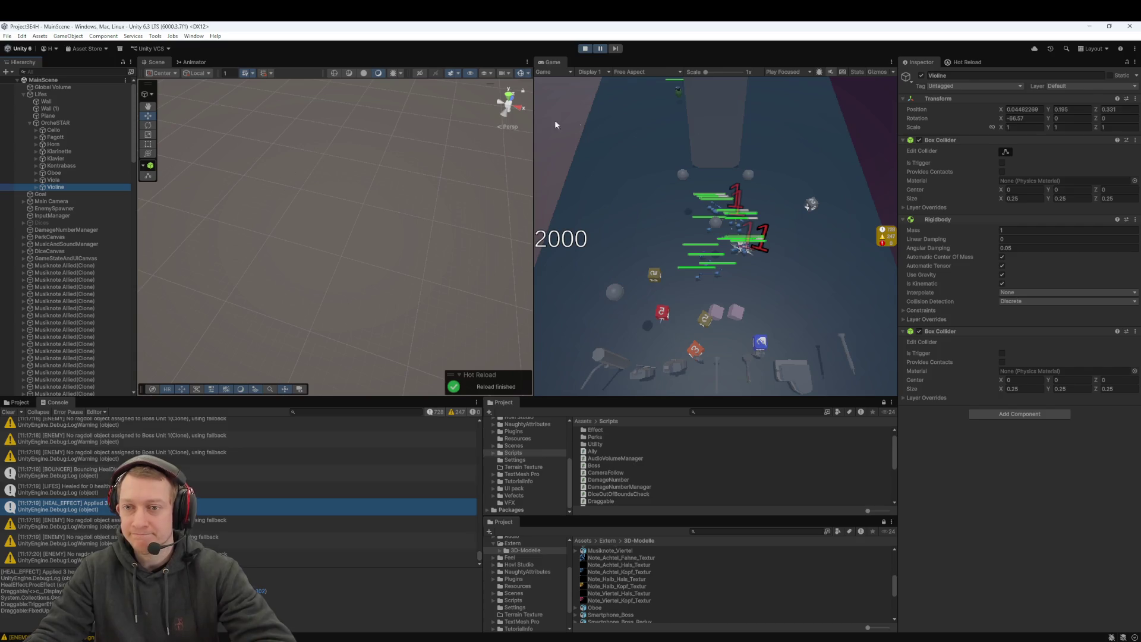
left_click(585, 49)
Step: Remove the duplicate second Box Collider from Klarinette, Klavier and Kontrabass
left_click(64, 138)
key("Down")
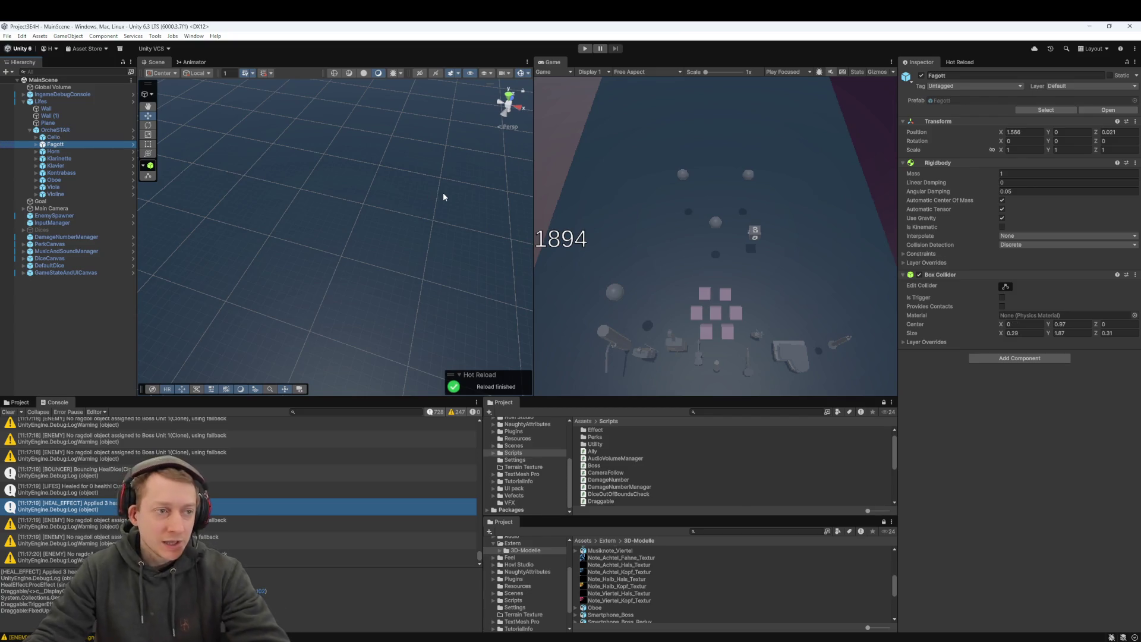
key("Down")
key("Down")
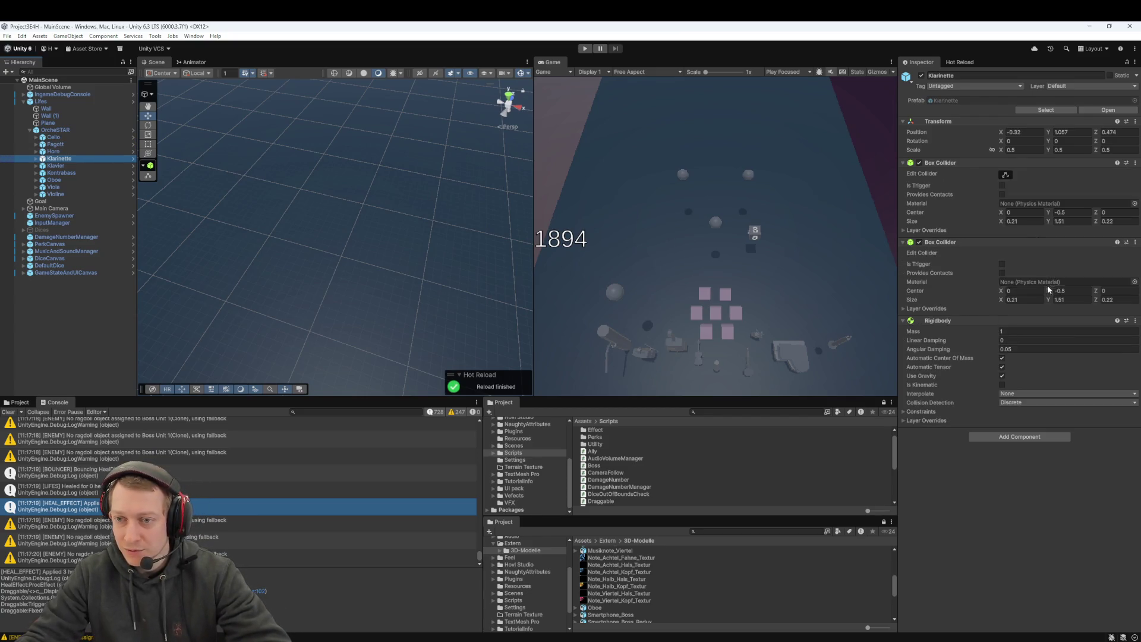
left_click(1134, 242)
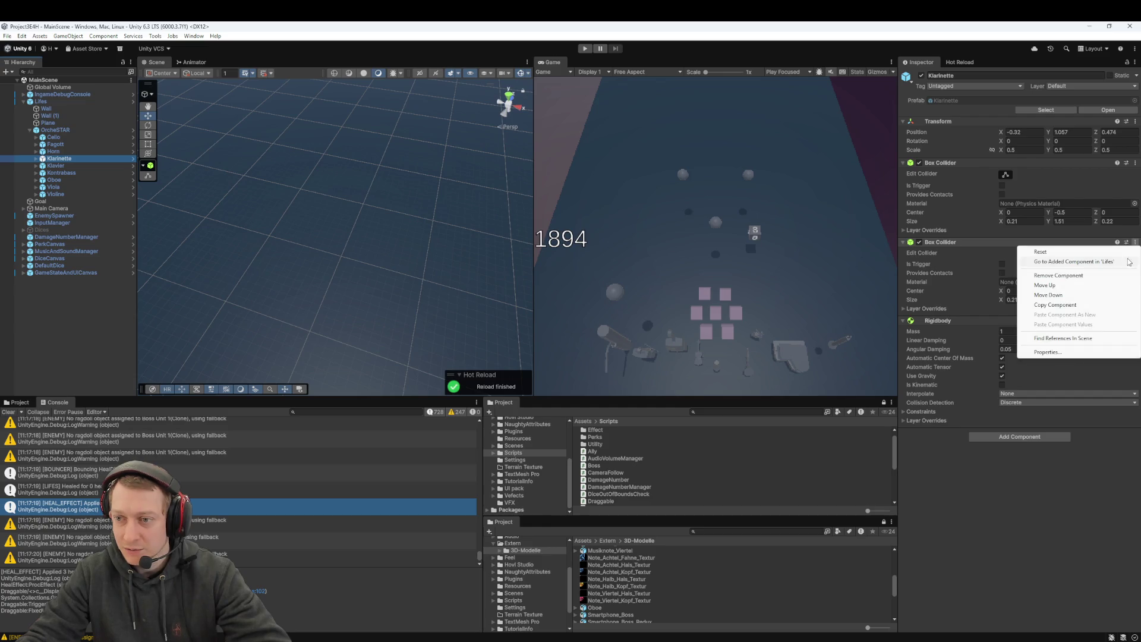
left_click(1058, 275)
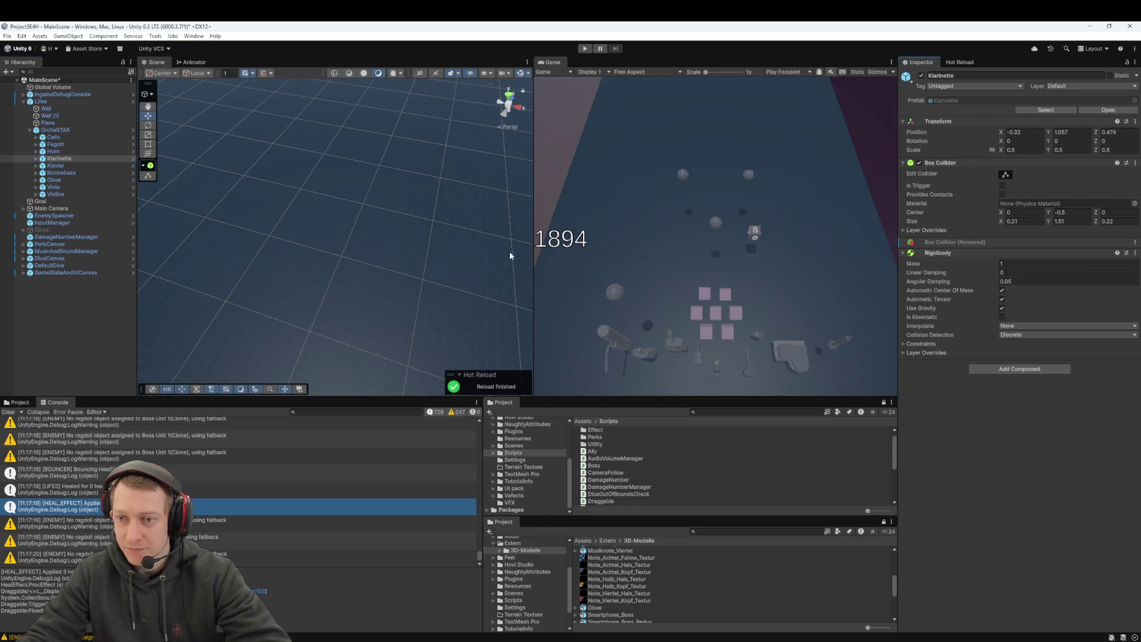
left_click(56, 165)
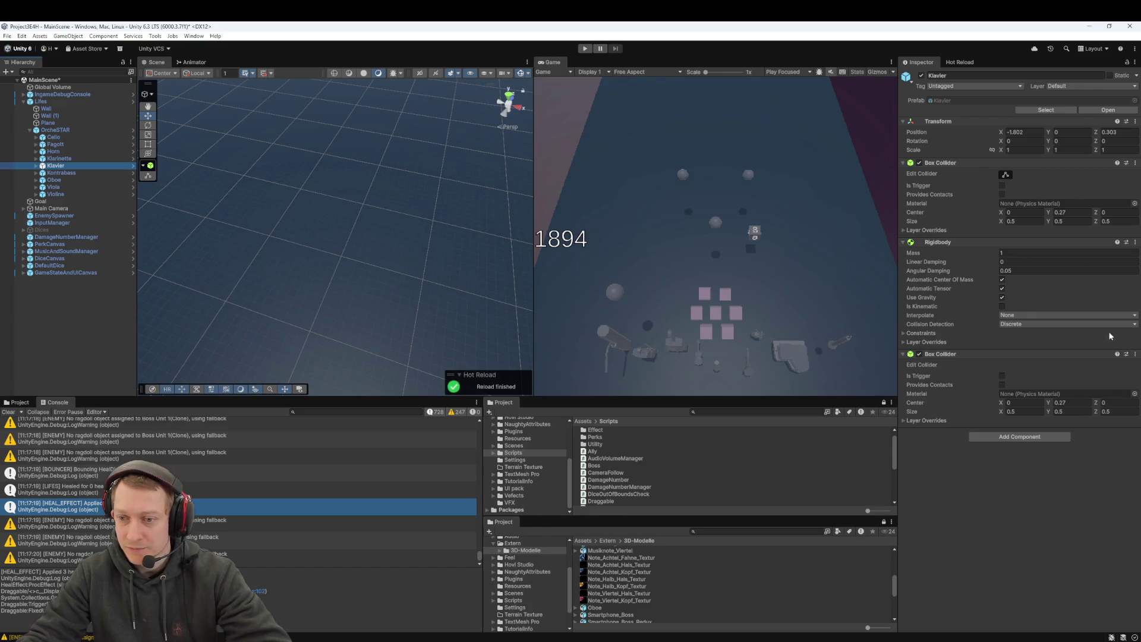
left_click(1134, 354)
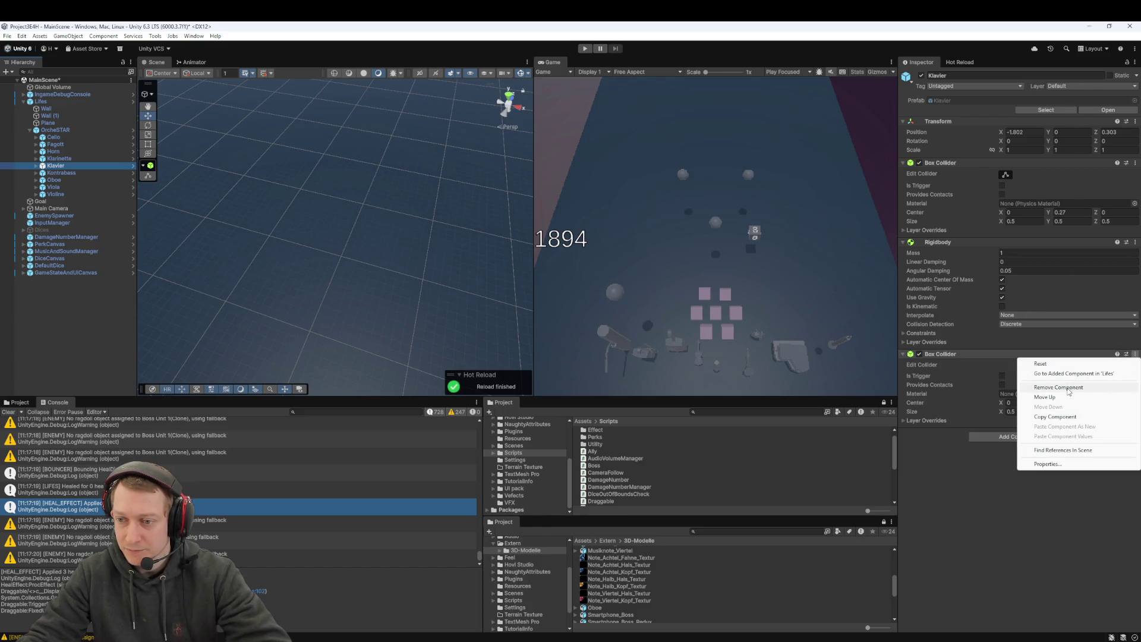
left_click(1068, 392)
left_click(61, 173)
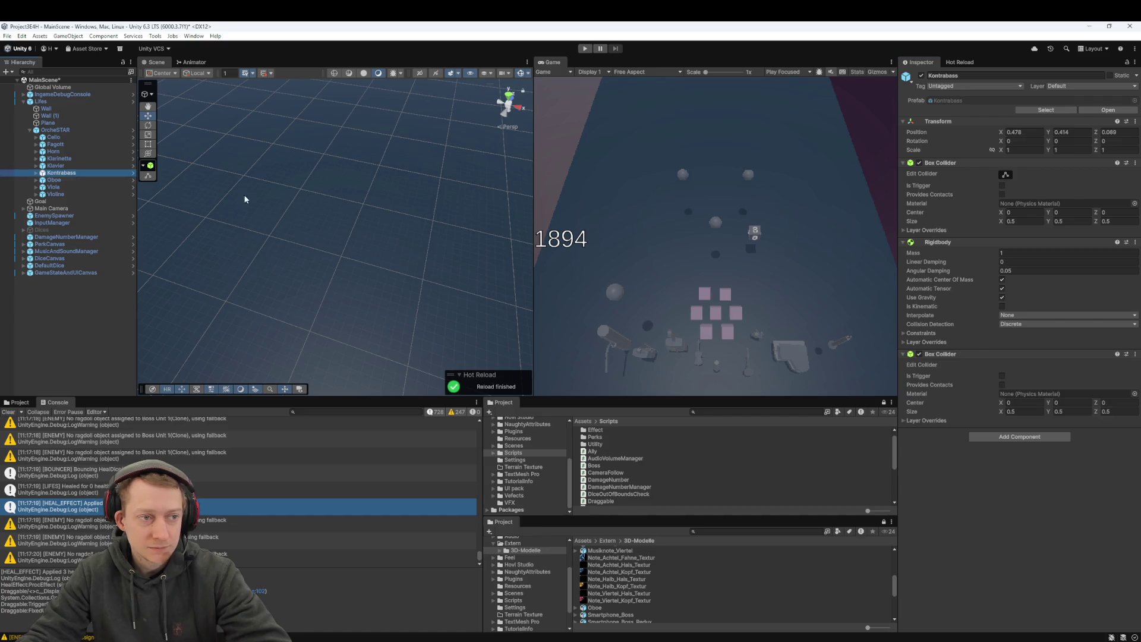
left_click(1135, 353)
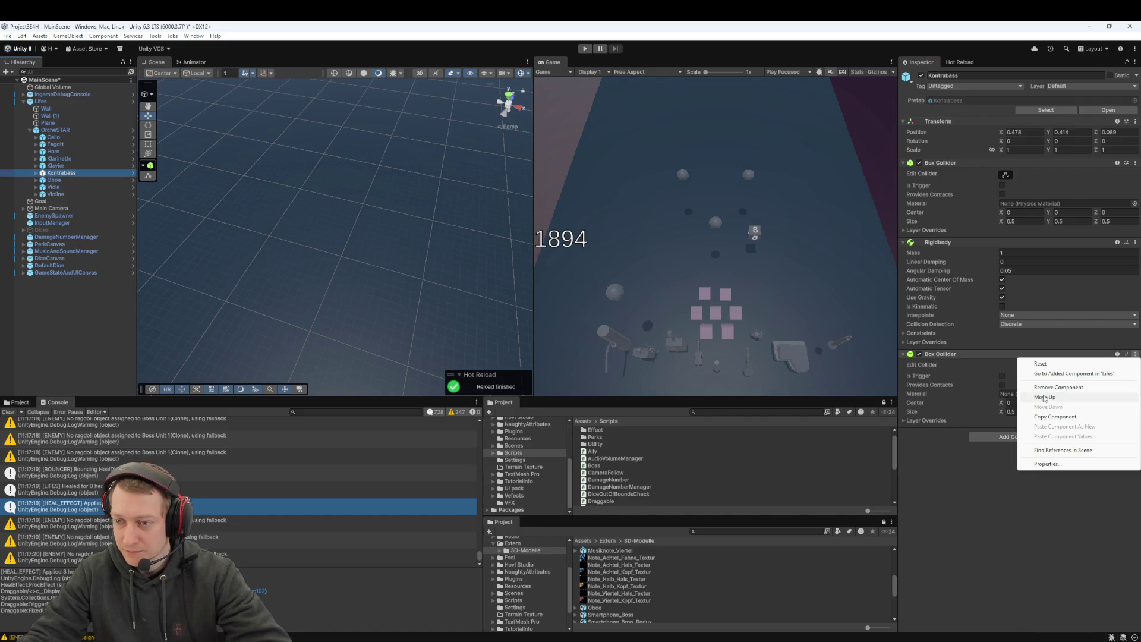
left_click(1068, 394)
Step: Remove the duplicate second Box Collider from Oboe, Viola and Violine, then reselect Lifes
left_click(42, 180)
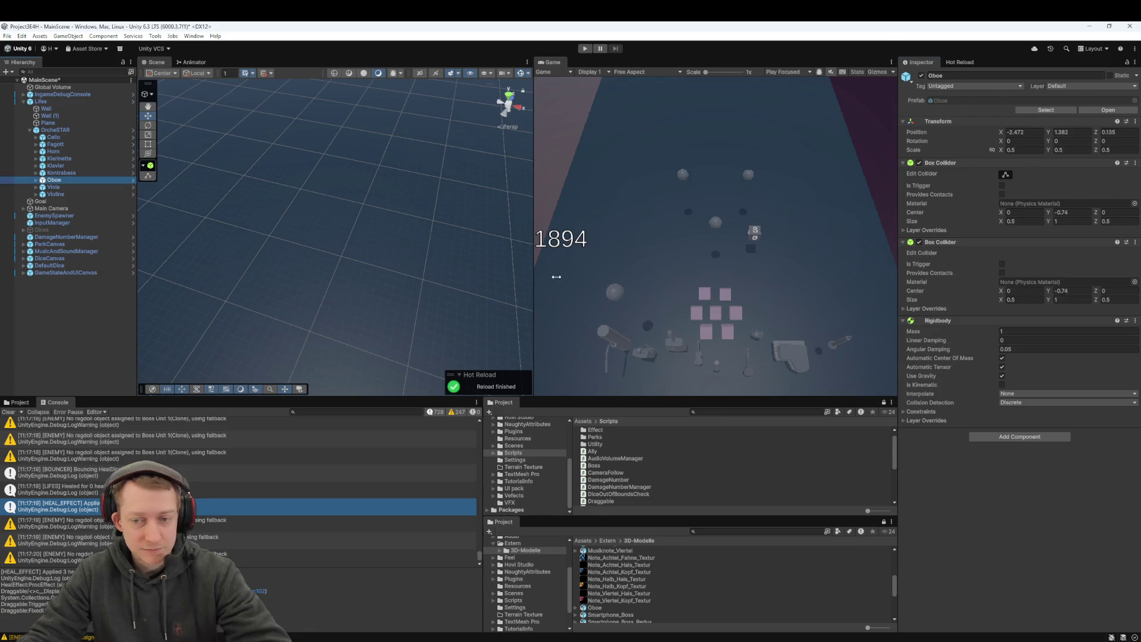
left_click(1135, 242)
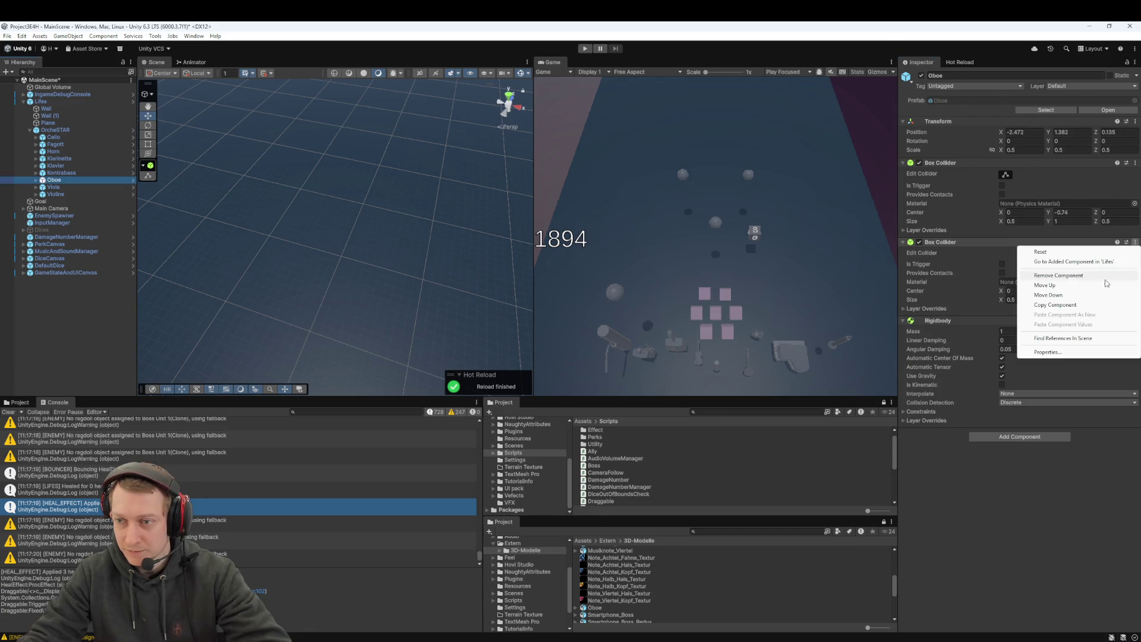
left_click(1068, 281)
left_click(56, 187)
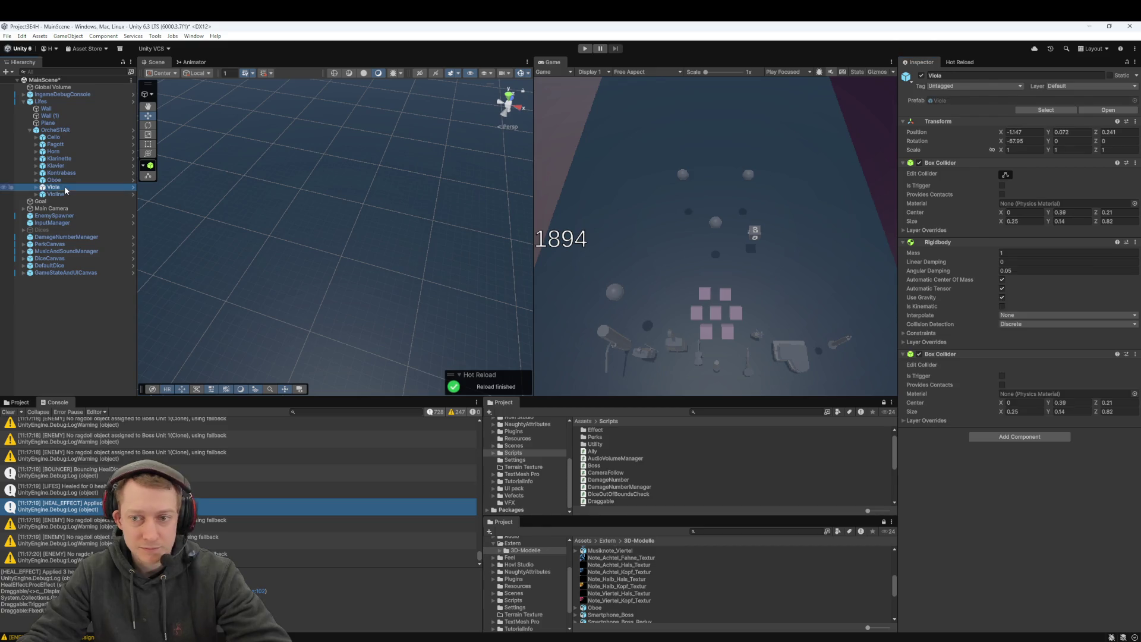
left_click(1135, 354)
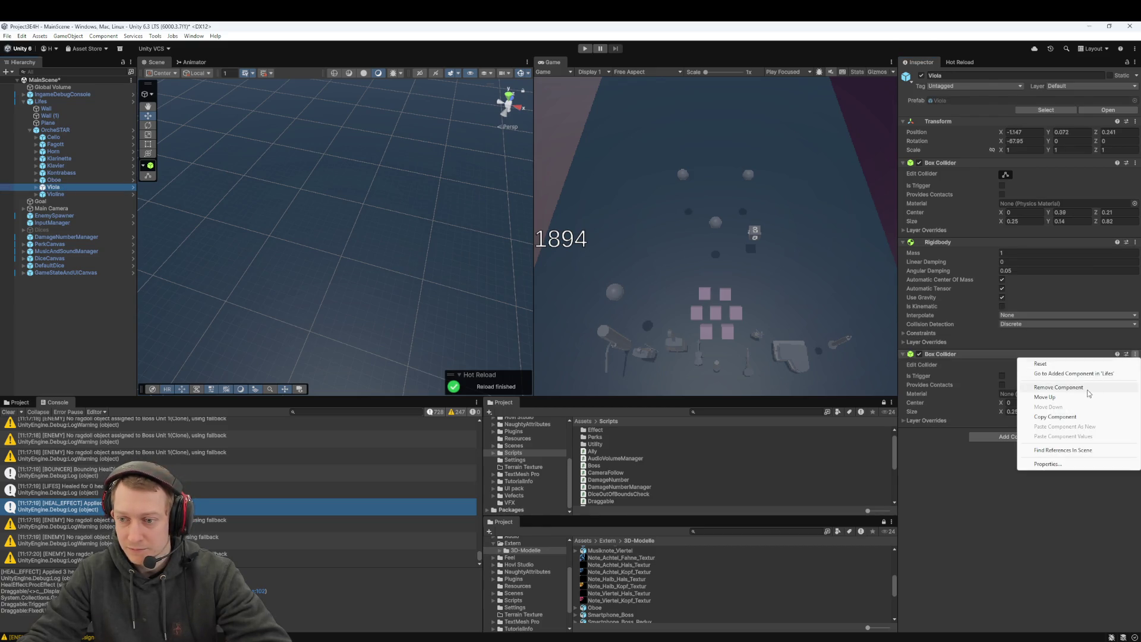
left_click(1068, 394)
left_click(55, 194)
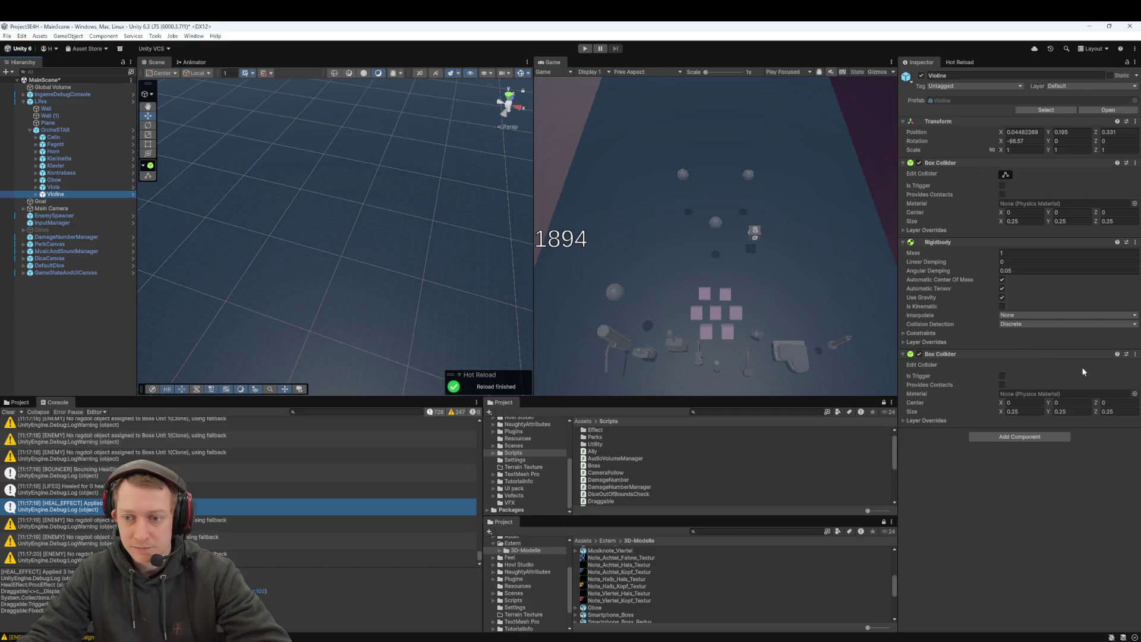
left_click(1135, 355)
left_click(1070, 390)
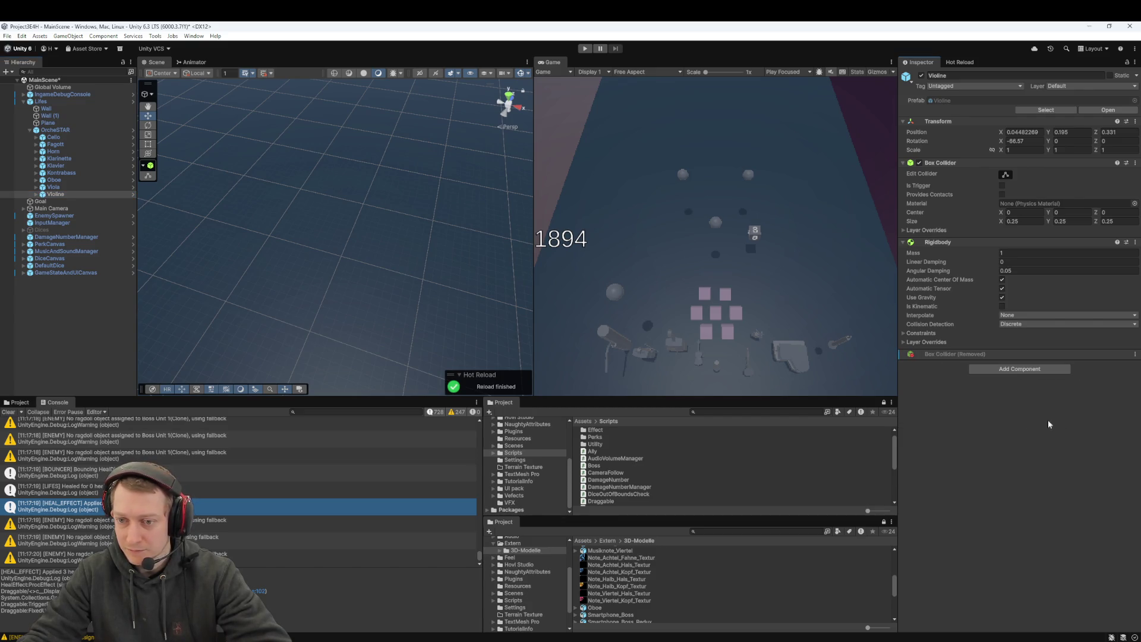
left_click(53, 130)
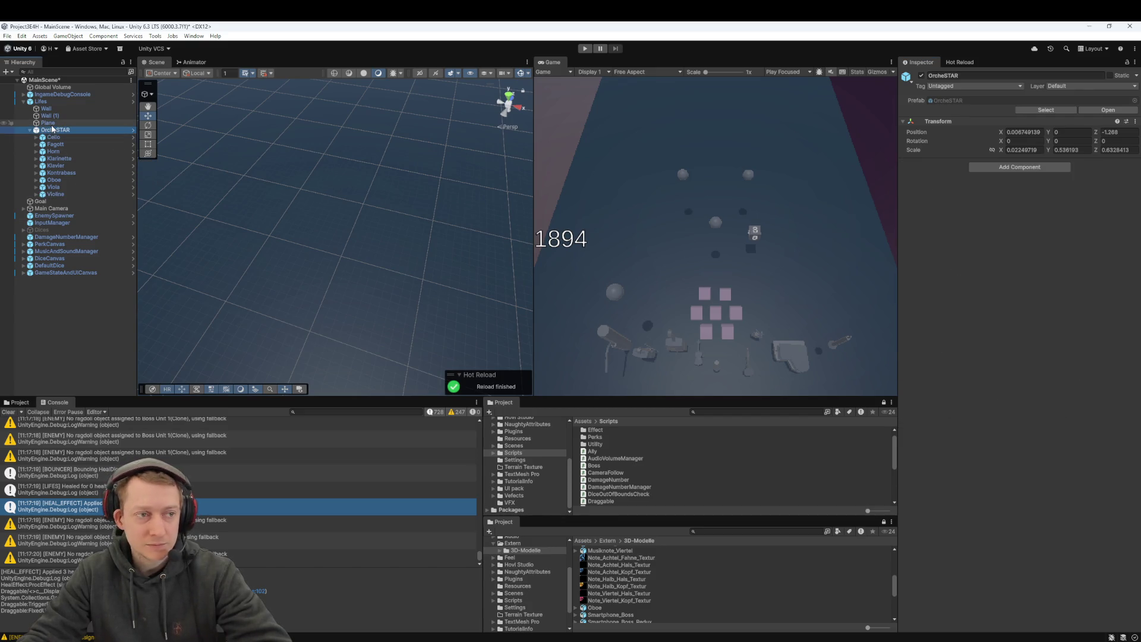
left_click(40, 102)
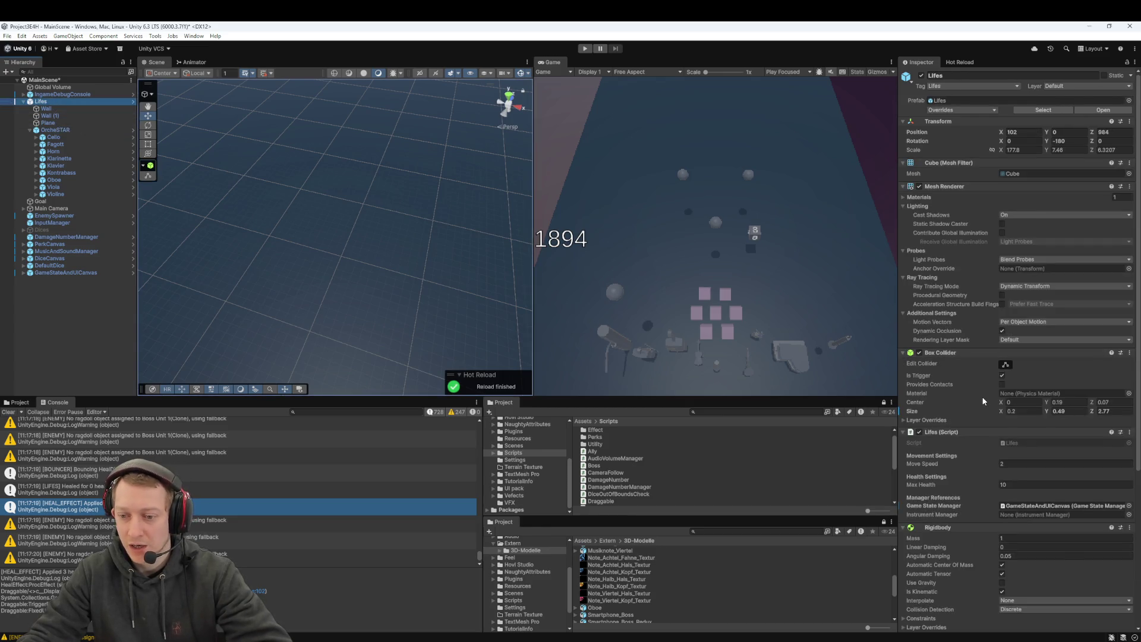
Step: Review the tex_Gear_1.png.meta and Lifes.prefab changes in Fork
scroll(983, 402, "down", 5)
scroll(983, 396, "up", 1)
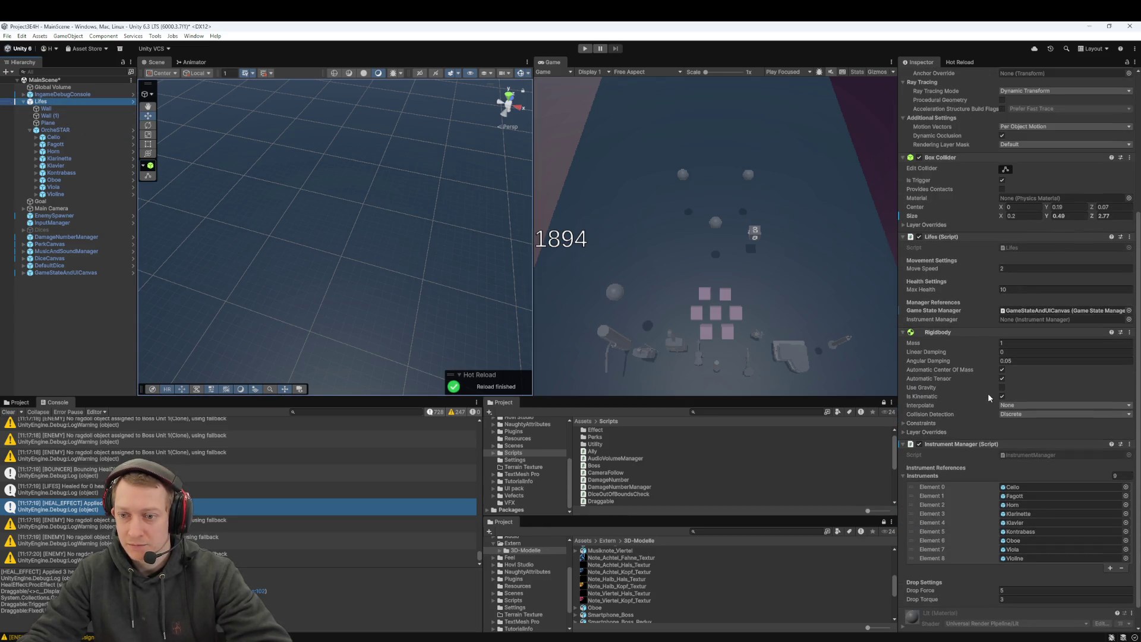
scroll(988, 394, "down", 1)
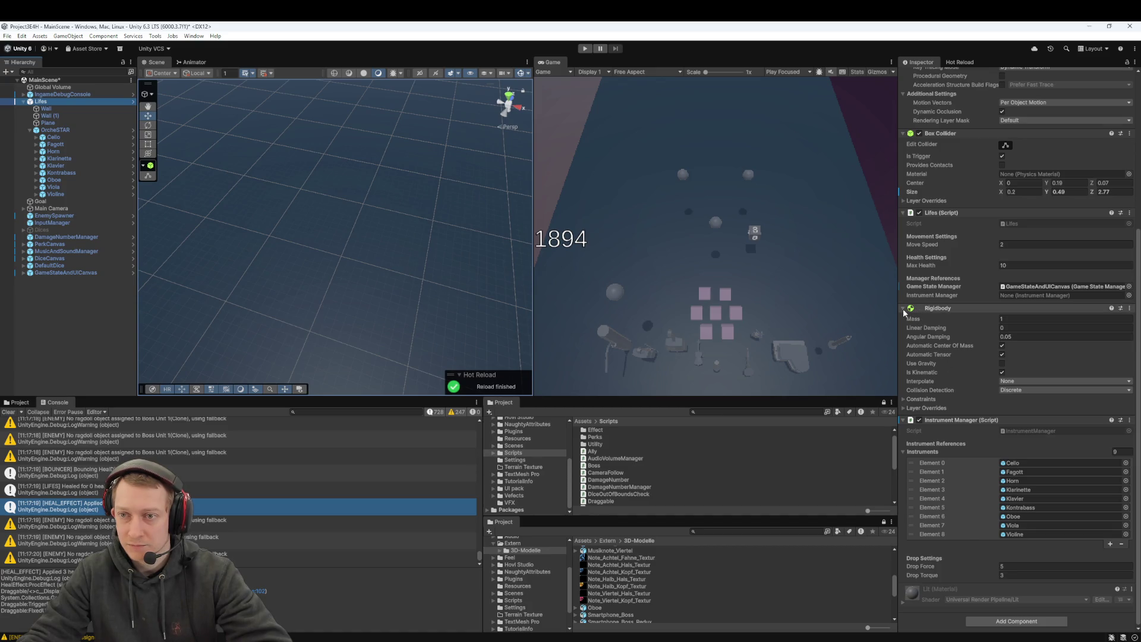
scroll(904, 313, "up", 5)
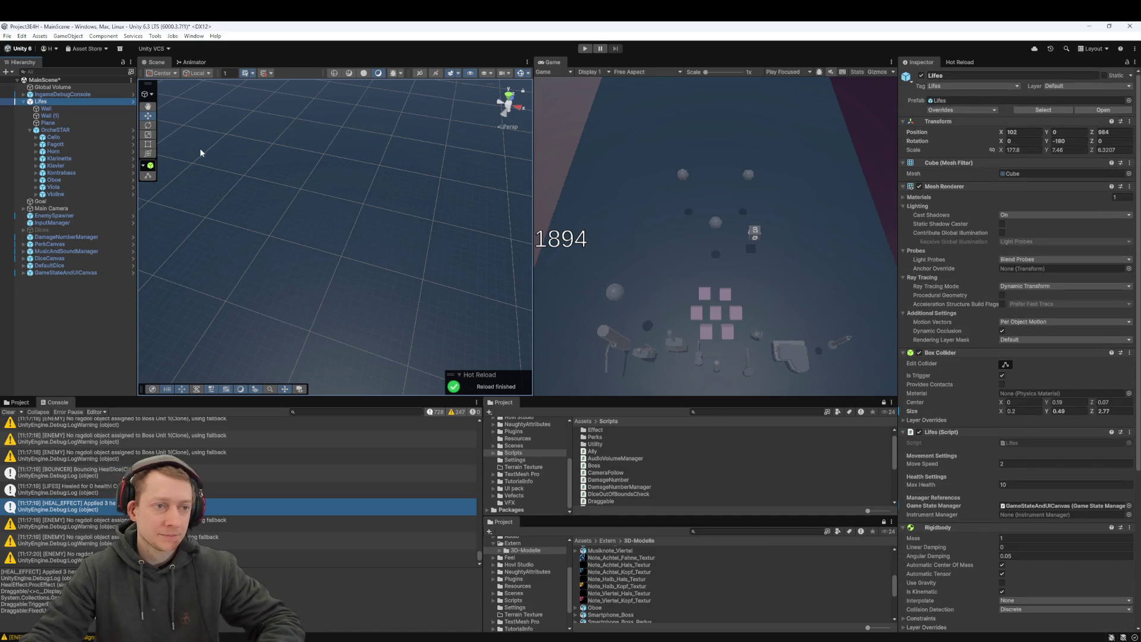
key("alt+Tab")
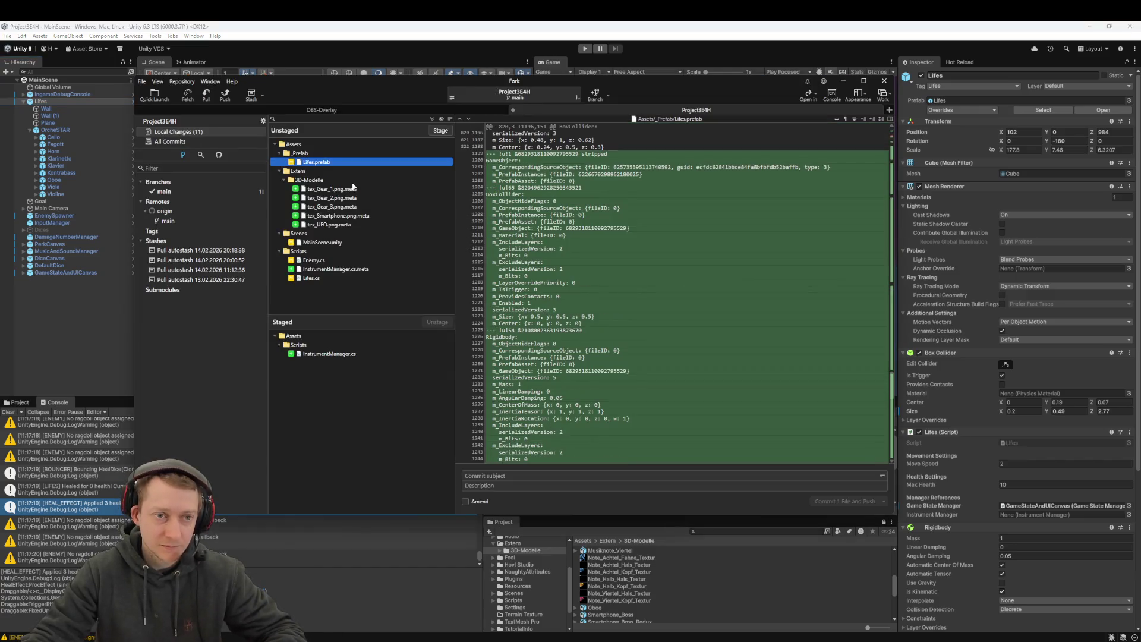
left_click(334, 190)
left_click(323, 163)
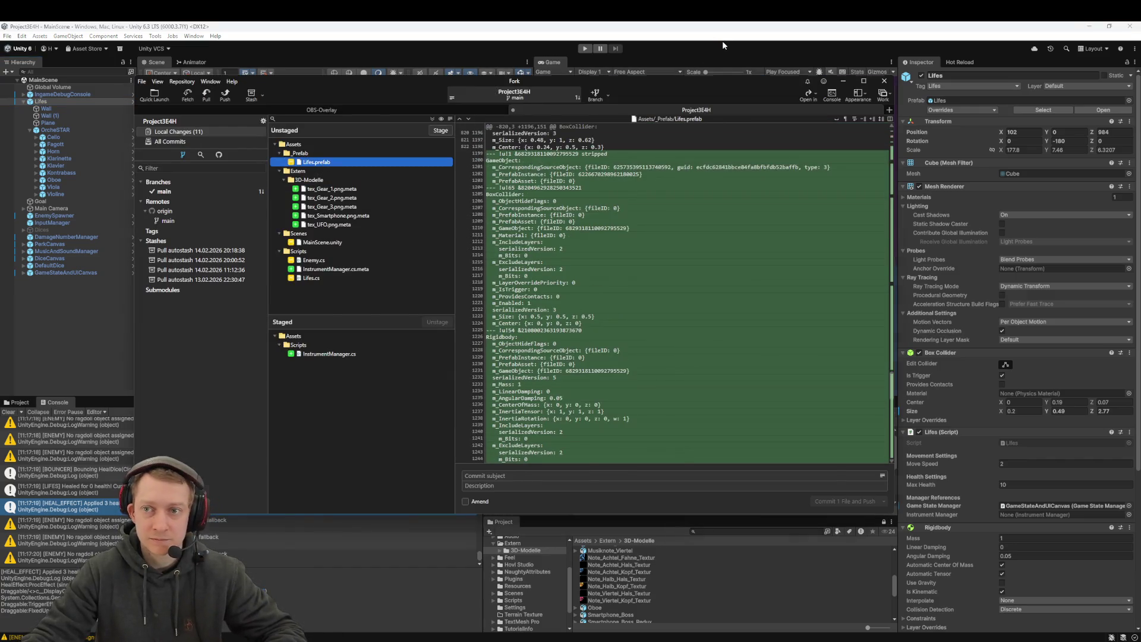
left_click(722, 40)
Step: Apply All of the Lifes prefab overrides, then check the Oboe and Lifes components
left_click(954, 110)
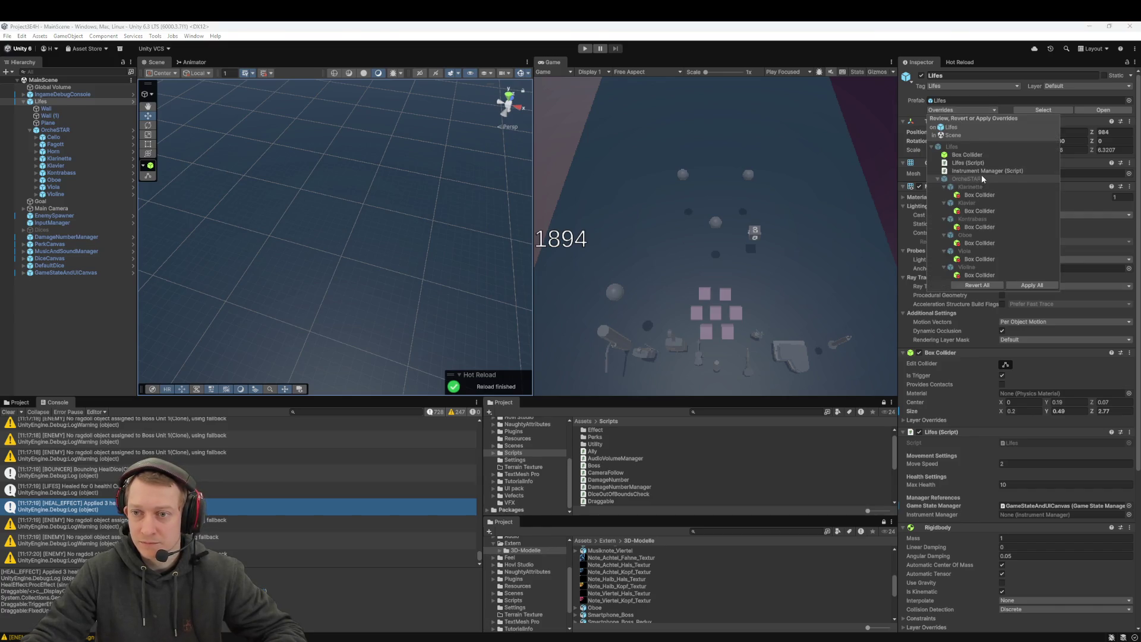
left_click(1023, 288)
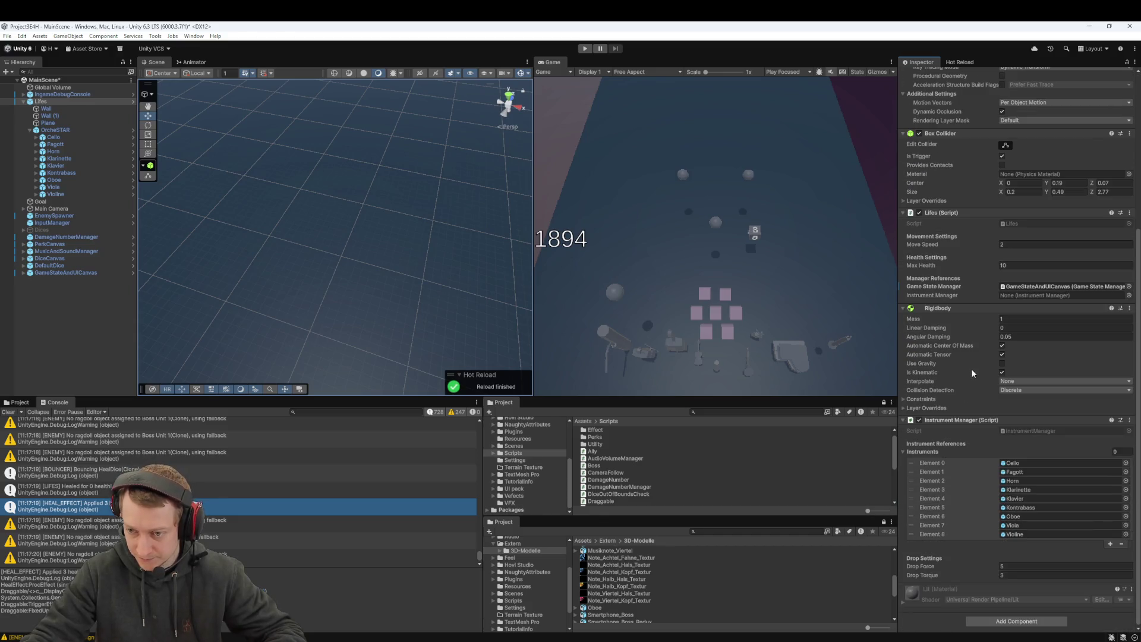
left_click(54, 180)
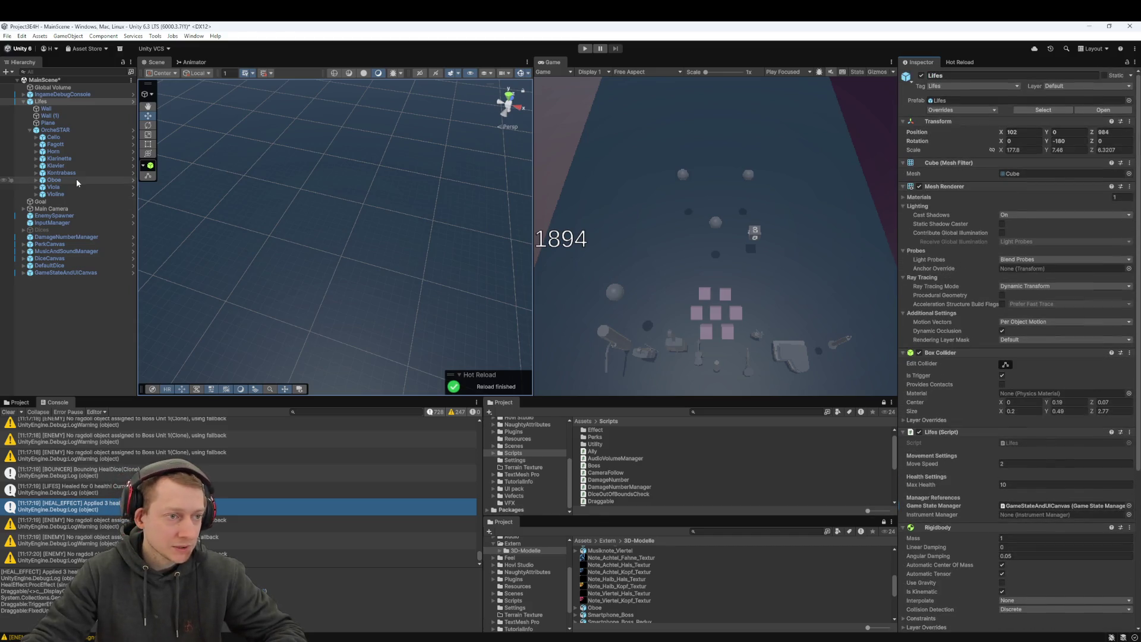
left_click(258, 124)
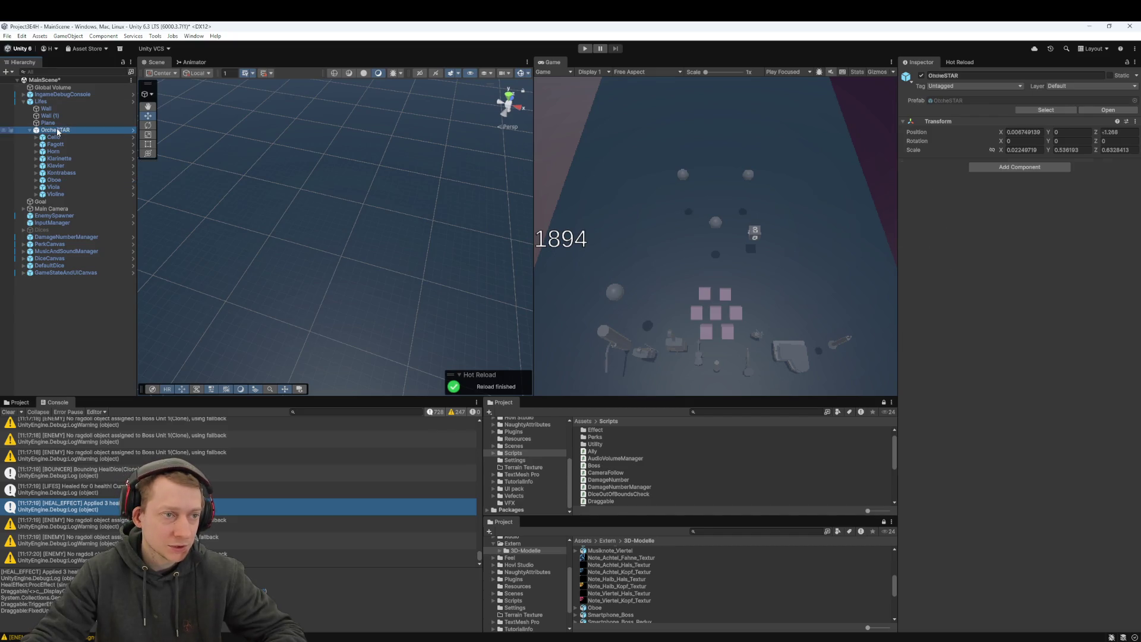
scroll(1005, 271, "down", 5)
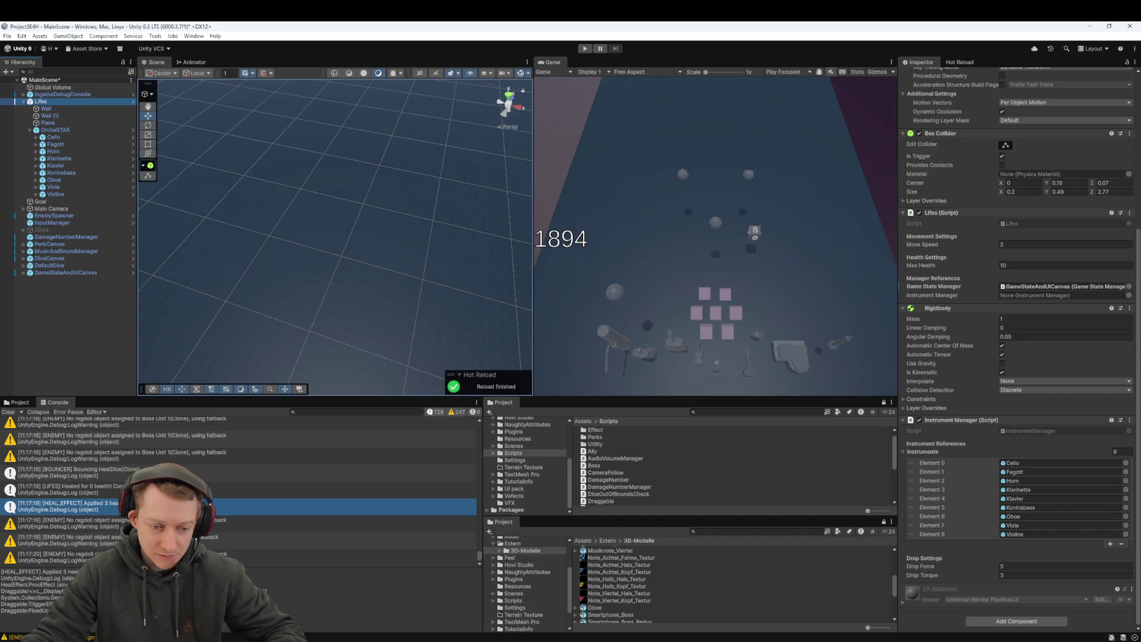
key("alt+Tab")
Step: Fetch from all remotes and pull main with rebase and stash
key("ctrl+a")
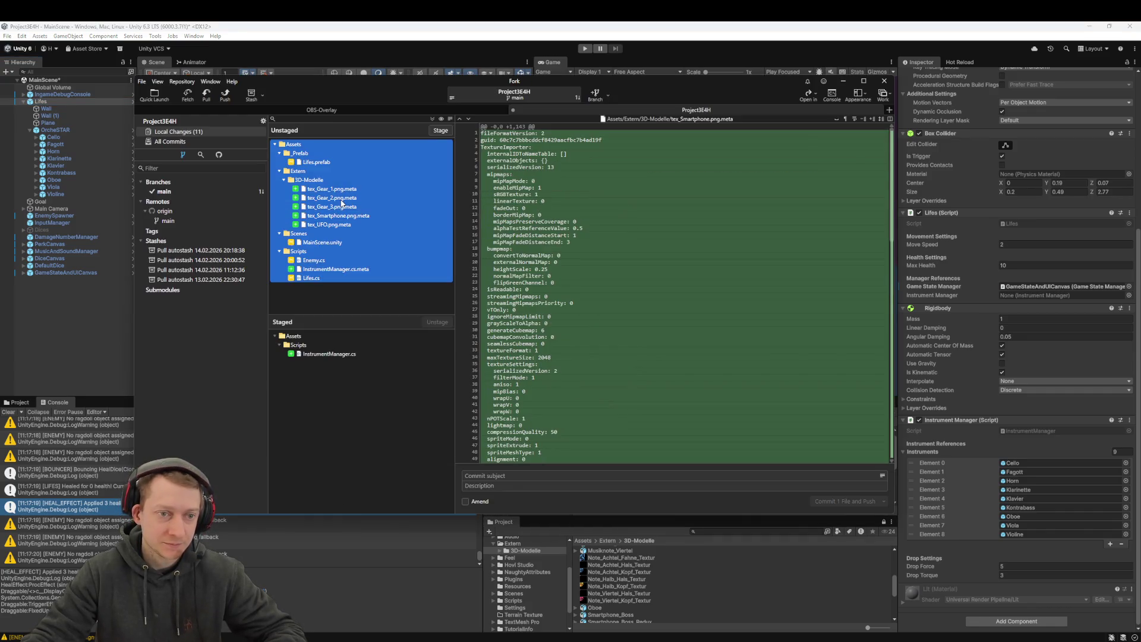
left_click(189, 96)
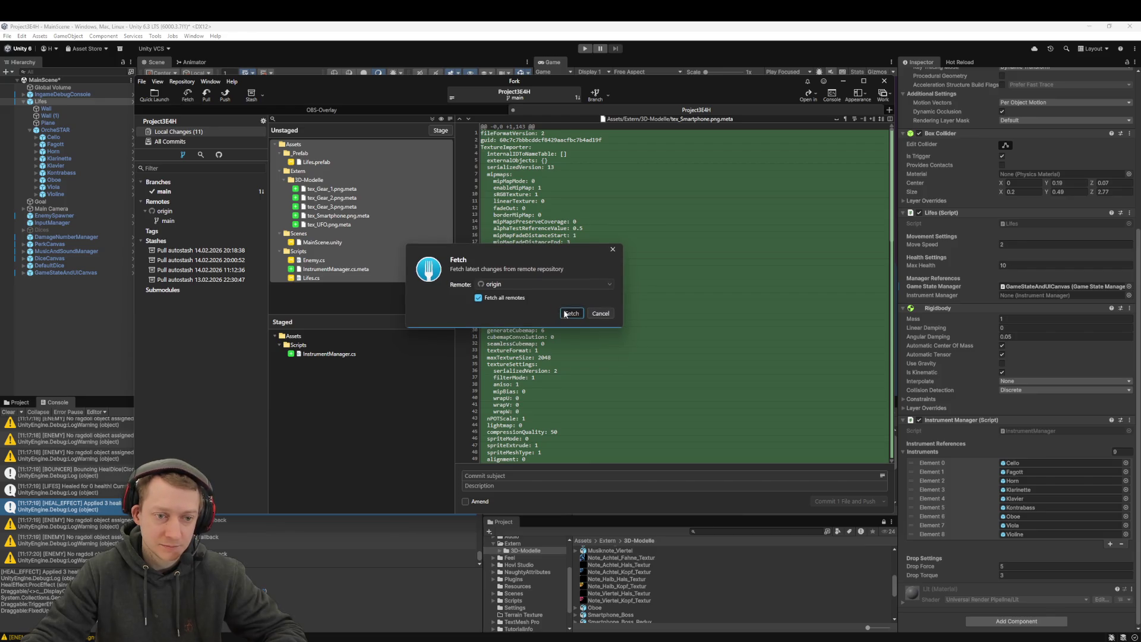
left_click(570, 313)
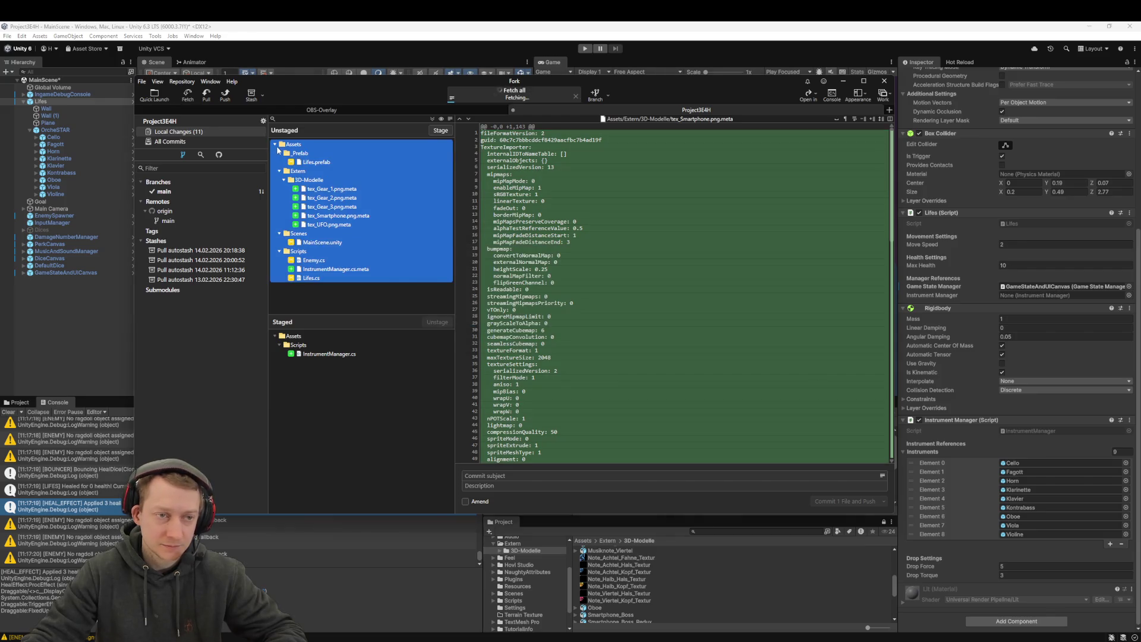
left_click(212, 95)
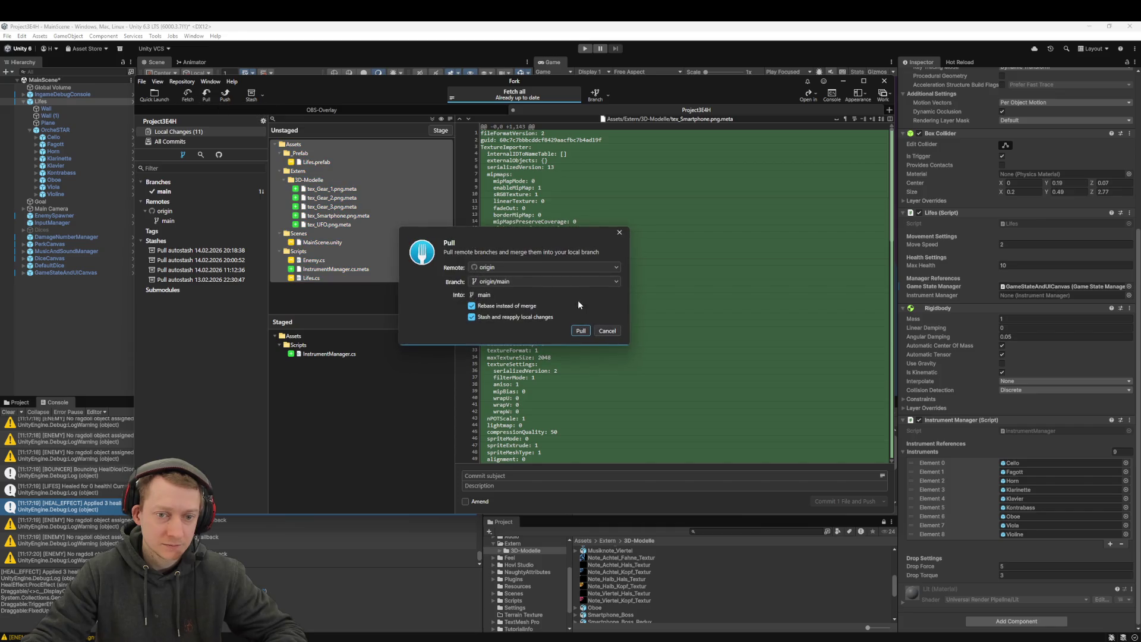
left_click(585, 330)
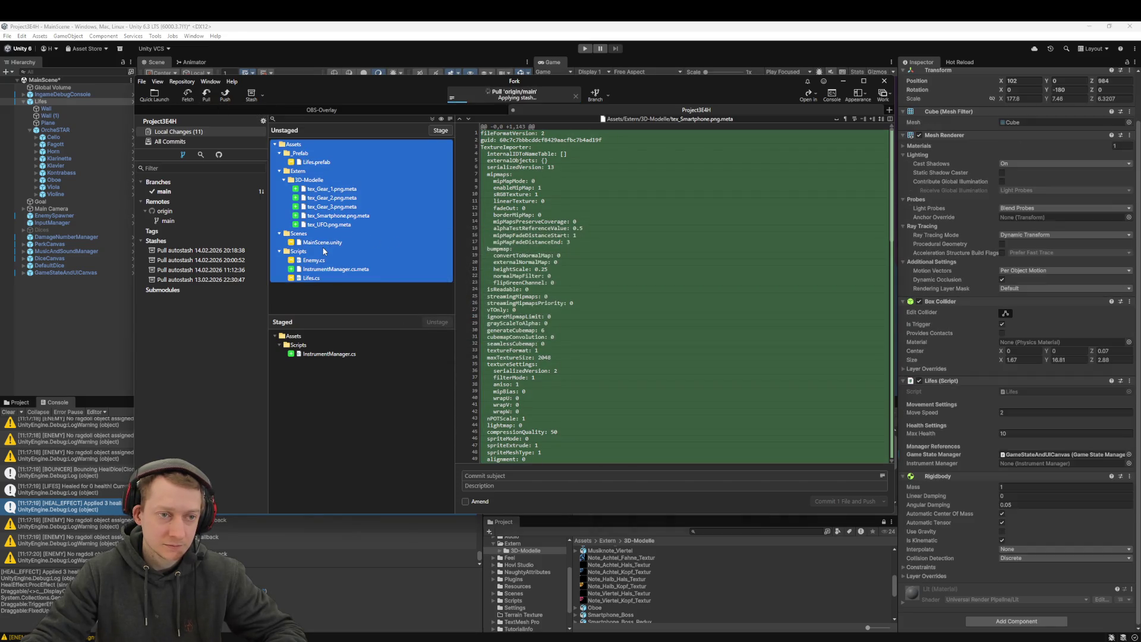
Step: Commit and push the staged changes as 'feat: add orcheSTAR with instrumentManager'
left_click(483, 477)
type("feat: add or")
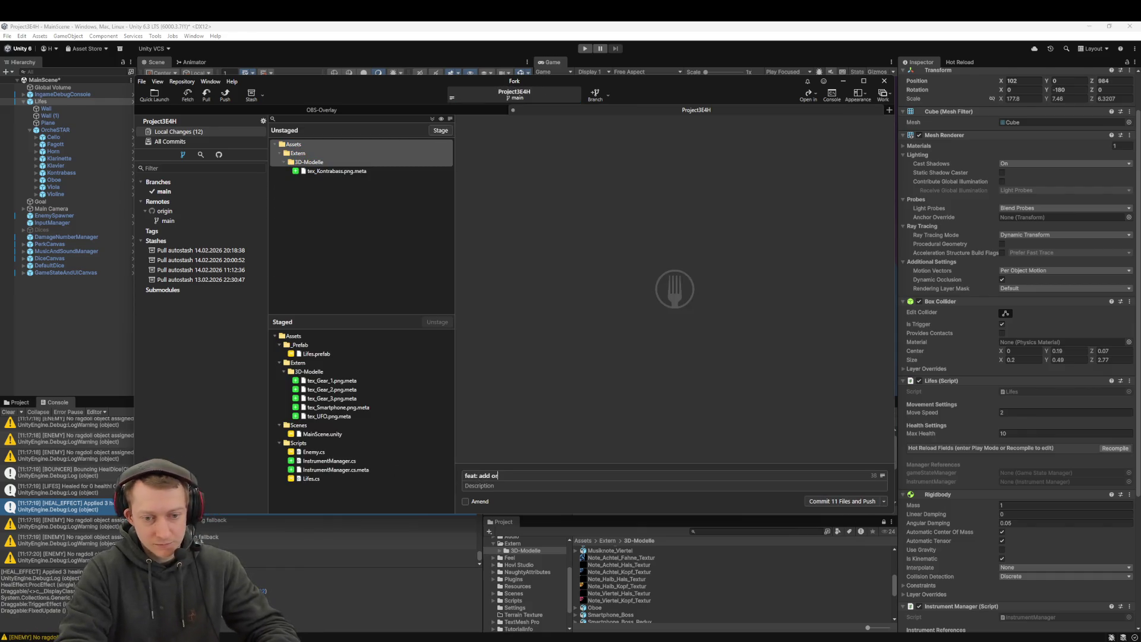
type("cheSTAR")
type(" with drop")
key("BackSpace")
key("BackSpace")
key("BackSpace")
type("rumen")
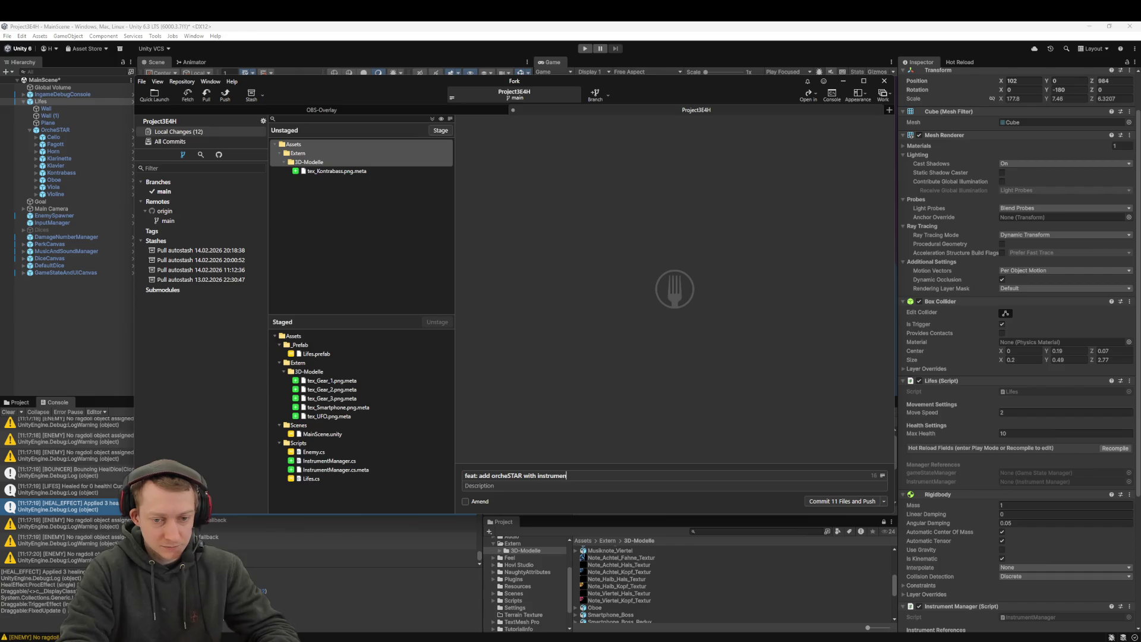
type("nager")
key("ctrl+Return")
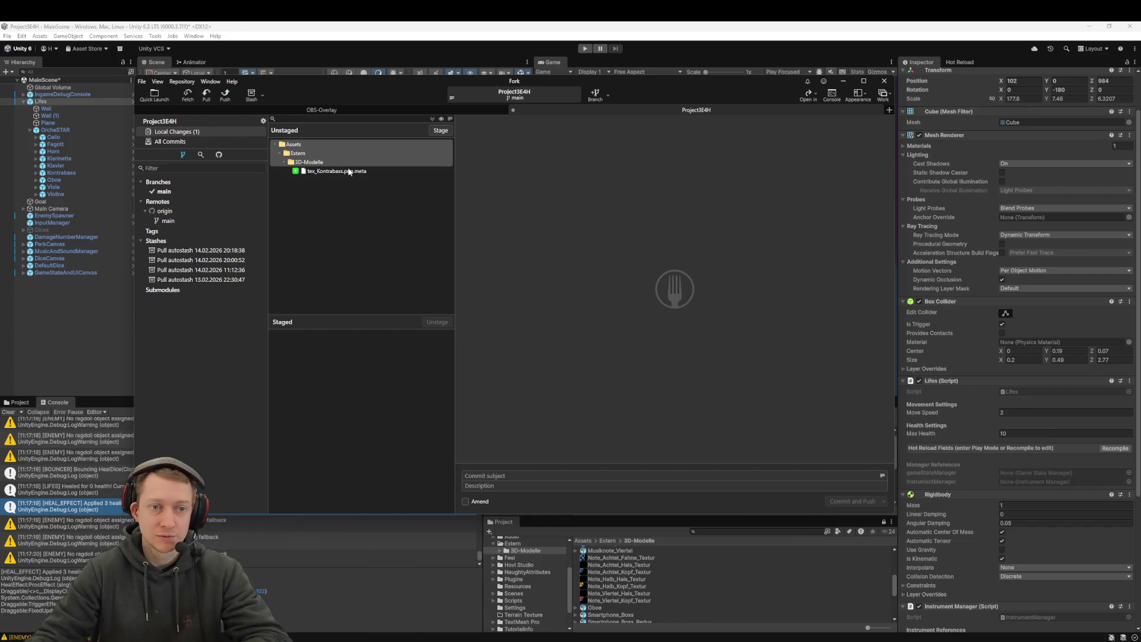
Step: Stage tex_Kontrabass.png.meta, then commit and push it as 'feat: add tex'
double_click(349, 172)
left_click(475, 475)
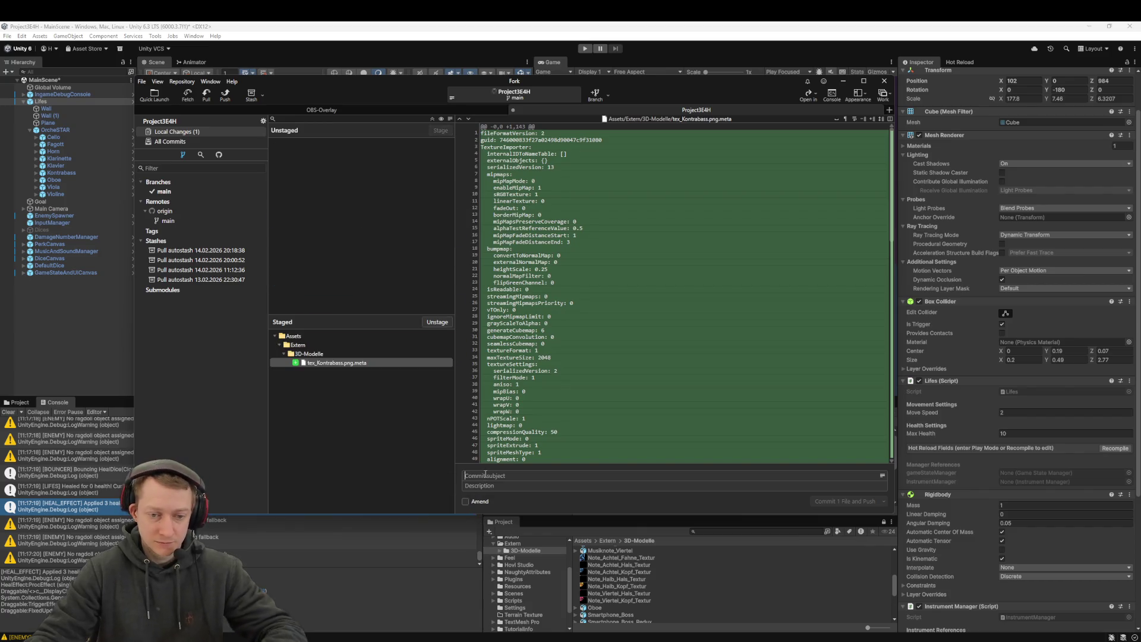
type("feat: add tex")
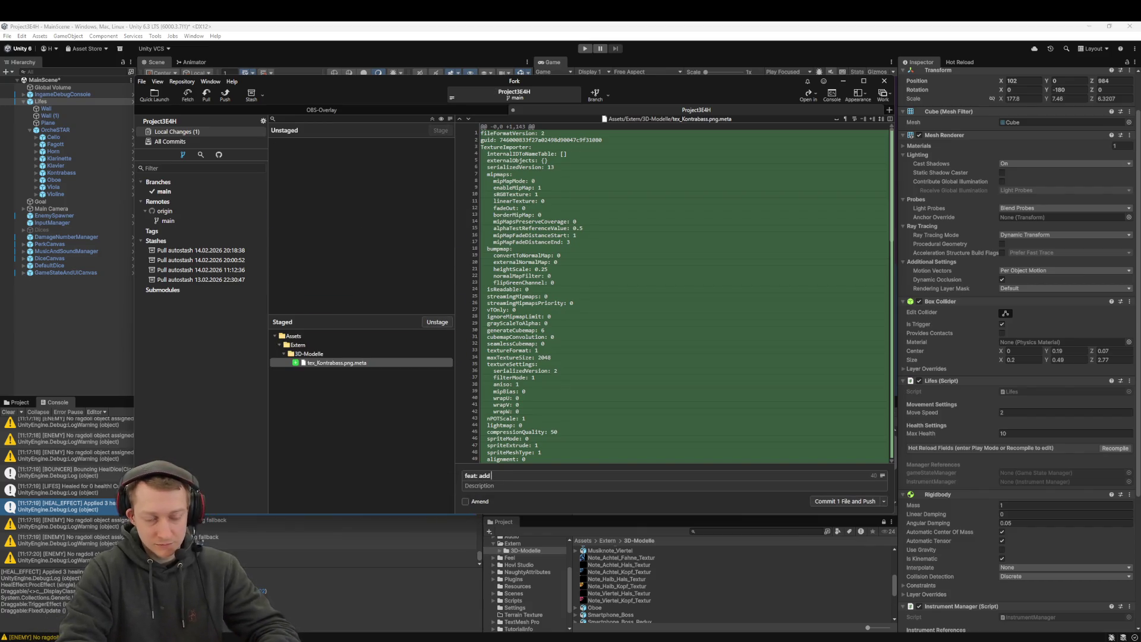
key("ctrl+Return")
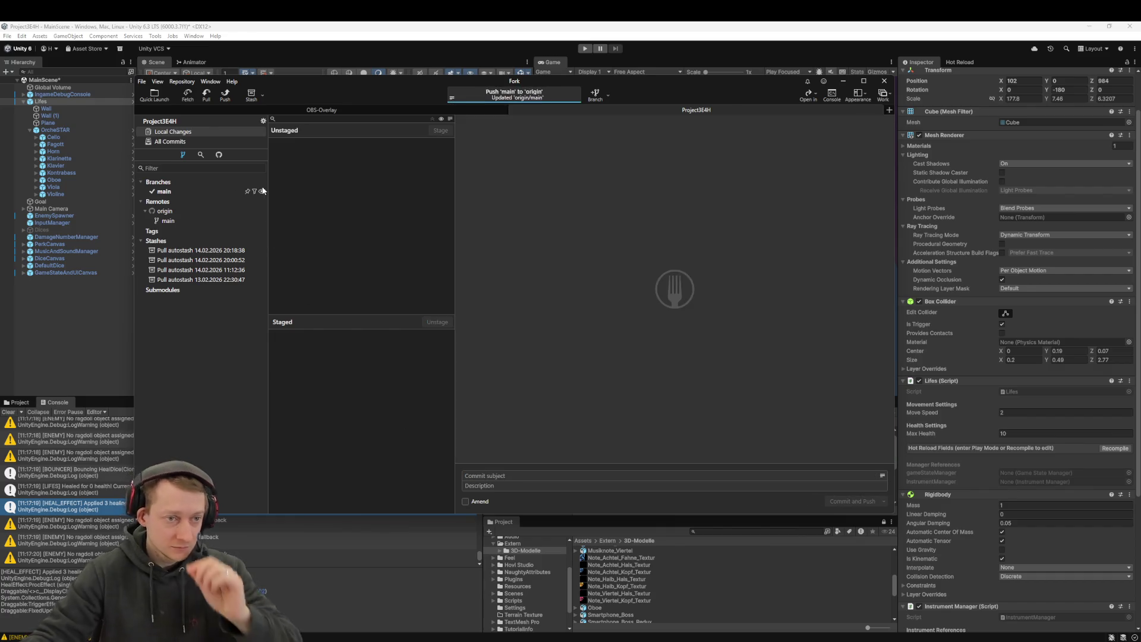
left_click(100, 357)
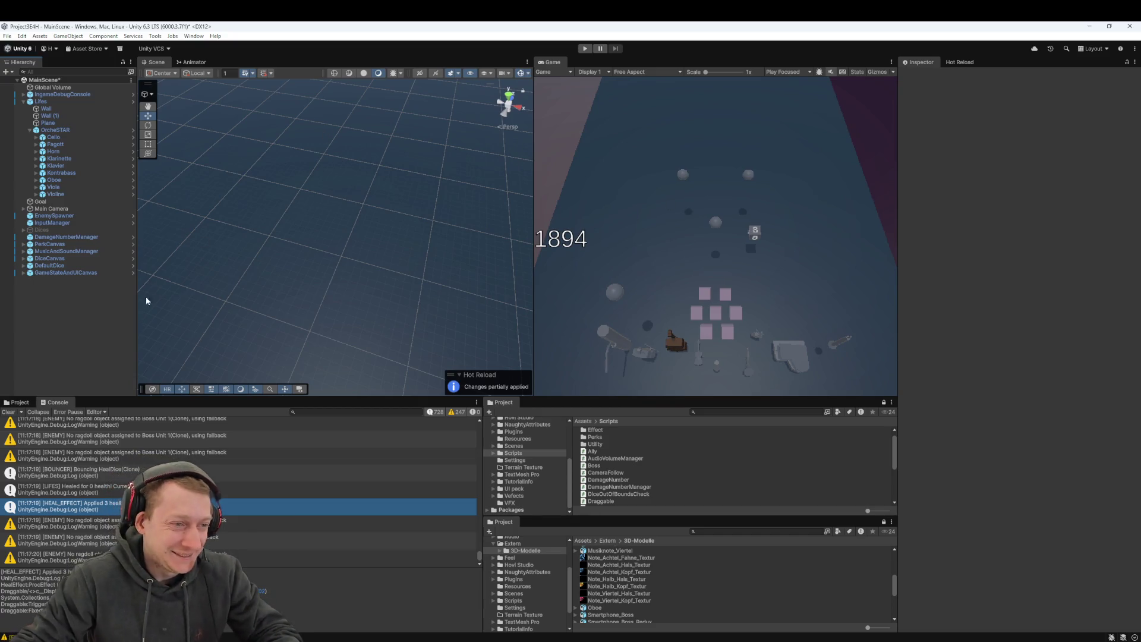
Step: Show the Project browser, open the Enemies folder, then go back up to _Prefab
left_click(20, 403)
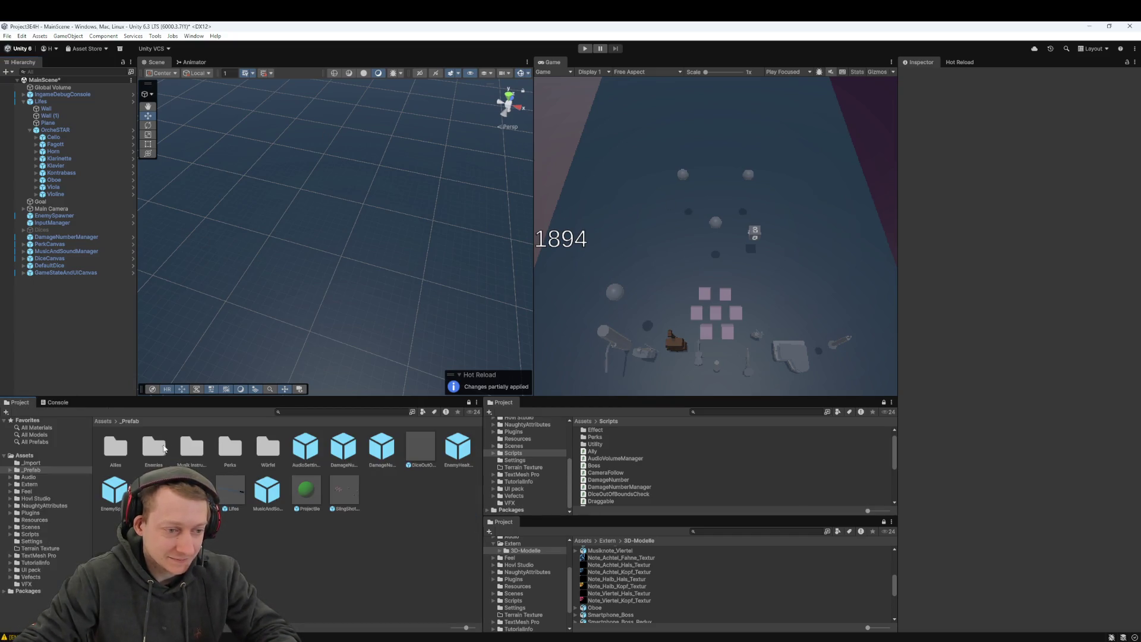
double_click(155, 447)
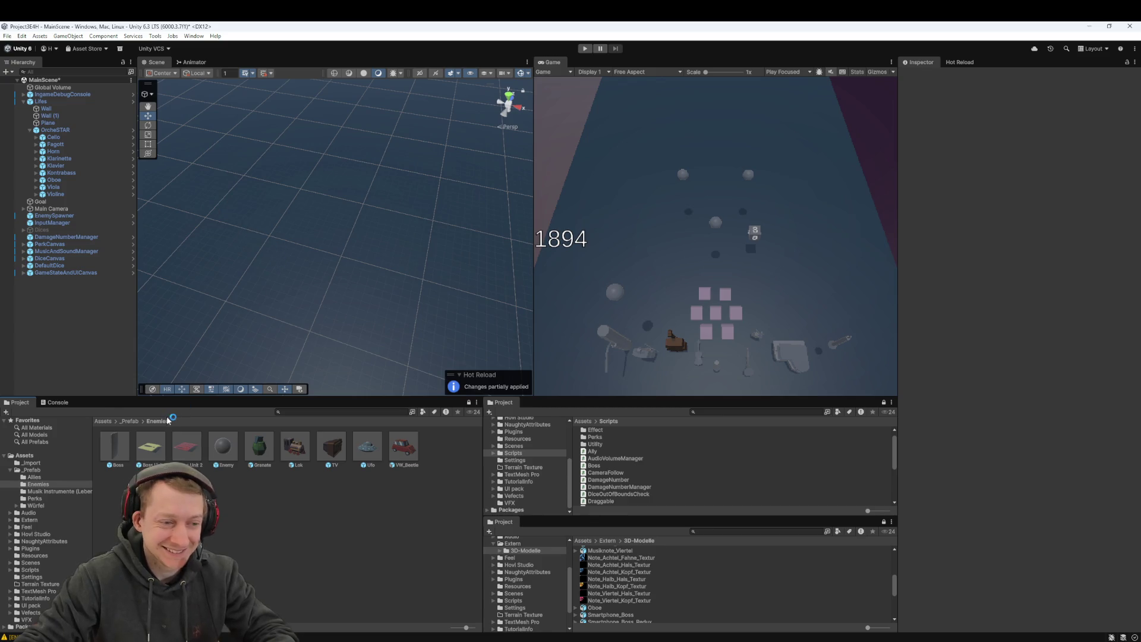
left_click(129, 421)
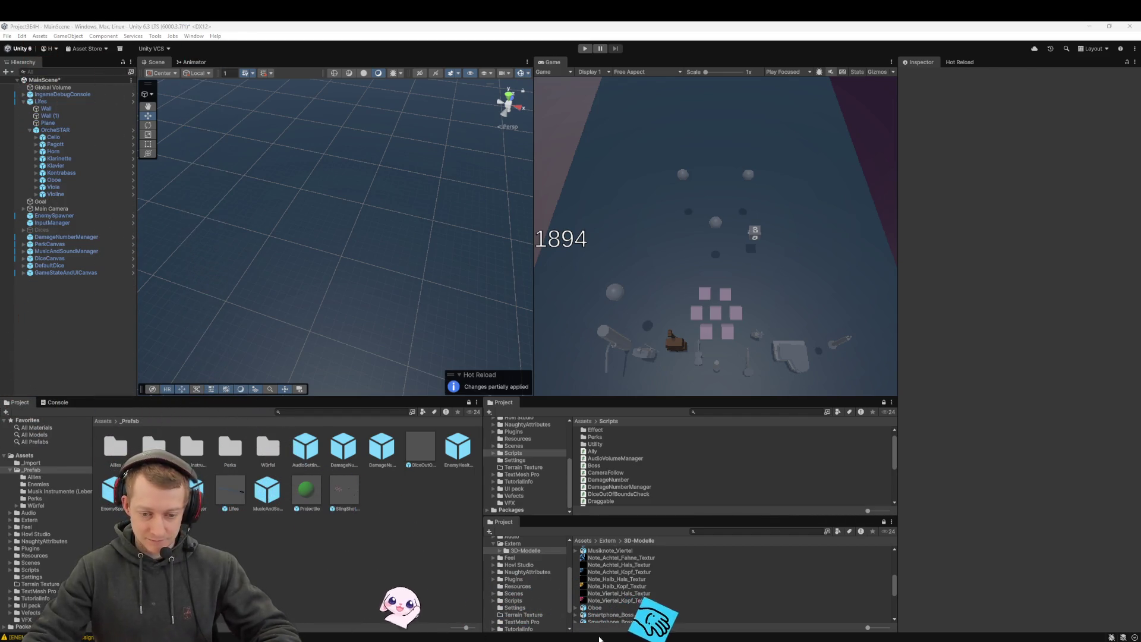
key("alt+Tab")
Step: Select and delete lines 303–320, the commented Lifes CompareTag block in Enemy.cs
left_click(427, 279)
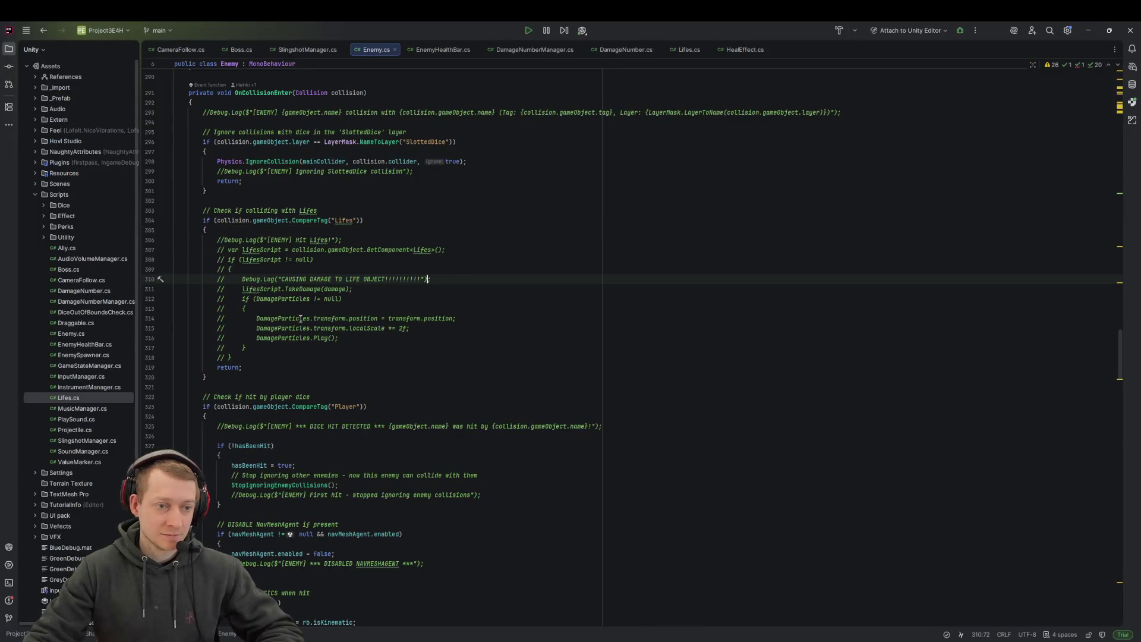
mouse_move(256, 359)
left_mouse_down()
mouse_move(249, 289)
mouse_move(205, 231)
left_mouse_up()
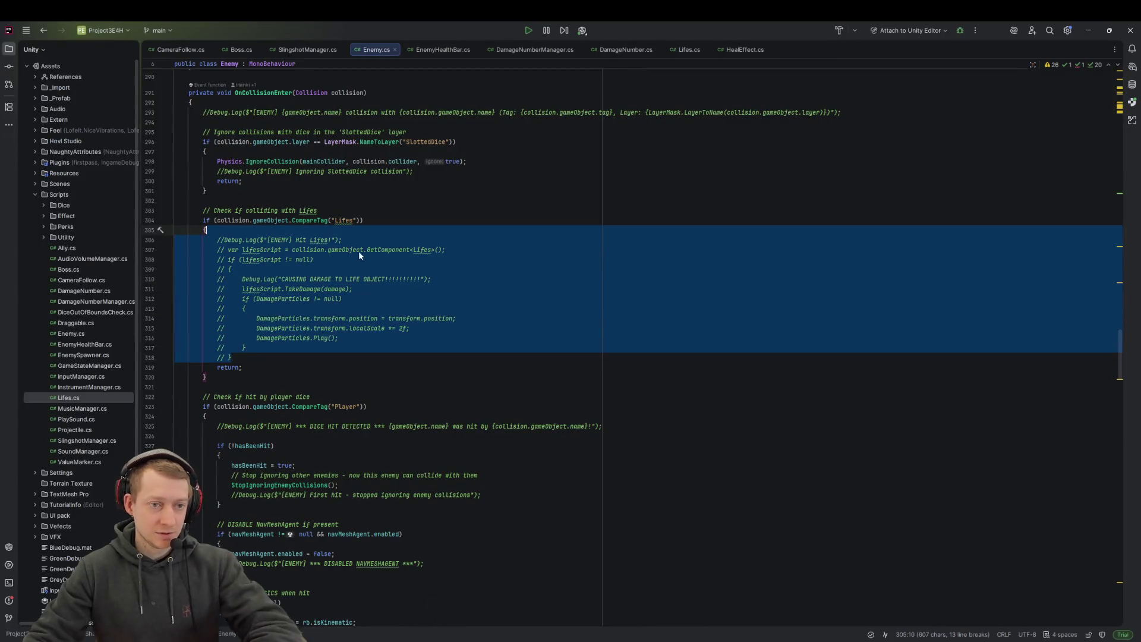
left_click(203, 387)
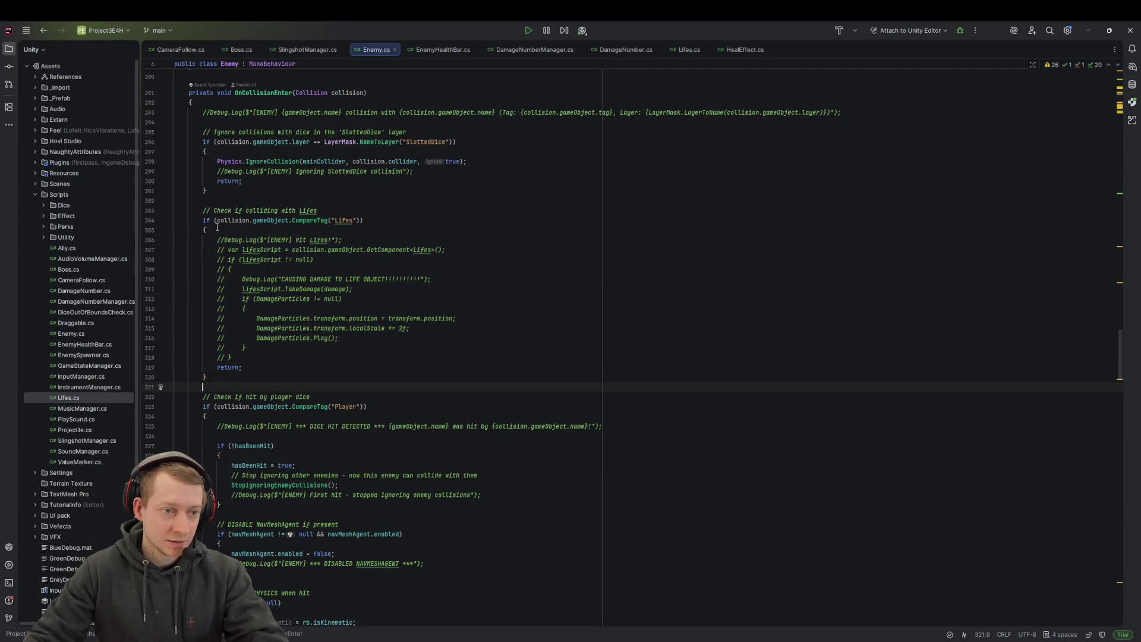
left_click(368, 222)
left_click_drag(227, 376, 105, 212)
key("BackSpace")
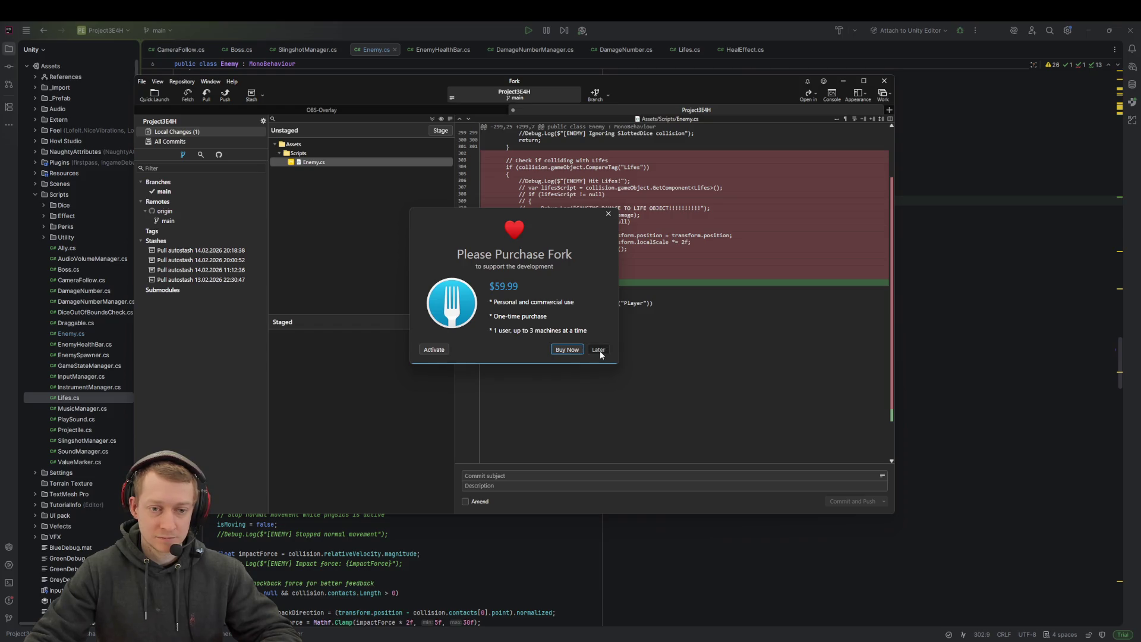
Step: Stage Enemy.cs, then commit and push it with the message 'fix: remove collision code for lifes damage'
left_click(598, 351)
left_click(440, 130)
left_click(595, 475)
type("fix: remov")
type("e collision co")
type("de for lifes damage")
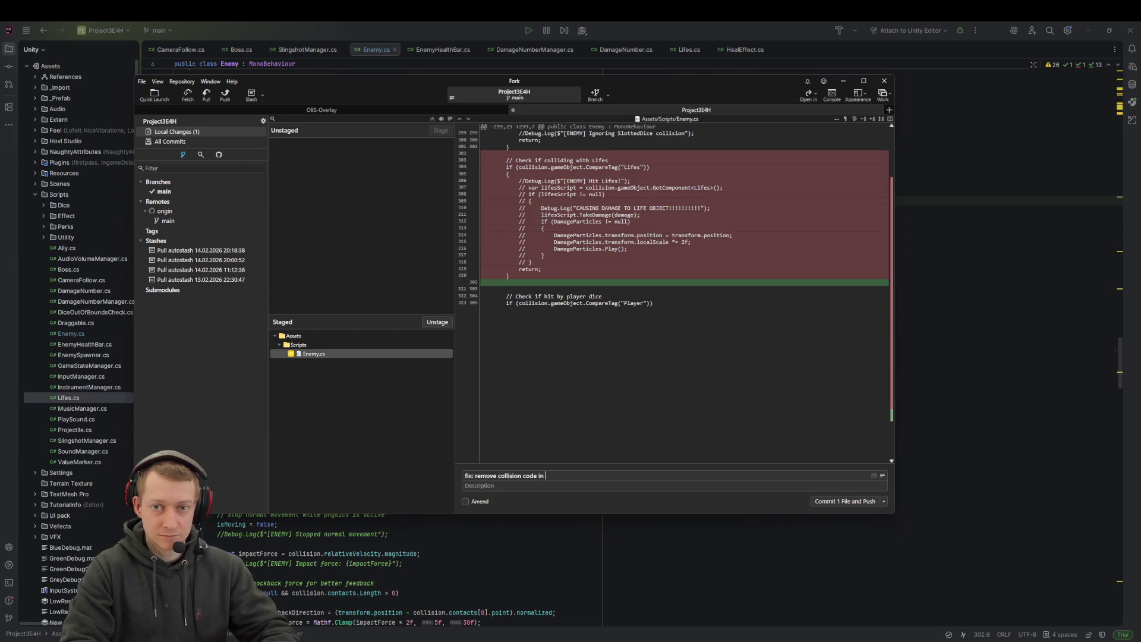
key("ctrl+Return")
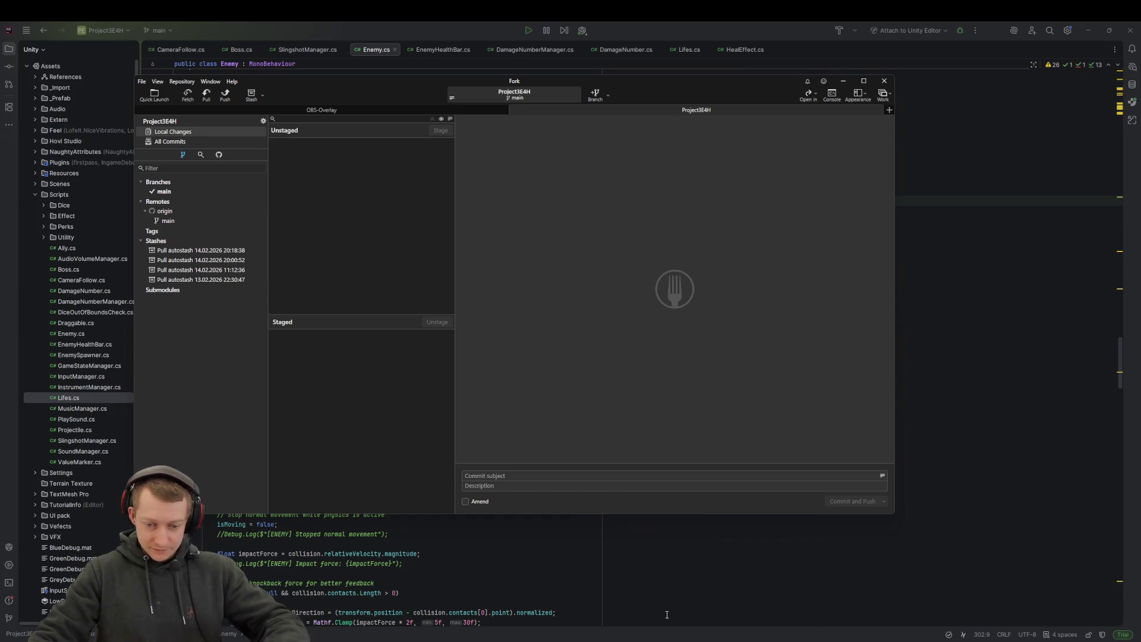
key("alt+Tab")
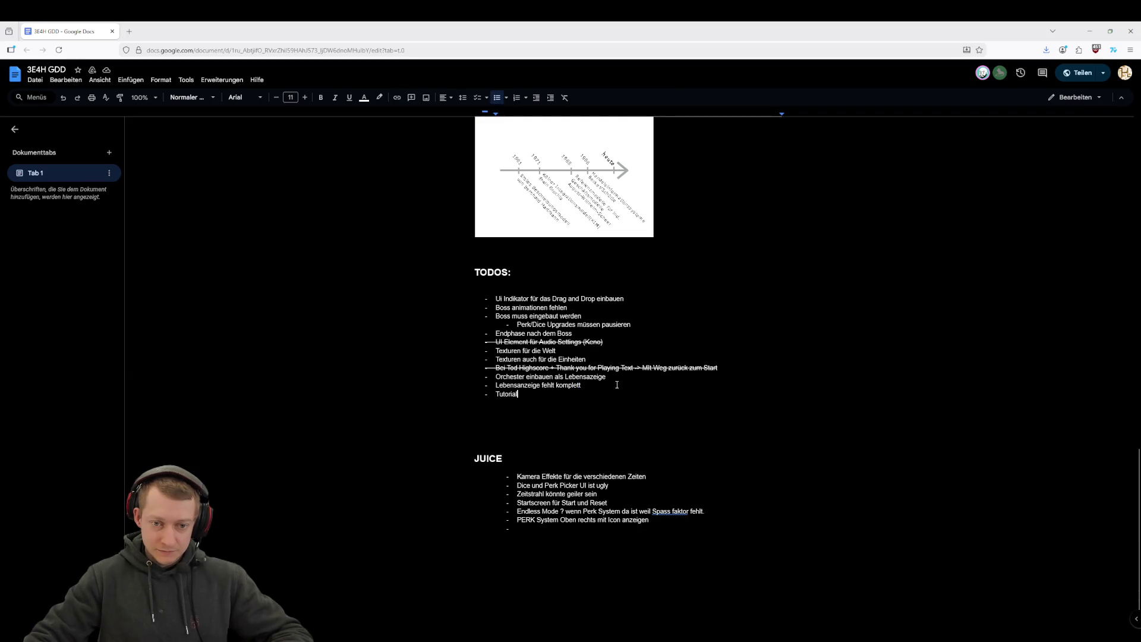
Step: Apply strikethrough to the TODO line 'Orchester einbauen als Lebensazeige' in the GDD's TODOS list
left_click_drag(619, 378, 507, 378)
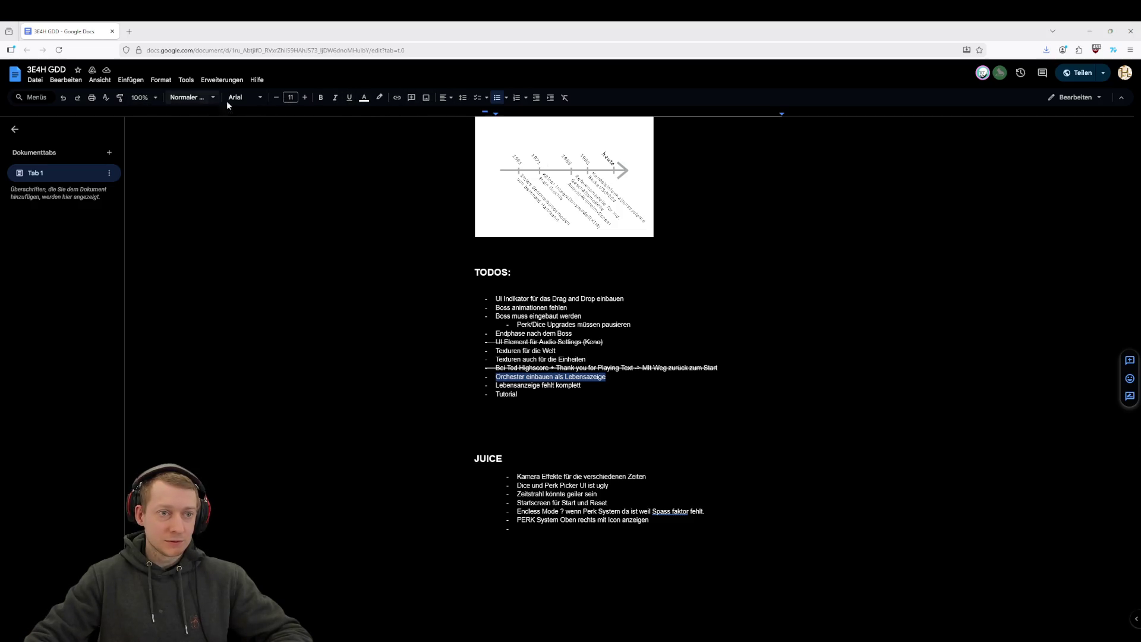
left_click(350, 98)
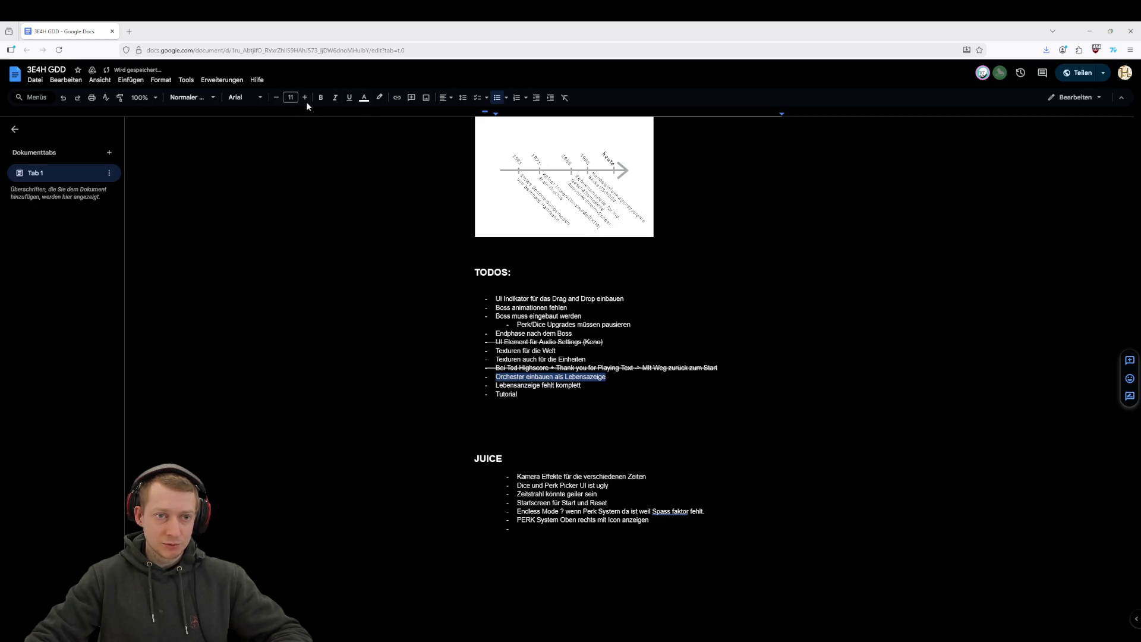
left_click(380, 98)
left_click(382, 100)
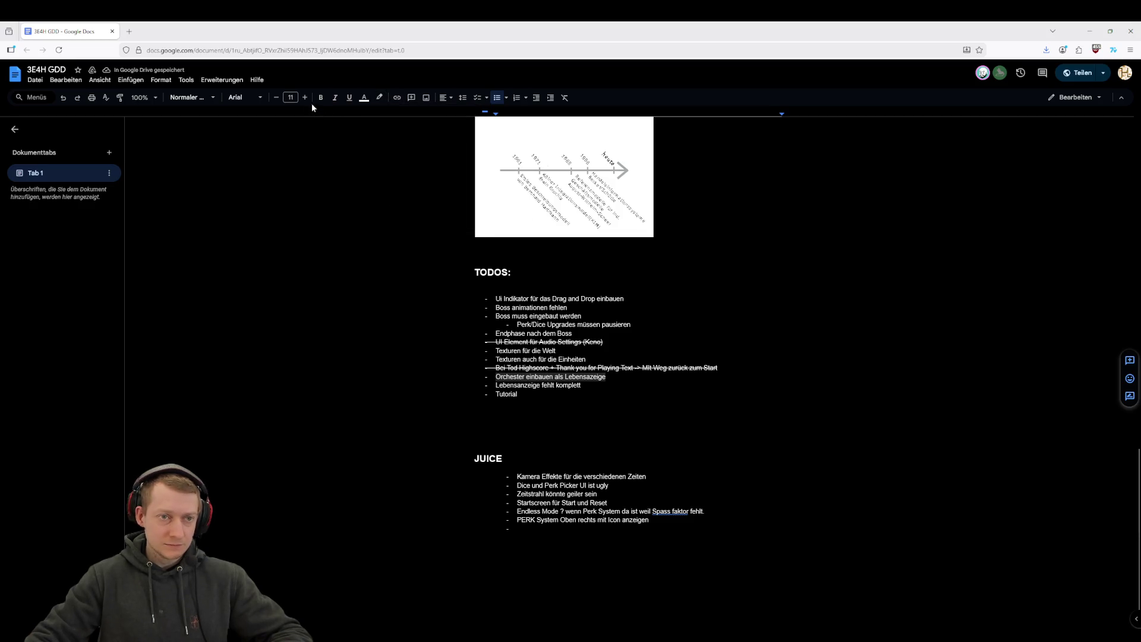
left_click(193, 97)
left_click(196, 97)
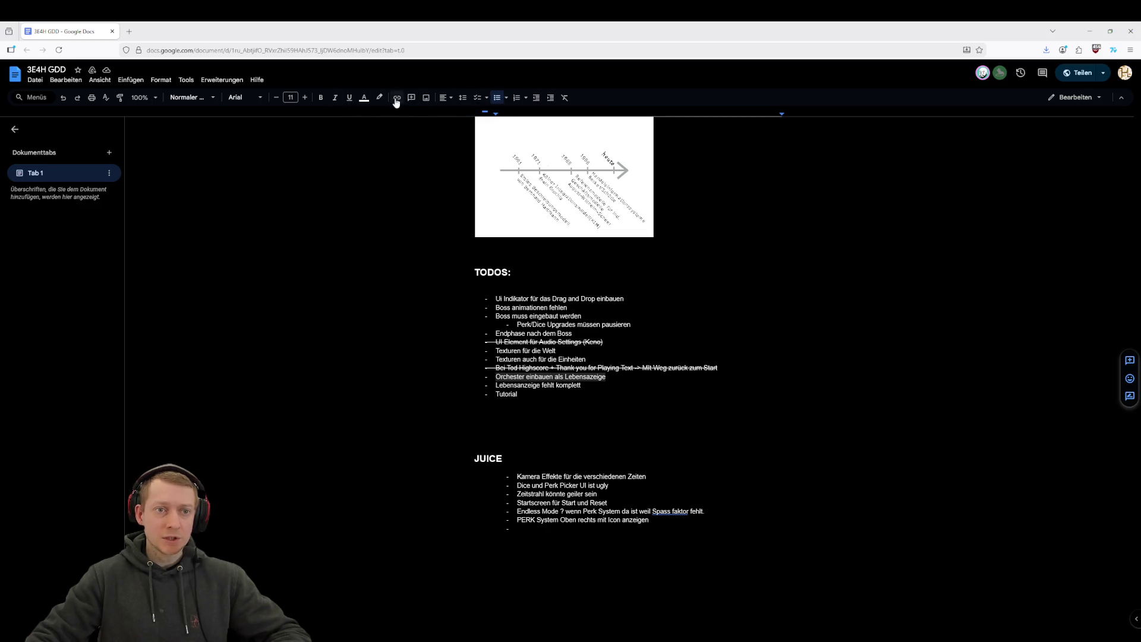
left_click(608, 375)
left_click_drag(608, 375, 505, 376)
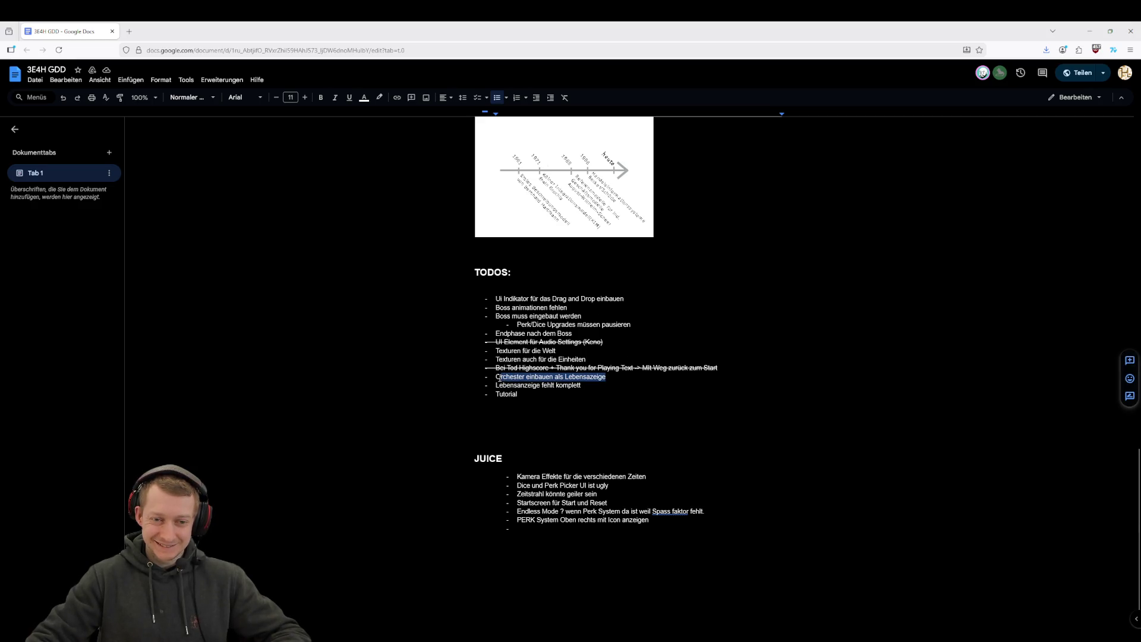
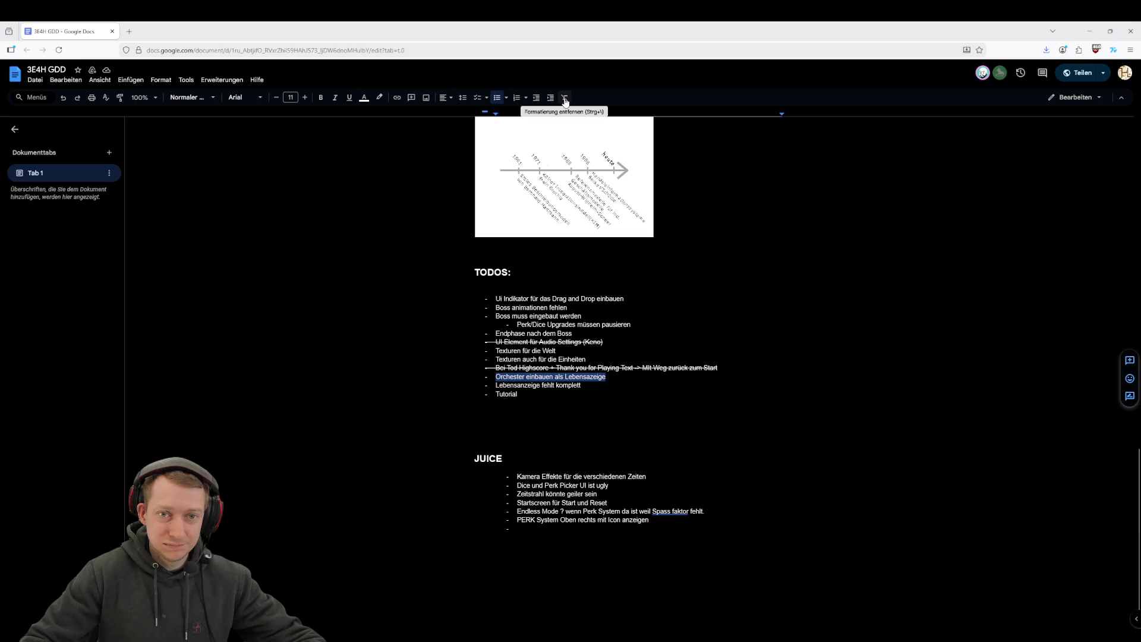
Step: Strike through the TODO 'Orchester einbauen als Lebensazeige' in the Google Doc
left_click(260, 100)
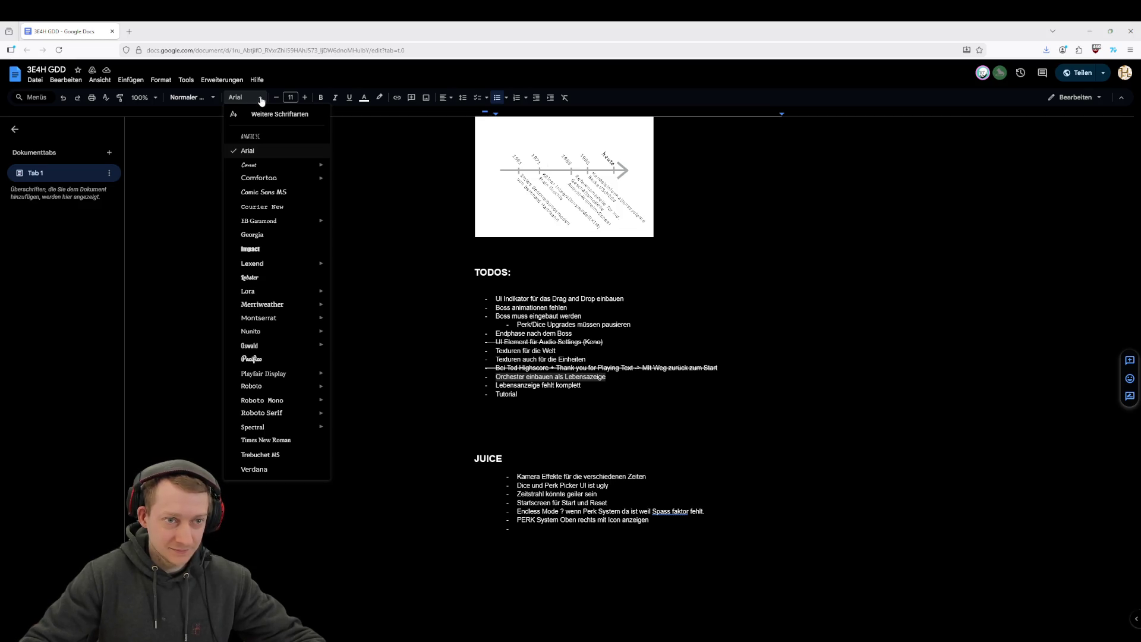
left_click(260, 99)
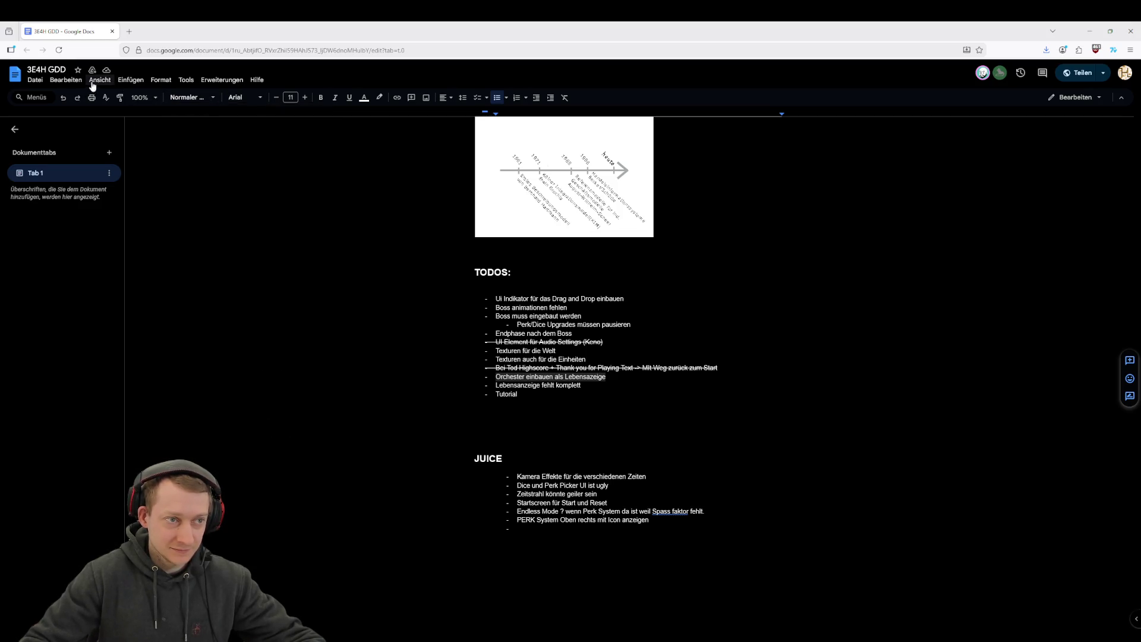
left_click(65, 84)
left_click(65, 82)
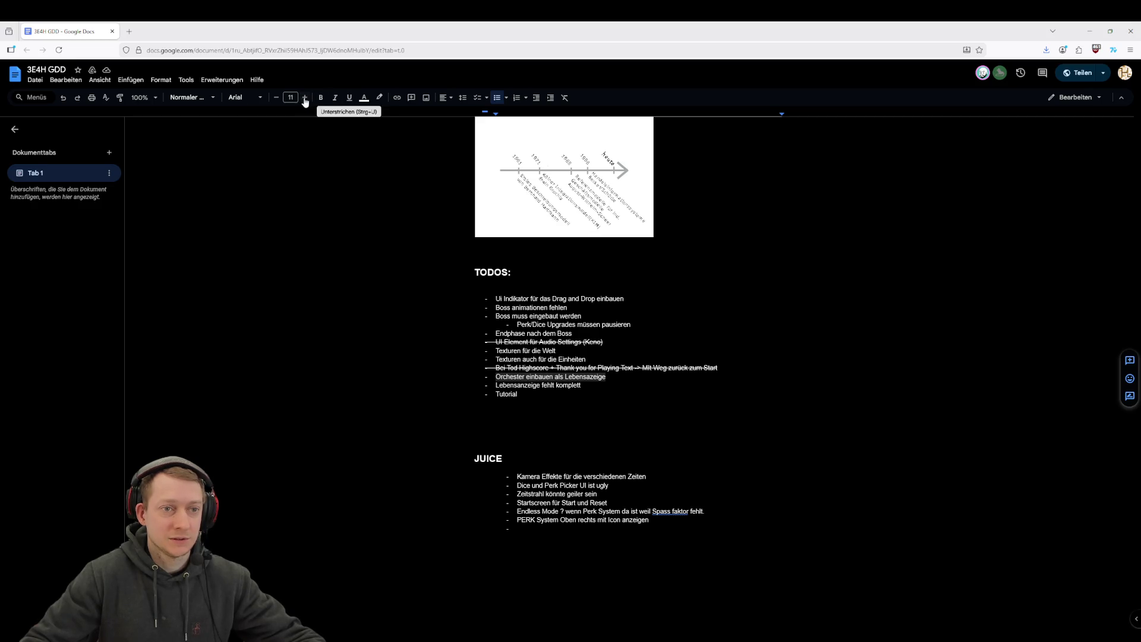
left_click(166, 83)
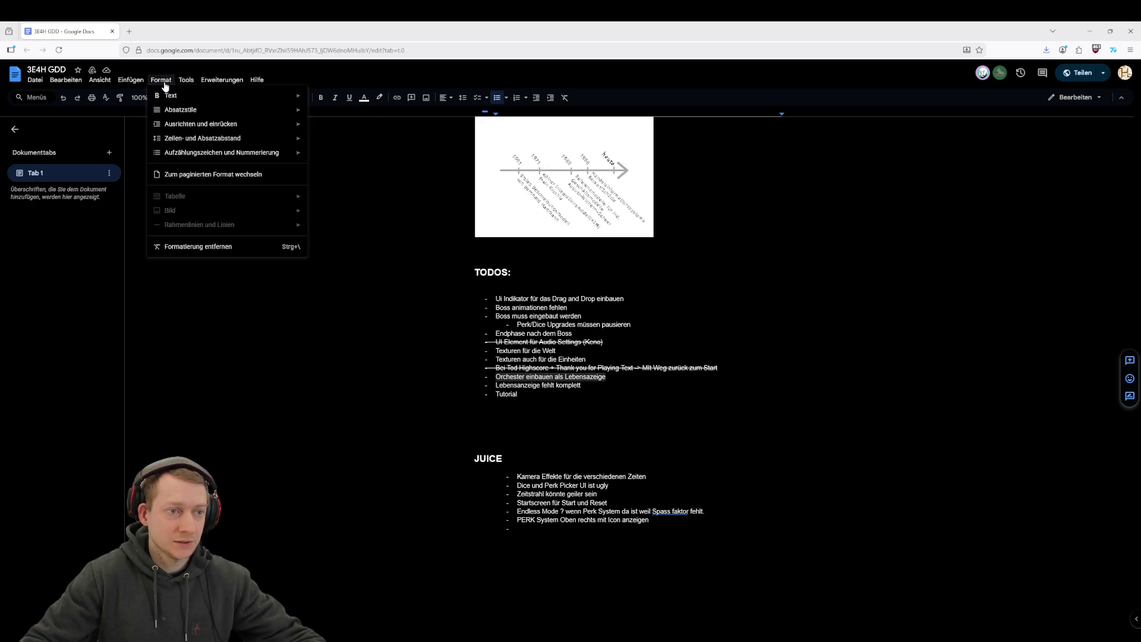
mouse_move(250, 96)
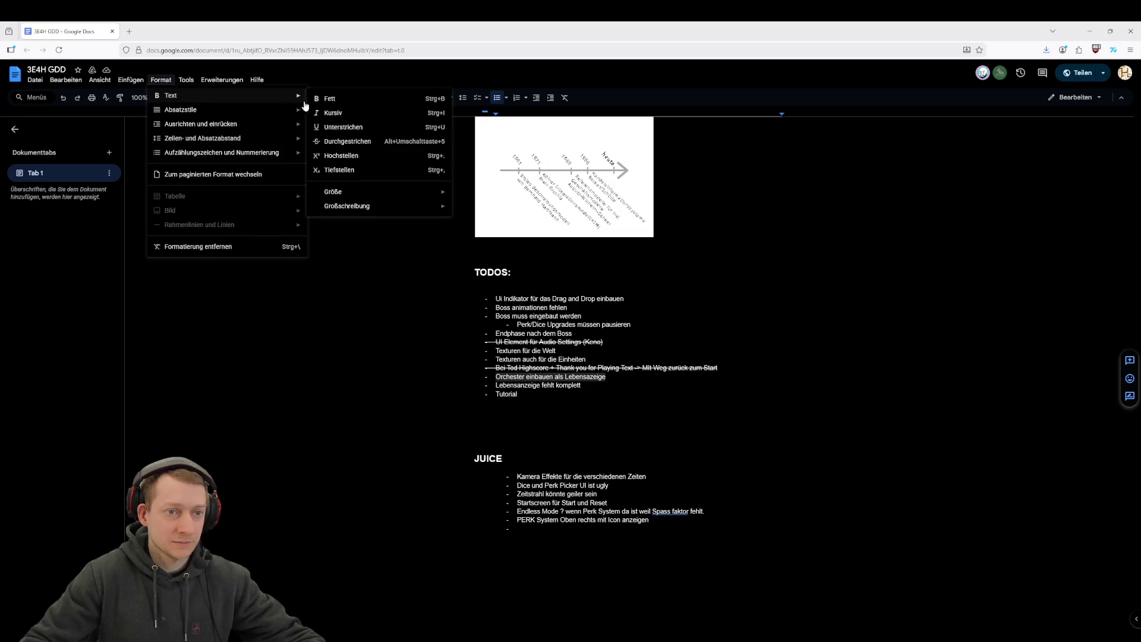
left_click(338, 141)
left_click(601, 394)
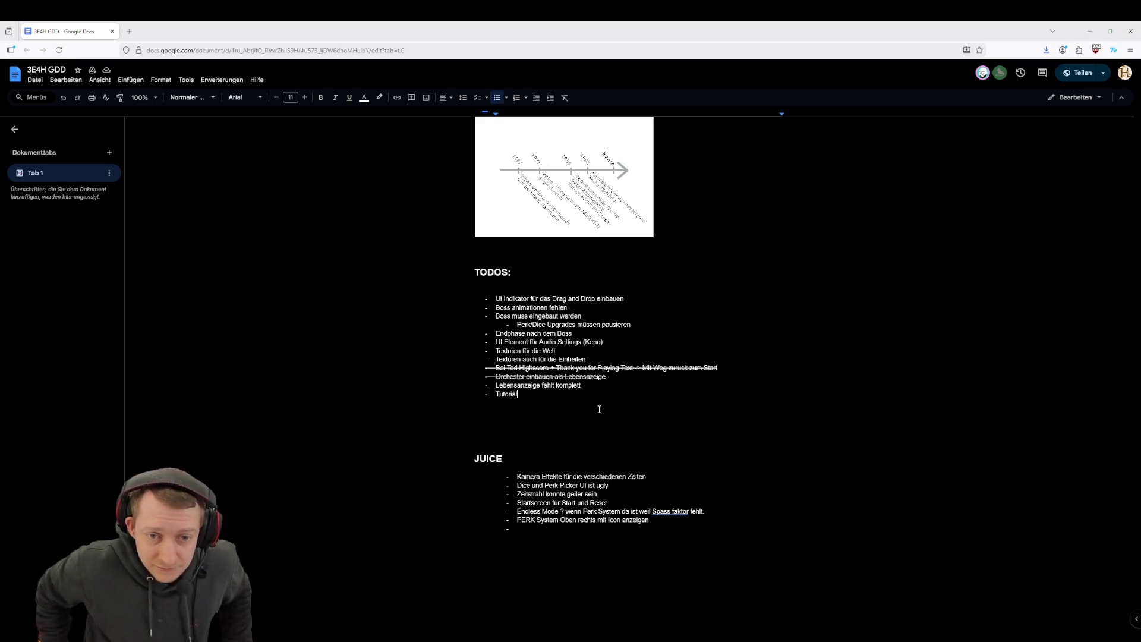
left_click(670, 342)
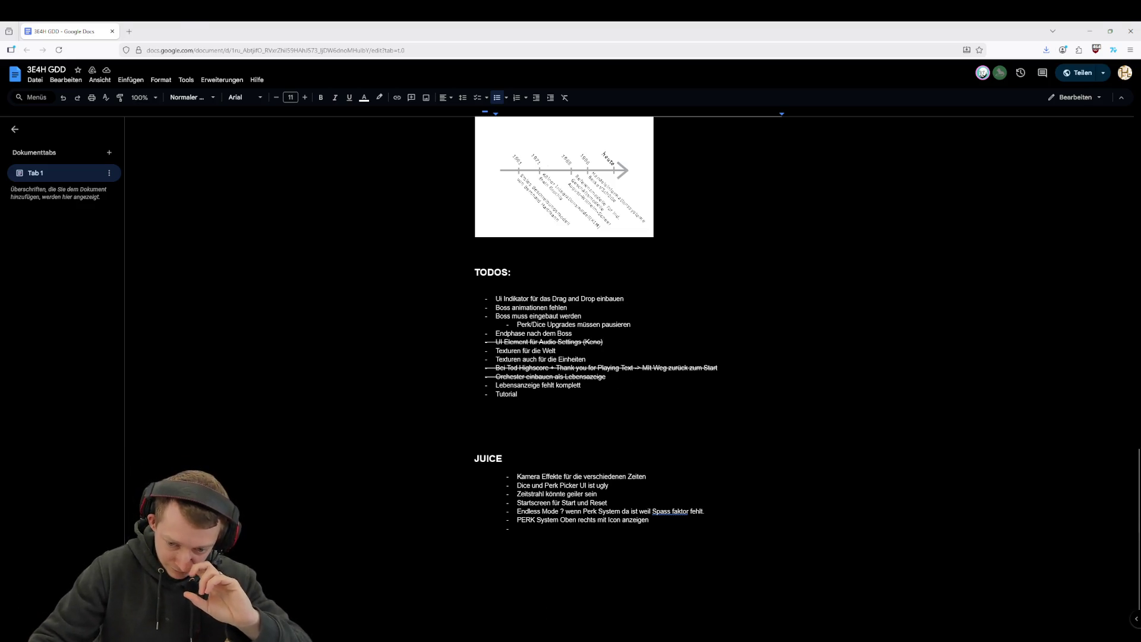
Step: Fetch the latest changes from origin in Fork, then return to Unity
key("alt+Tab")
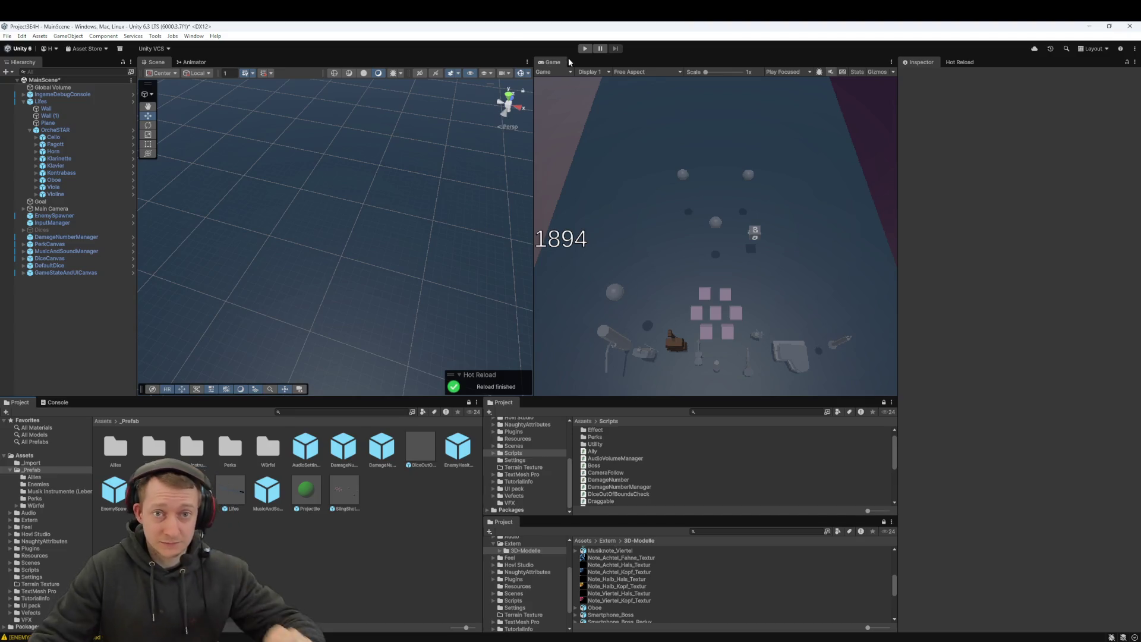
key("alt+Tab")
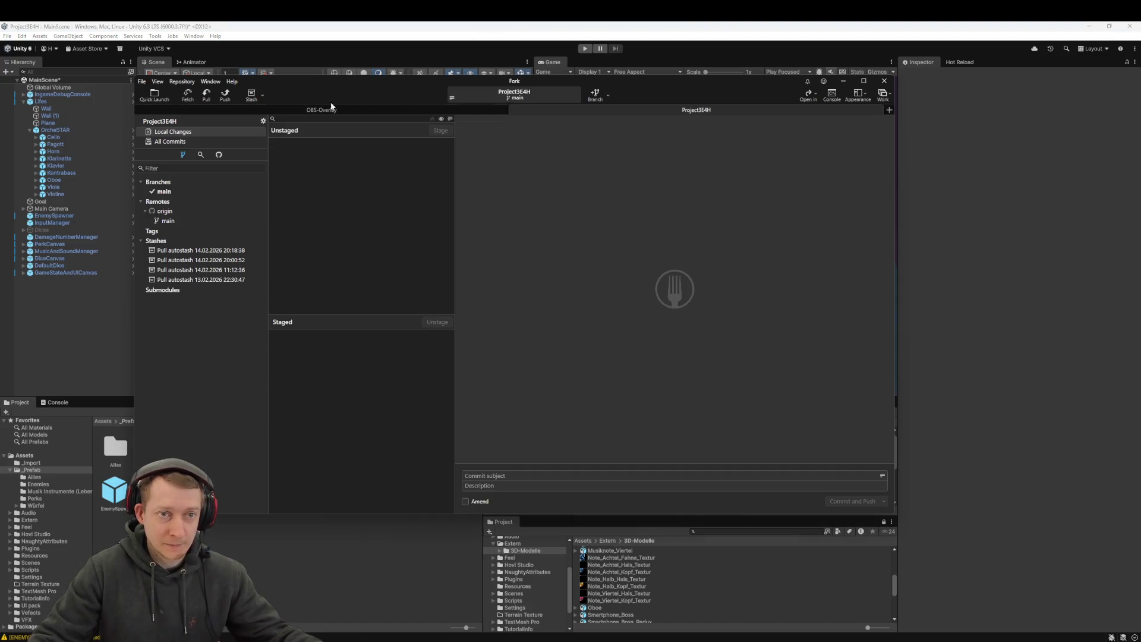
left_click(187, 95)
left_click(571, 313)
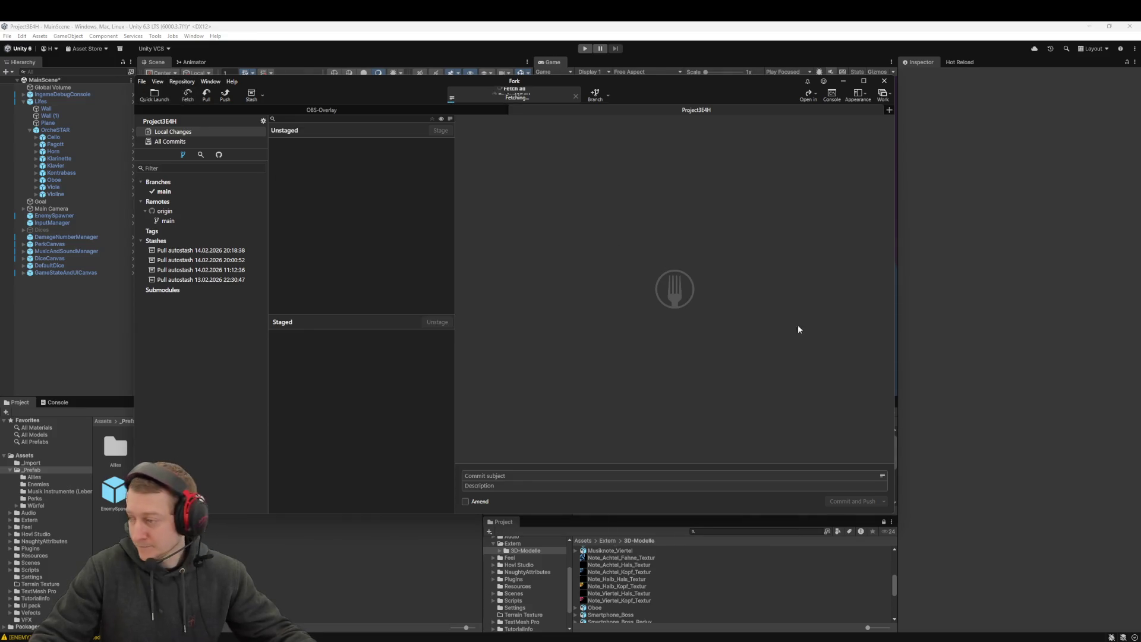
left_click(580, 57)
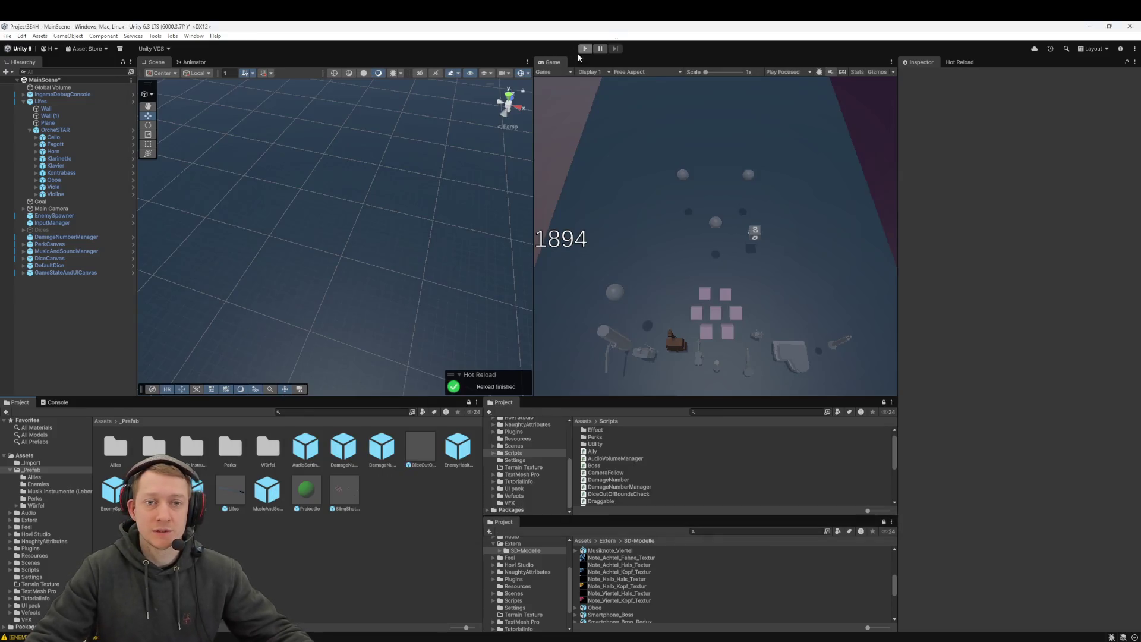
Step: Dock the Game view beside the Scene view, leaving display and gizmo settings unchanged
left_click_drag(551, 65, 357, 66)
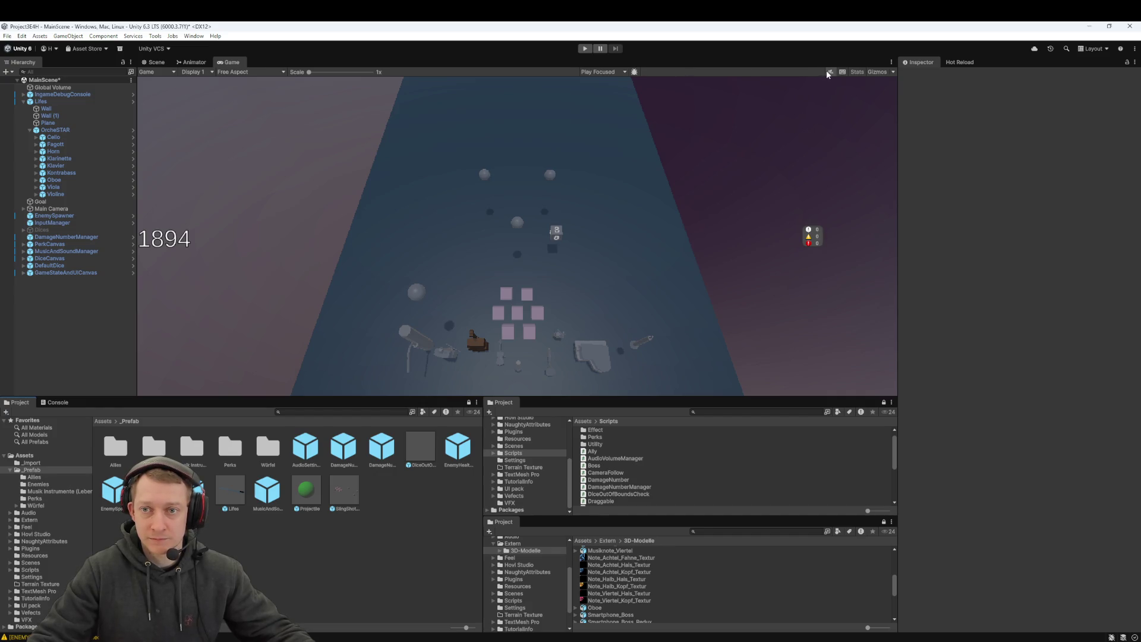
left_click(881, 72)
left_click(881, 72)
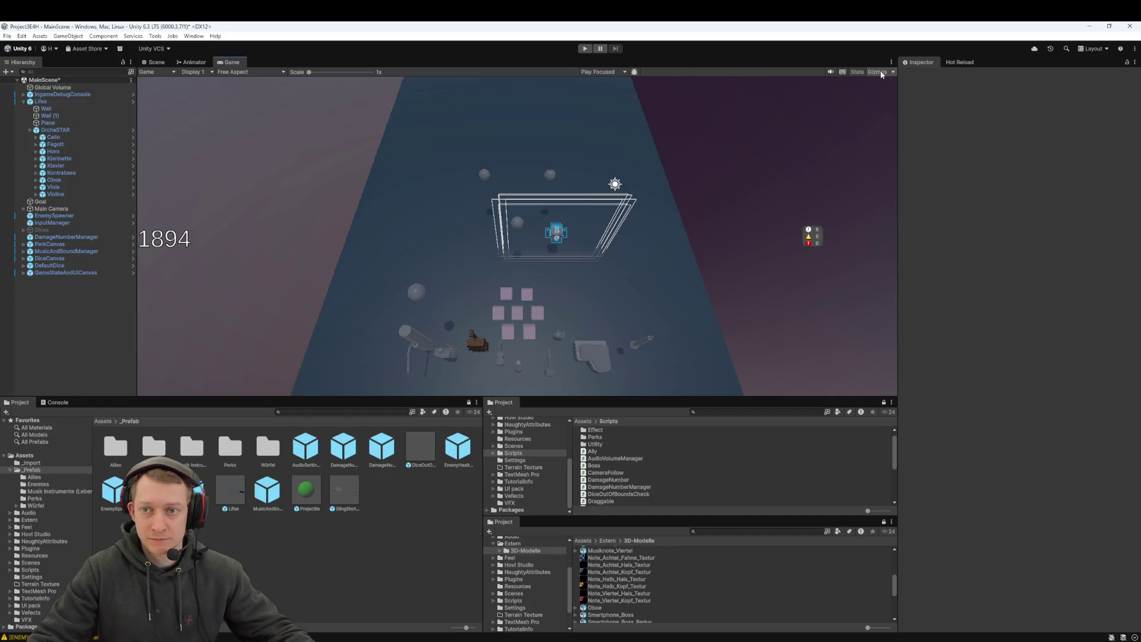
left_click(210, 72)
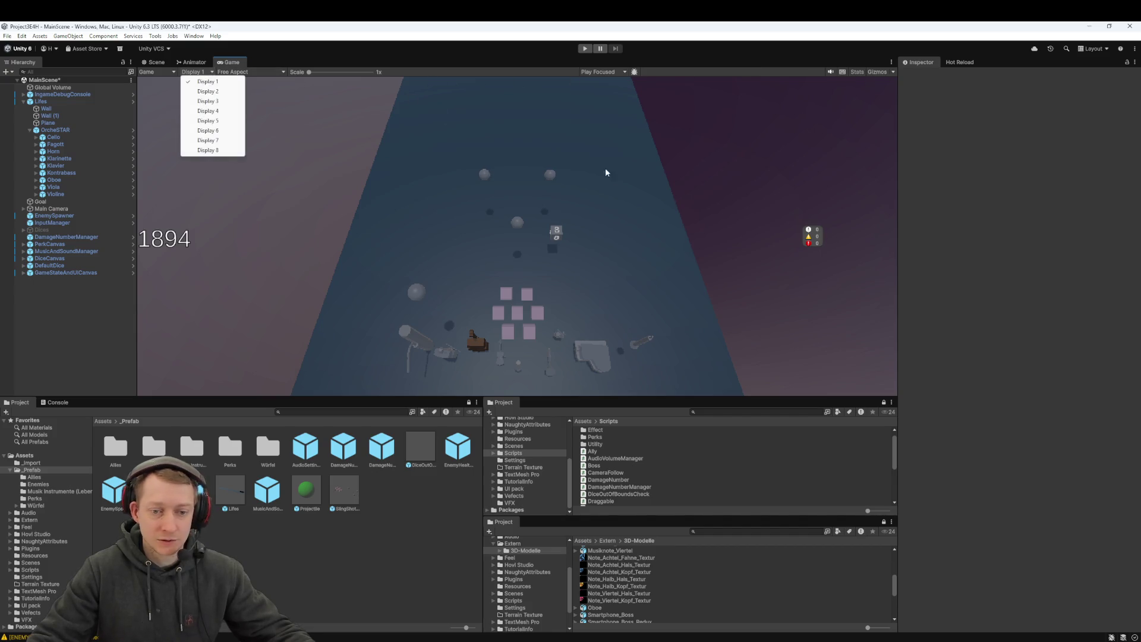
left_click(930, 201)
left_click(894, 73)
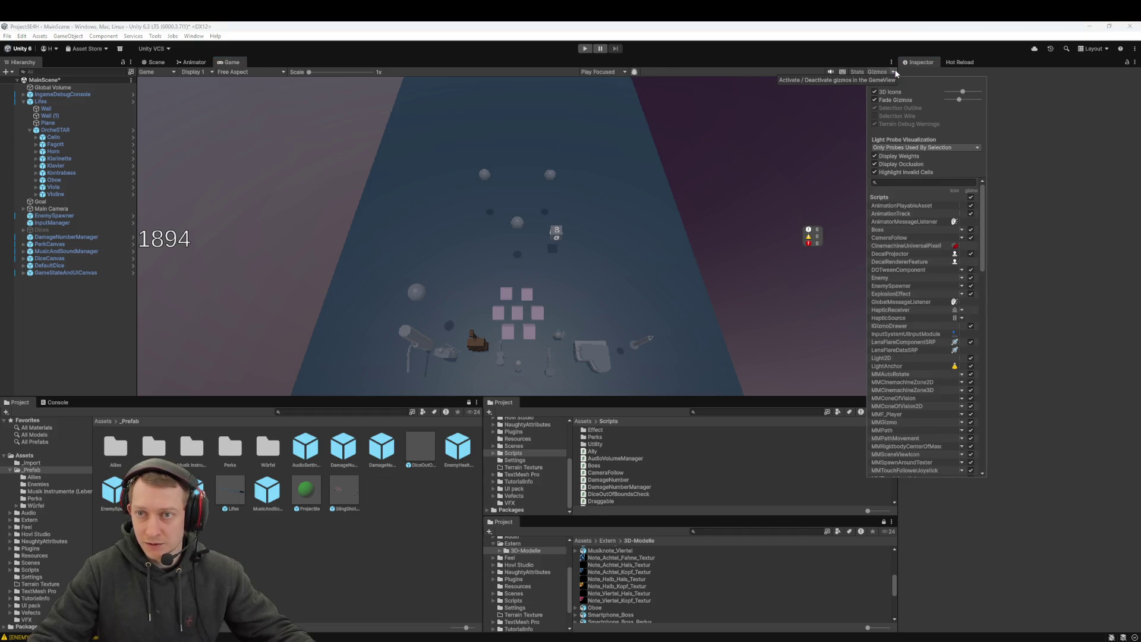
left_click(895, 73)
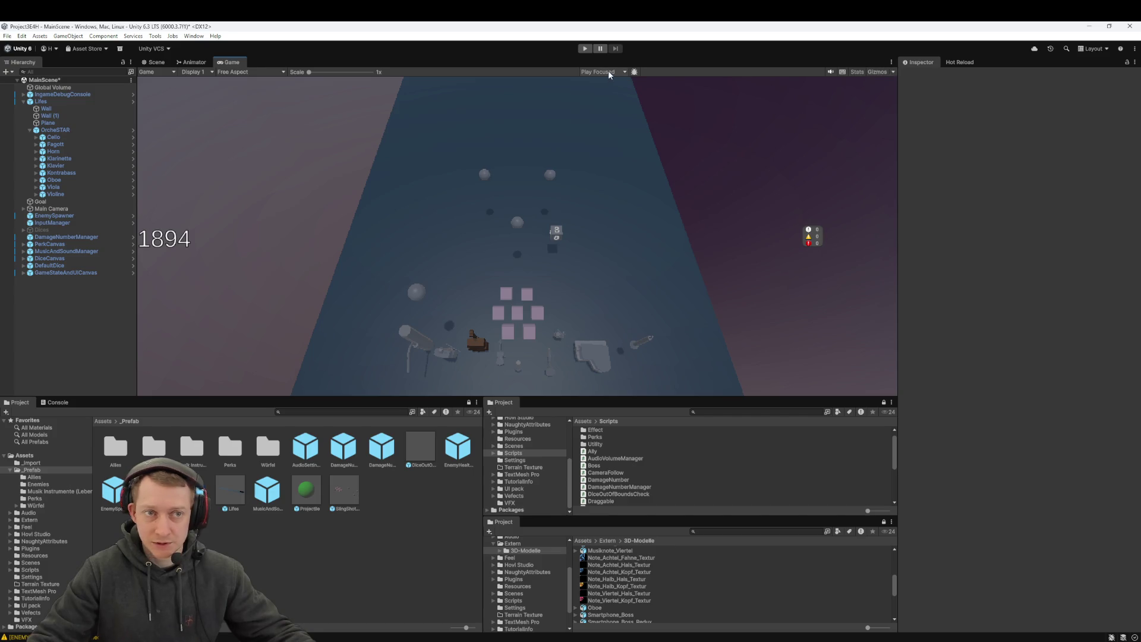
Step: Start the game with play mode set to Play Maximized
left_click(583, 49)
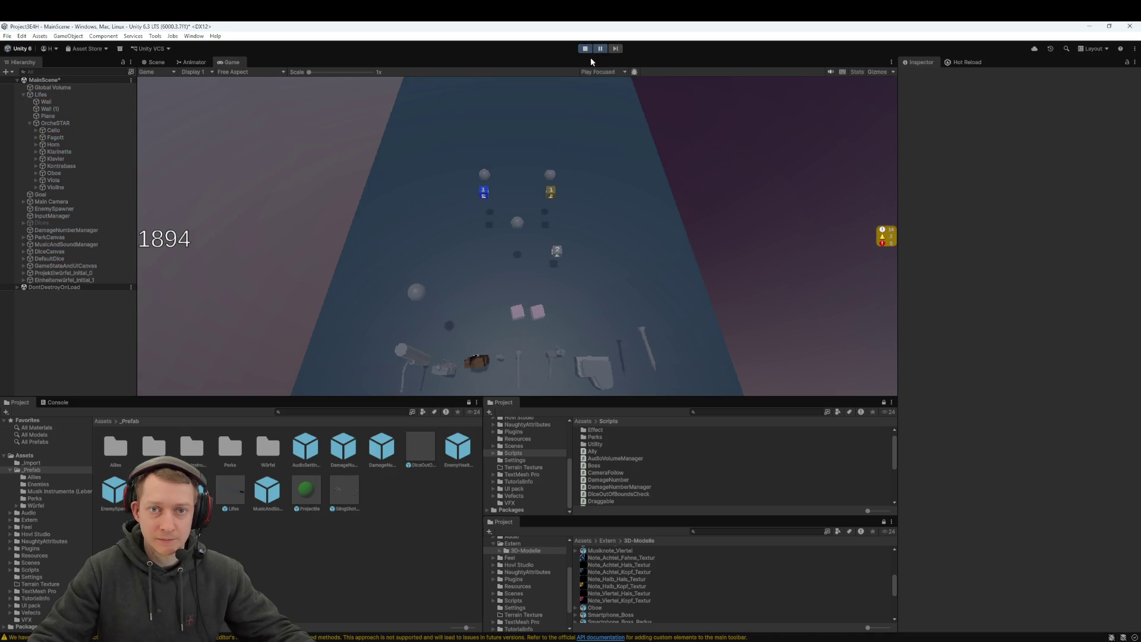
left_click(603, 72)
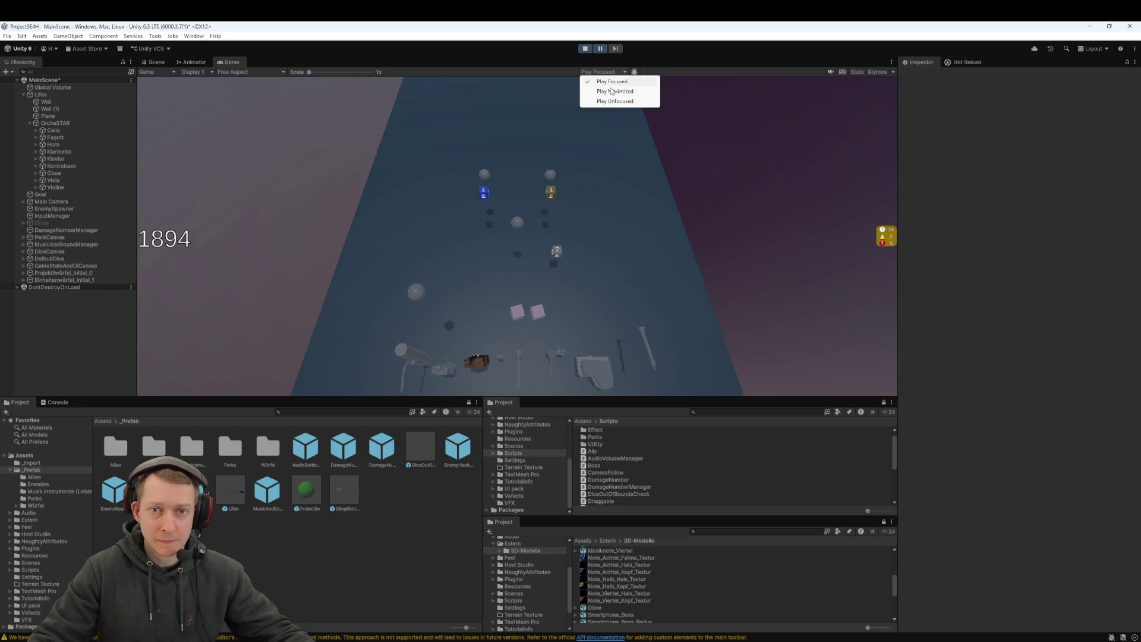
left_click(612, 91)
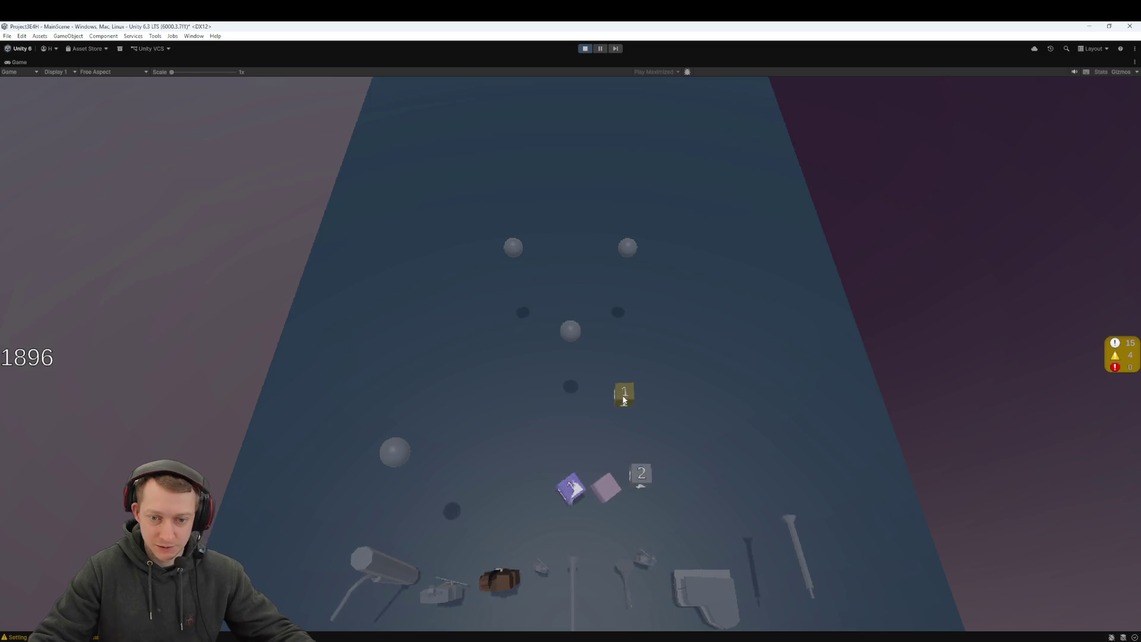
Step: Launch dice at the enemies, pick the Einheitenwürfel die and the extra-die perk, then pause and resume
left_click(582, 480)
mouse_move(582, 480)
left_mouse_down()
mouse_move(571, 326)
mouse_move(590, 270)
mouse_move(523, 180)
mouse_move(566, 211)
mouse_move(593, 258)
mouse_move(526, 228)
left_mouse_up()
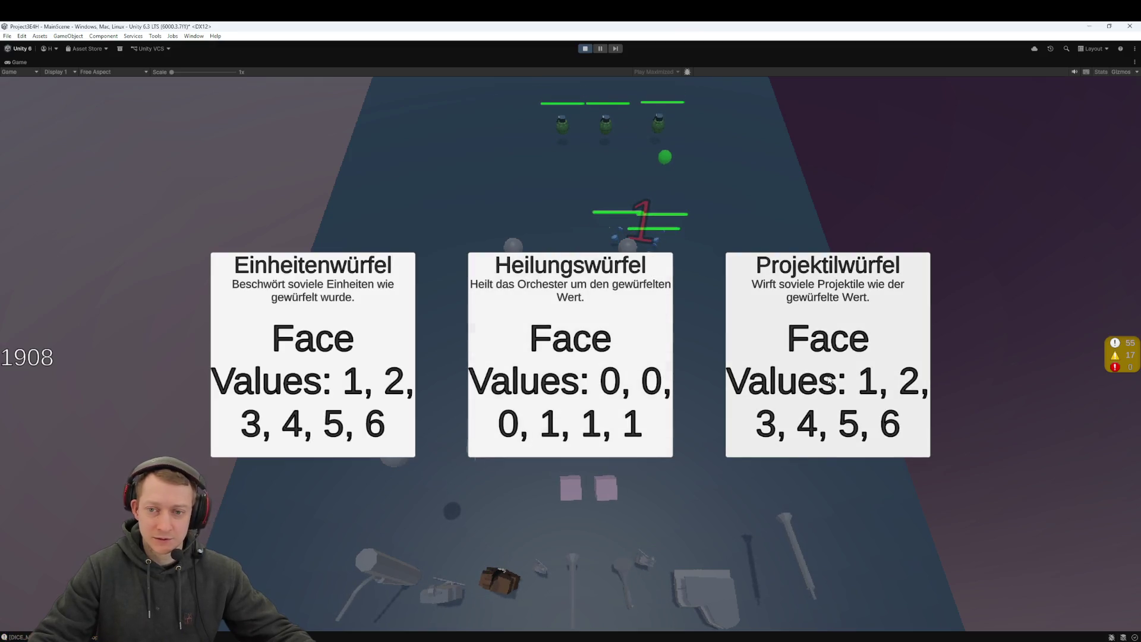
left_click(336, 321)
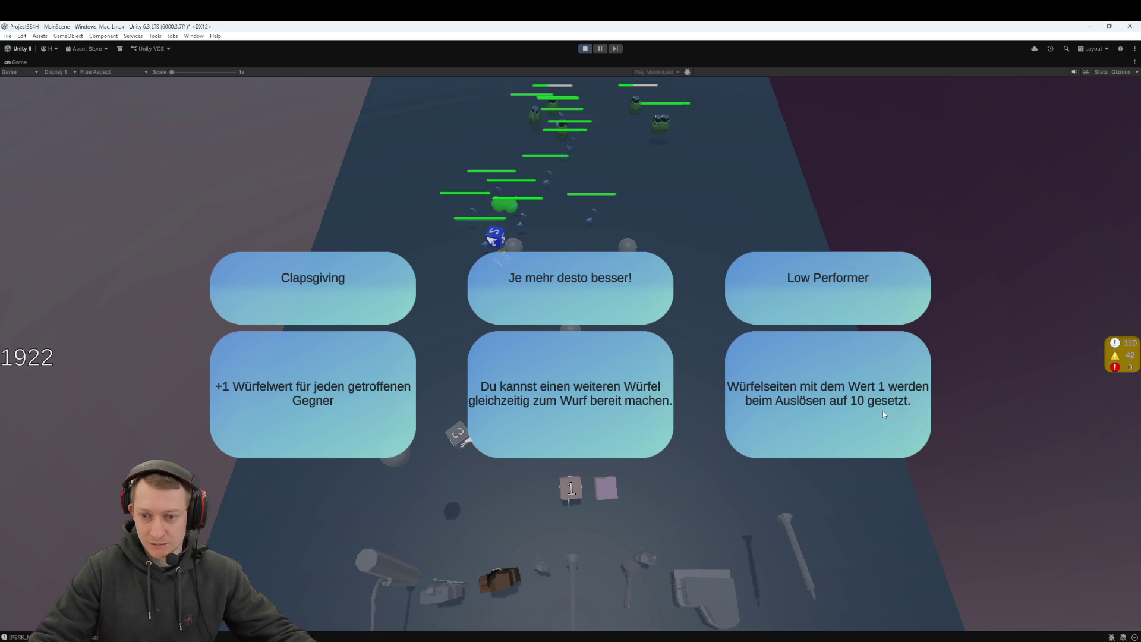
left_click(536, 408)
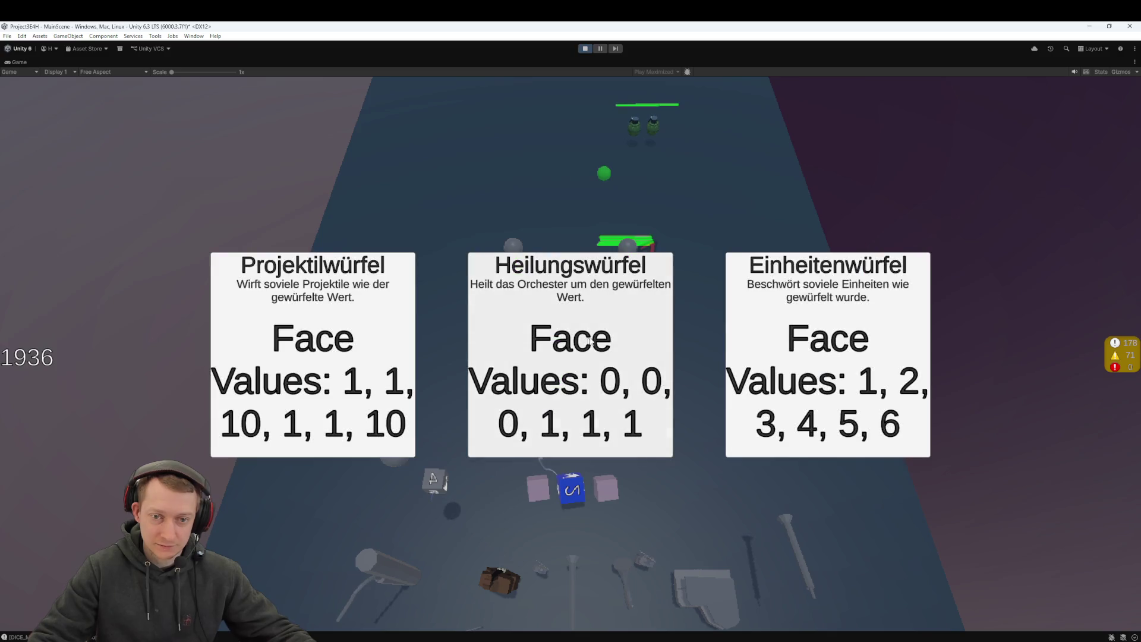
left_click(647, 344)
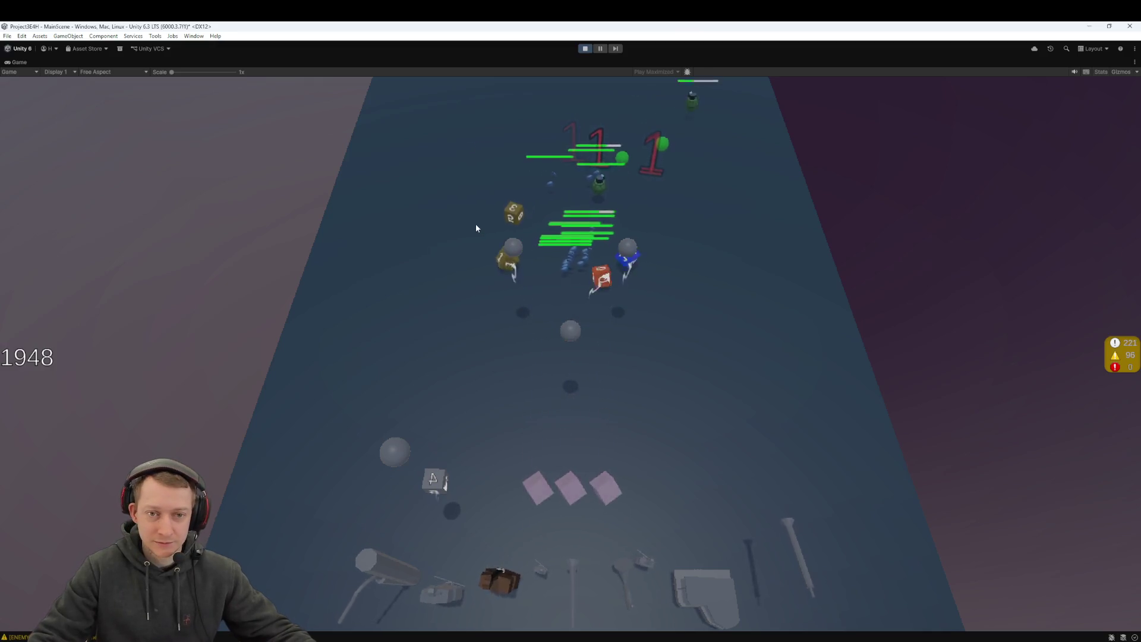
left_click(603, 52)
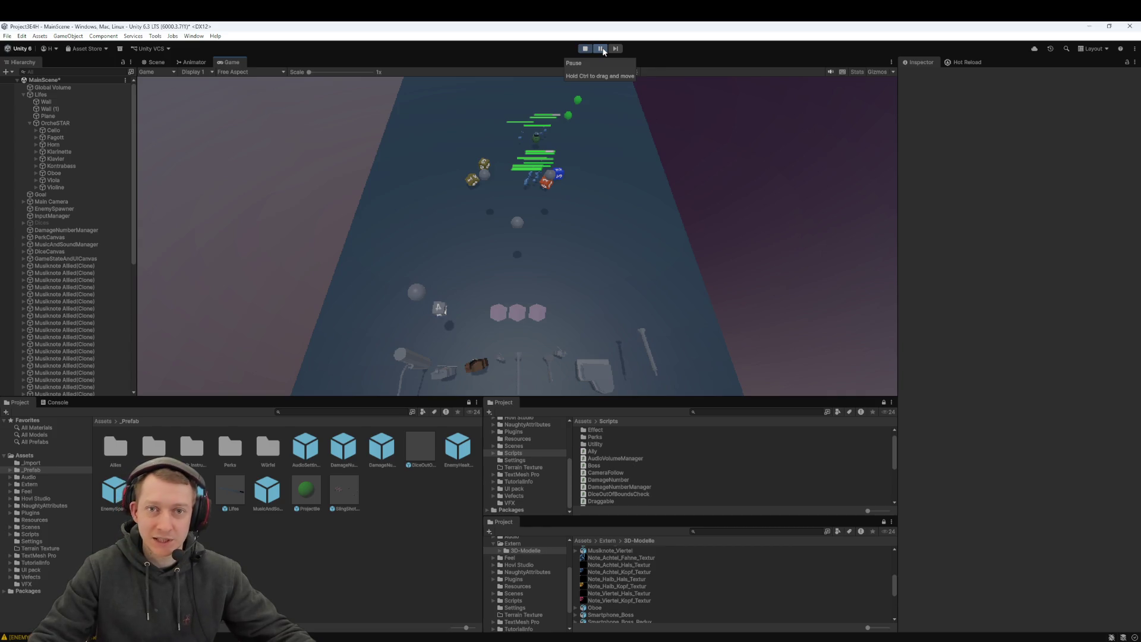
left_click(602, 49)
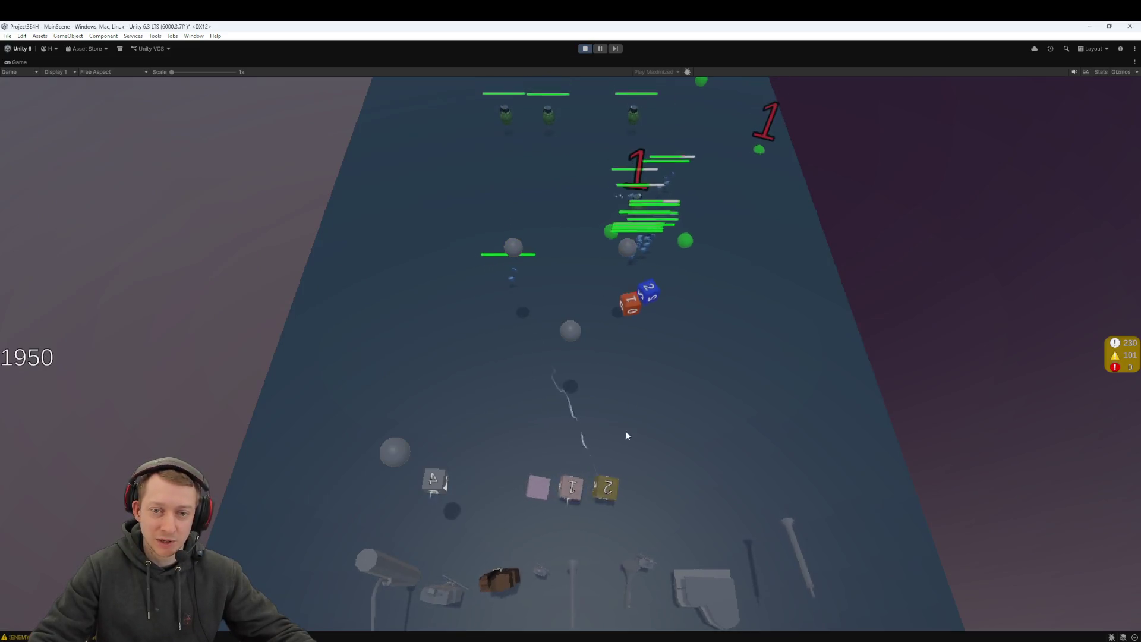
Step: Take the middle upgrade and 'Here we go again...' perk, then fire the yellow, 3 and 4 dice
left_click(648, 307)
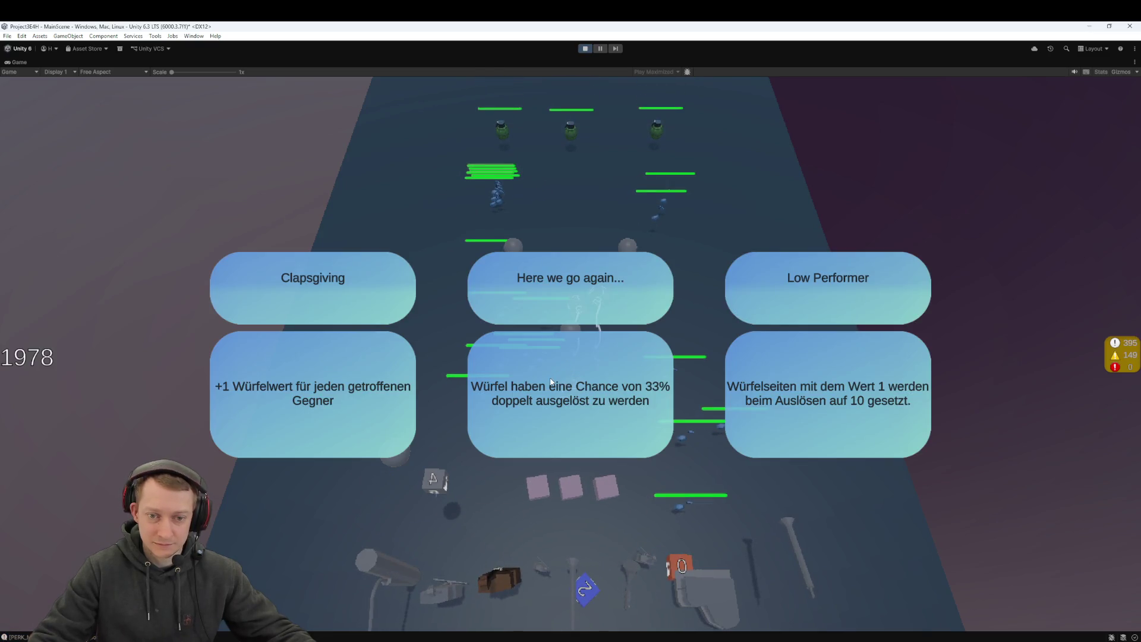
left_click(560, 381)
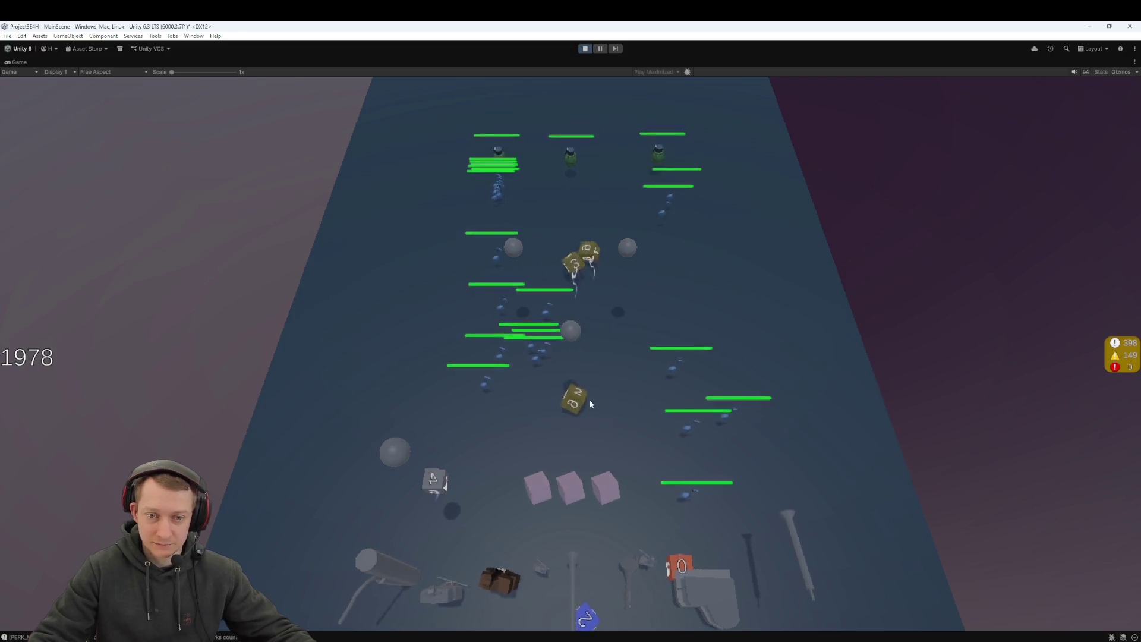
mouse_move(576, 437)
left_mouse_down()
mouse_move(557, 266)
mouse_move(576, 262)
mouse_move(589, 208)
left_mouse_up()
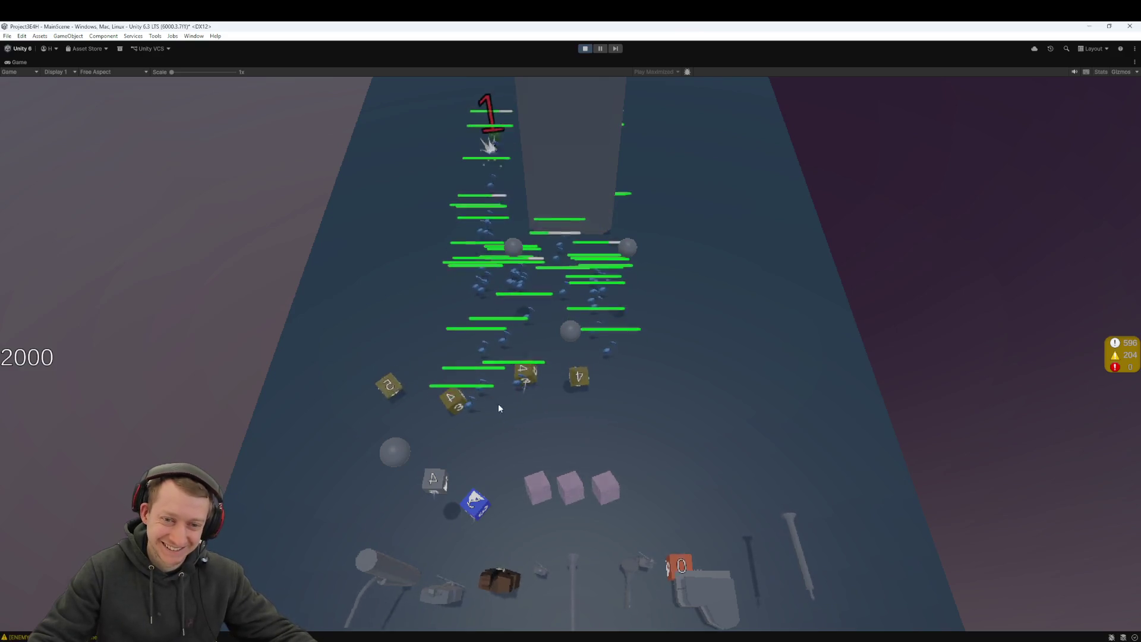
left_click(396, 492)
left_click(441, 487)
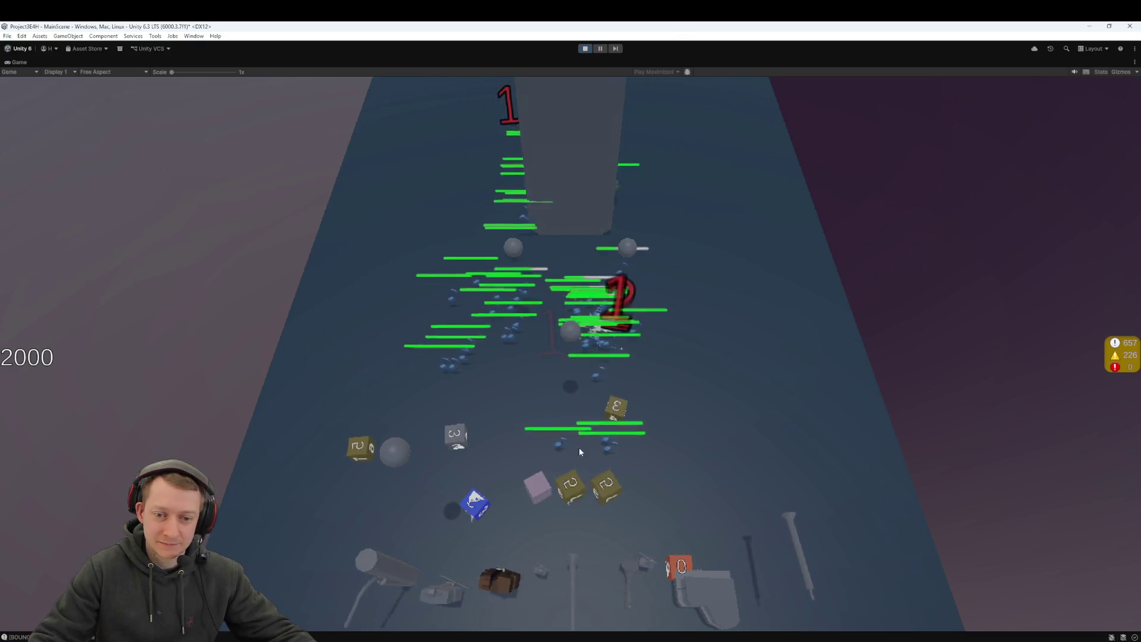
left_click(602, 450)
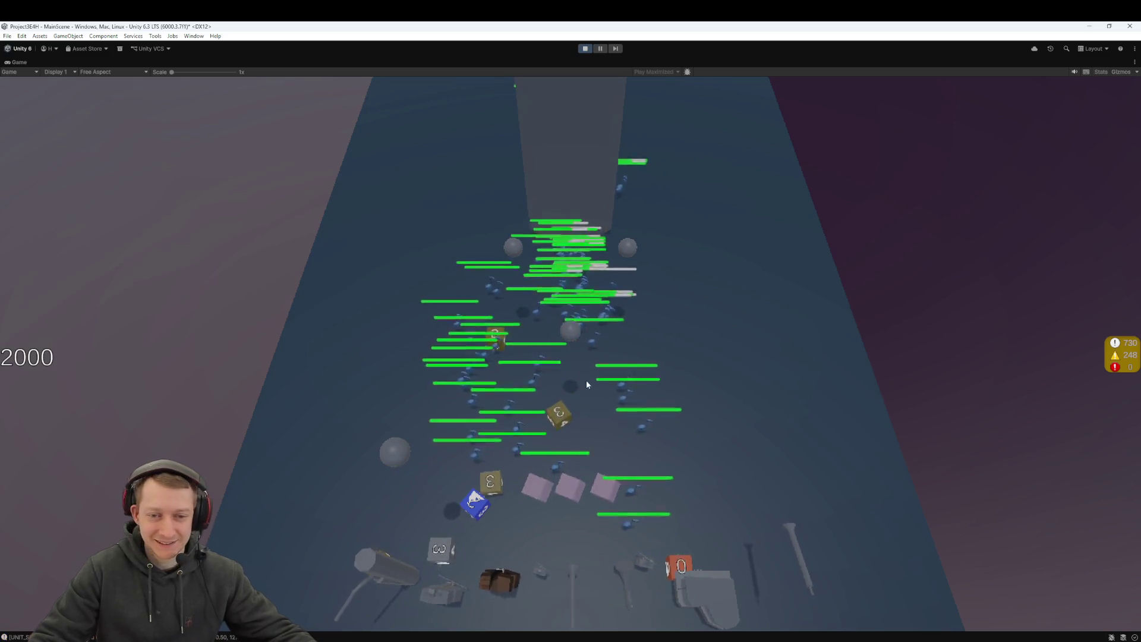
Step: Rearrange dice into the middle slot to play the round, then pause the game
left_click_drag(476, 505, 568, 493)
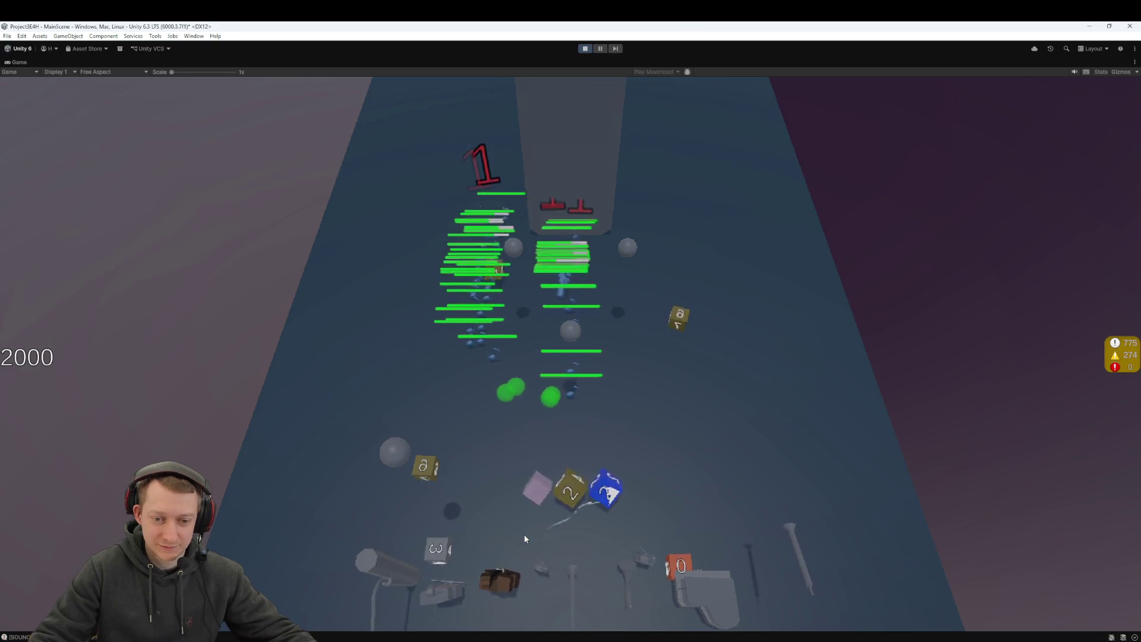
left_click_drag(426, 466, 570, 484)
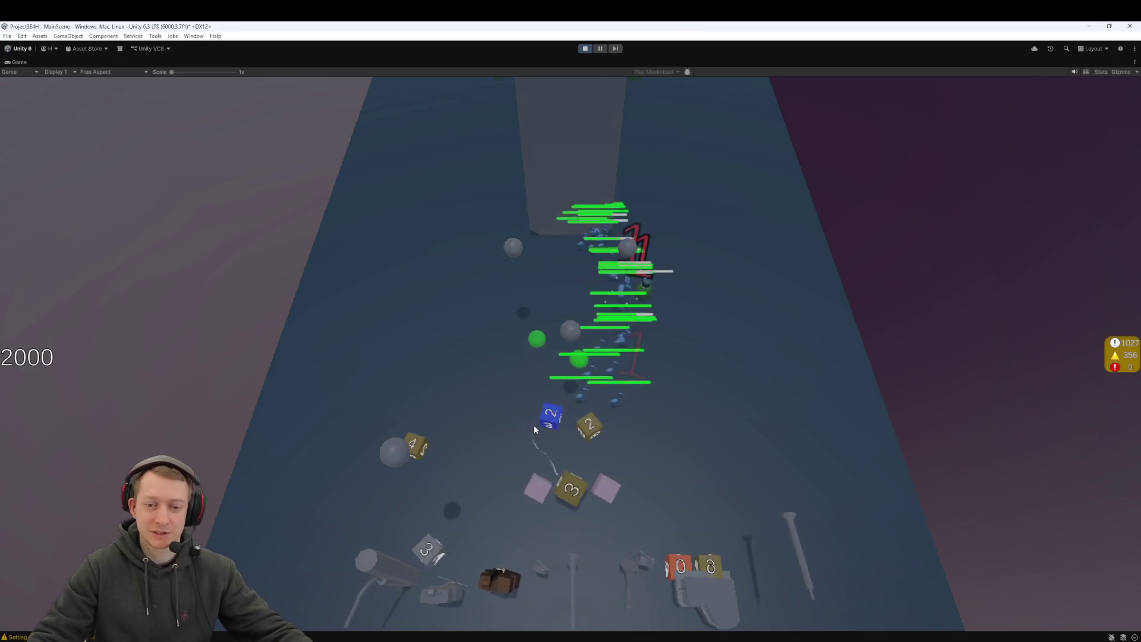
left_click(602, 50)
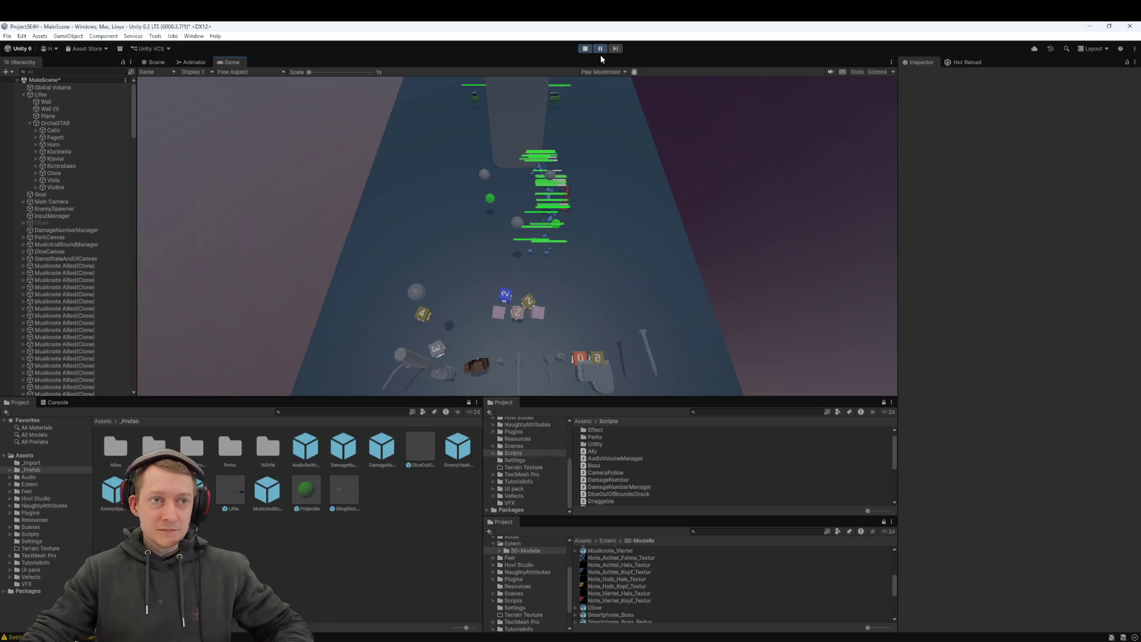
Step: Stop play mode, then fetch from all remotes and pull origin/main into local main
key("alt+Tab")
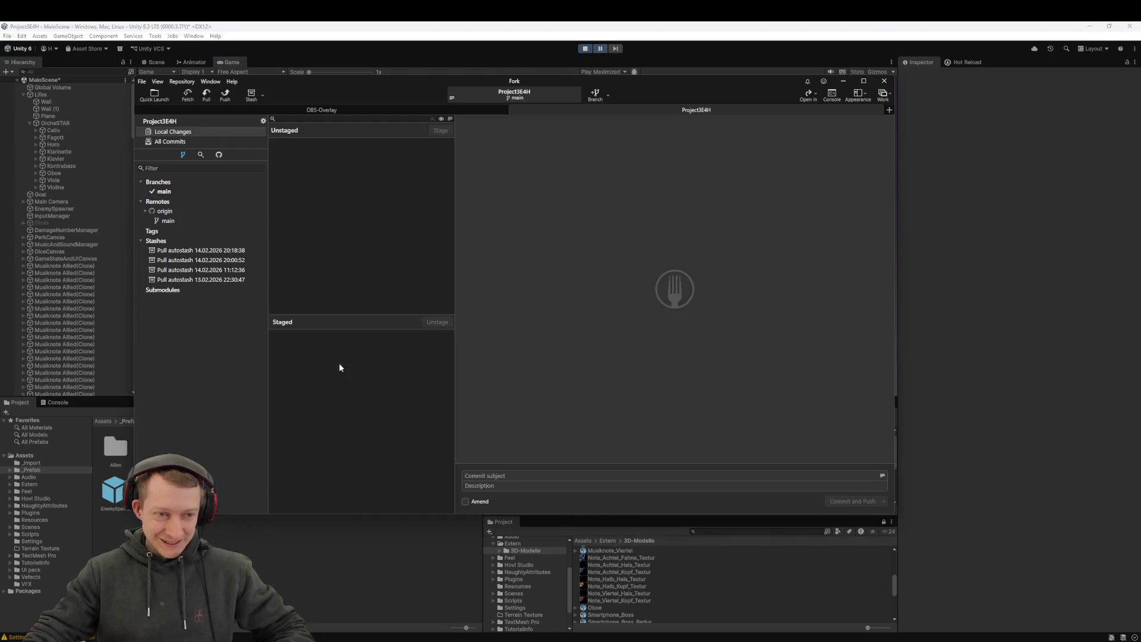
left_click(585, 49)
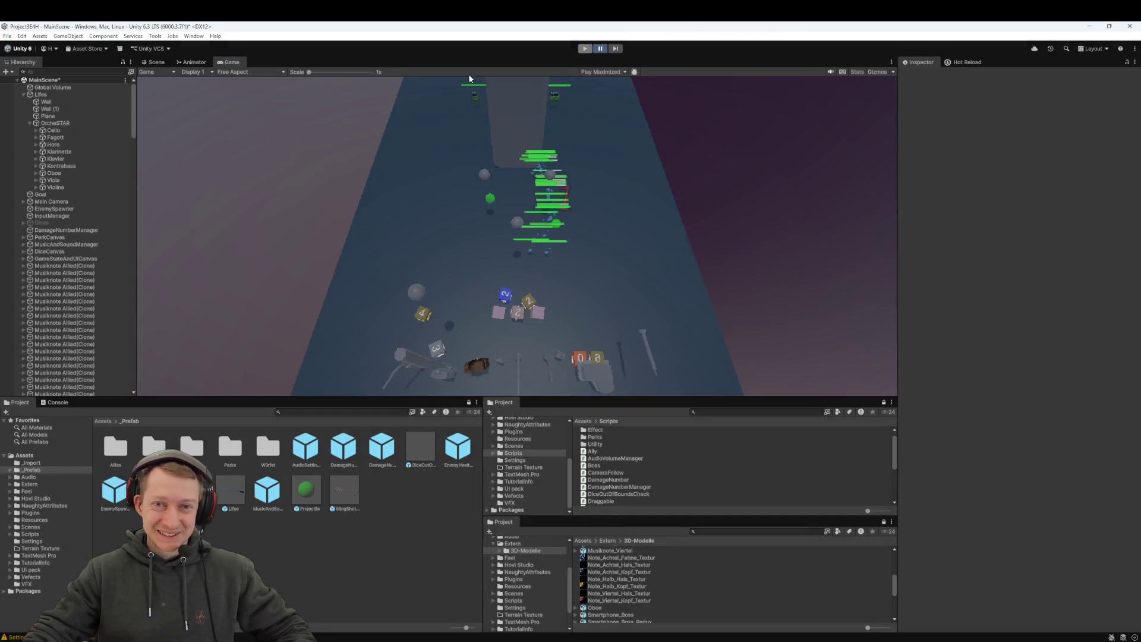
key("alt+Tab")
left_click(184, 99)
left_click(576, 312)
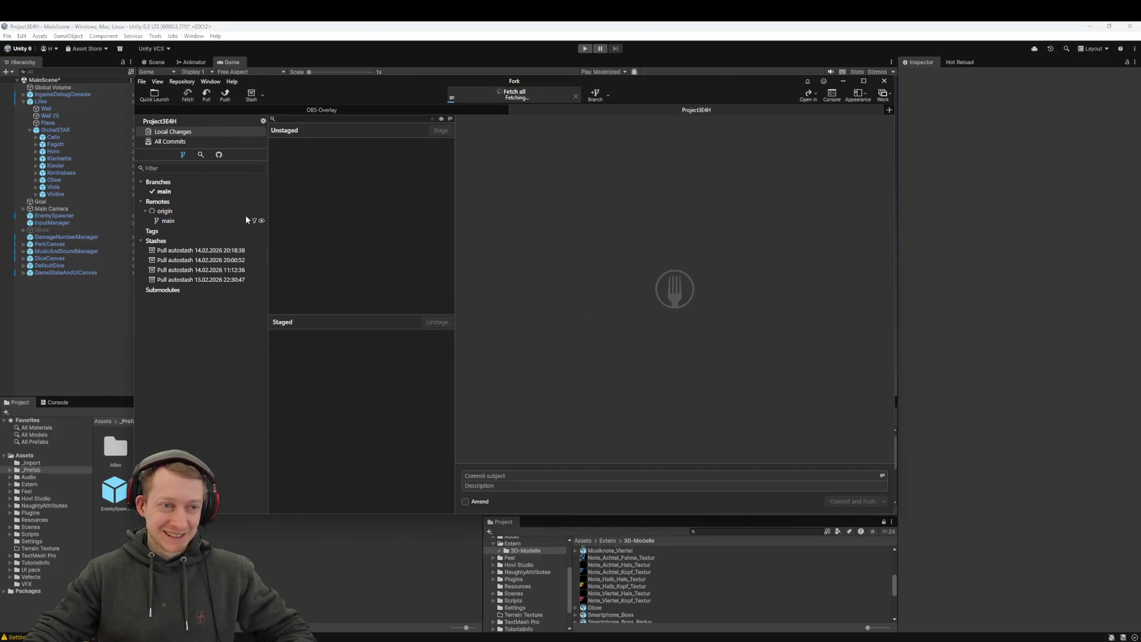
left_click(210, 97)
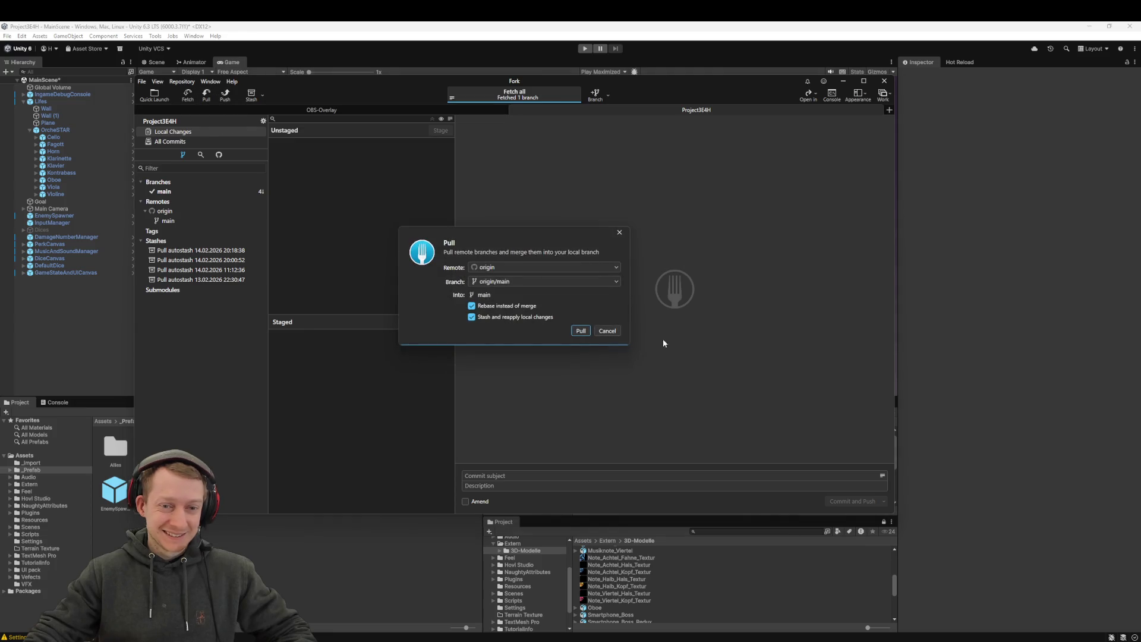
left_click(582, 330)
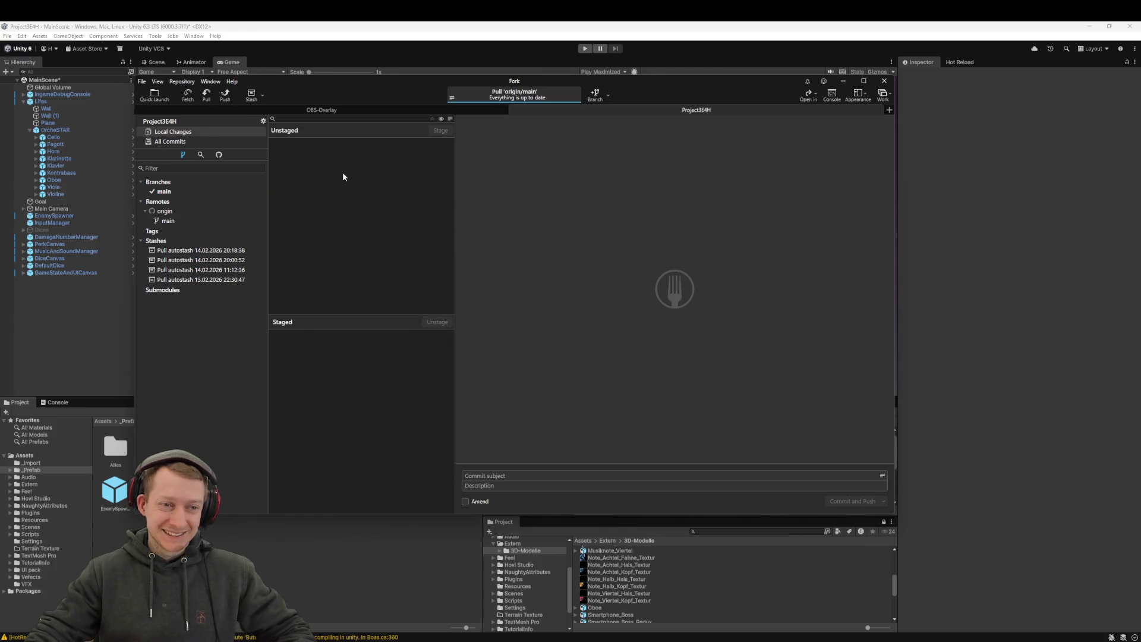
Step: Review the Audio Slider and Endless commit and the latest merge, then reload the changed scene in Unity
left_click(171, 141)
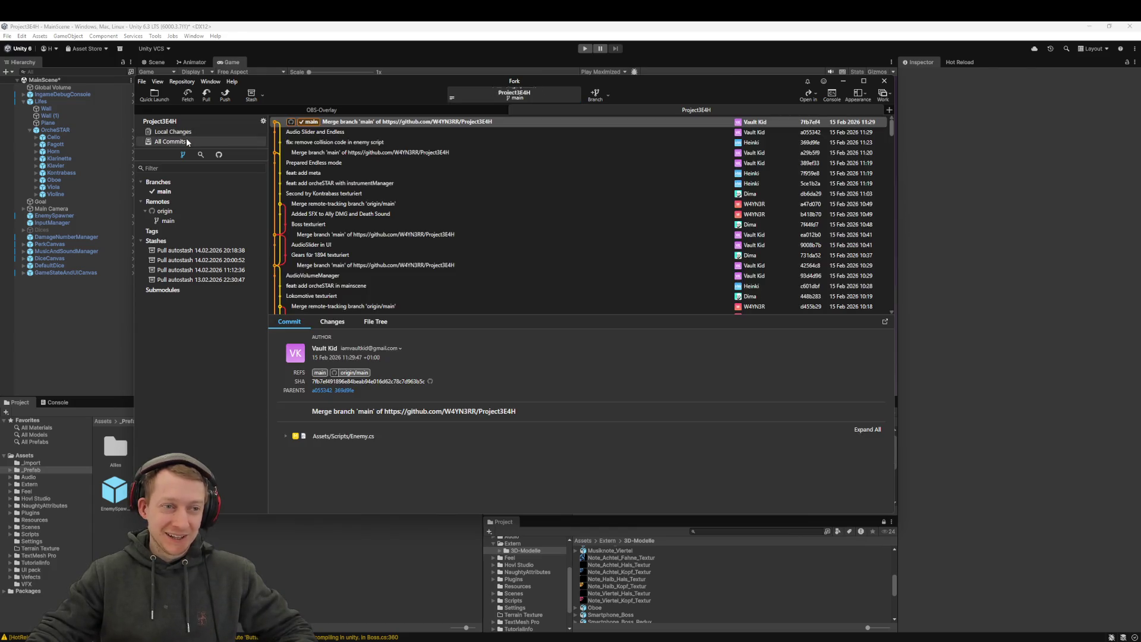
left_click(350, 133)
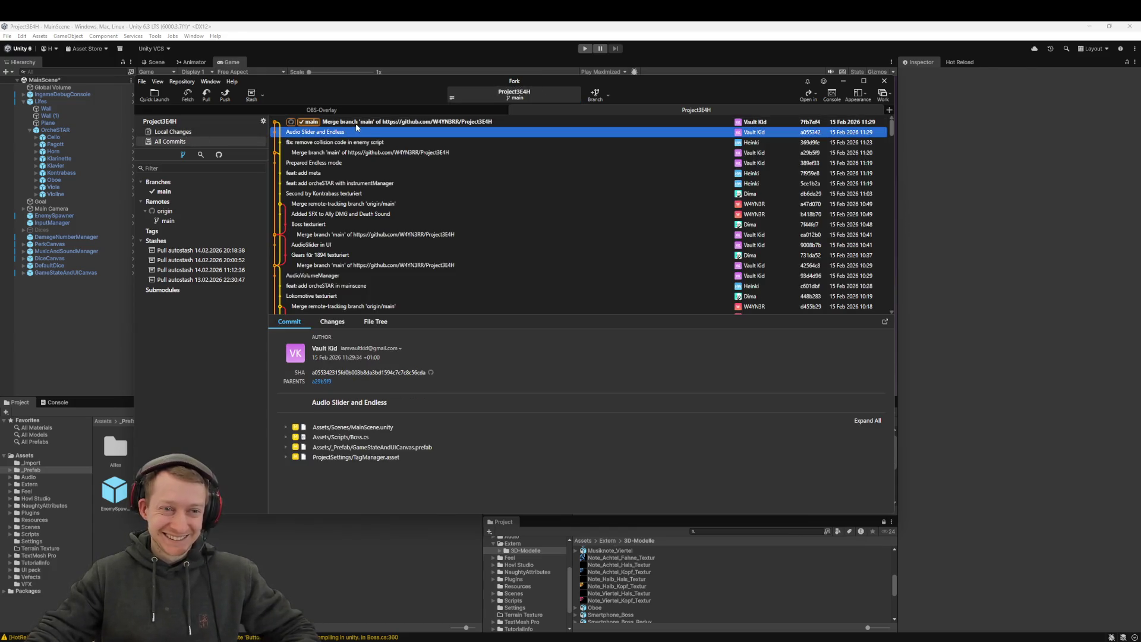
left_click(355, 123)
left_click(466, 33)
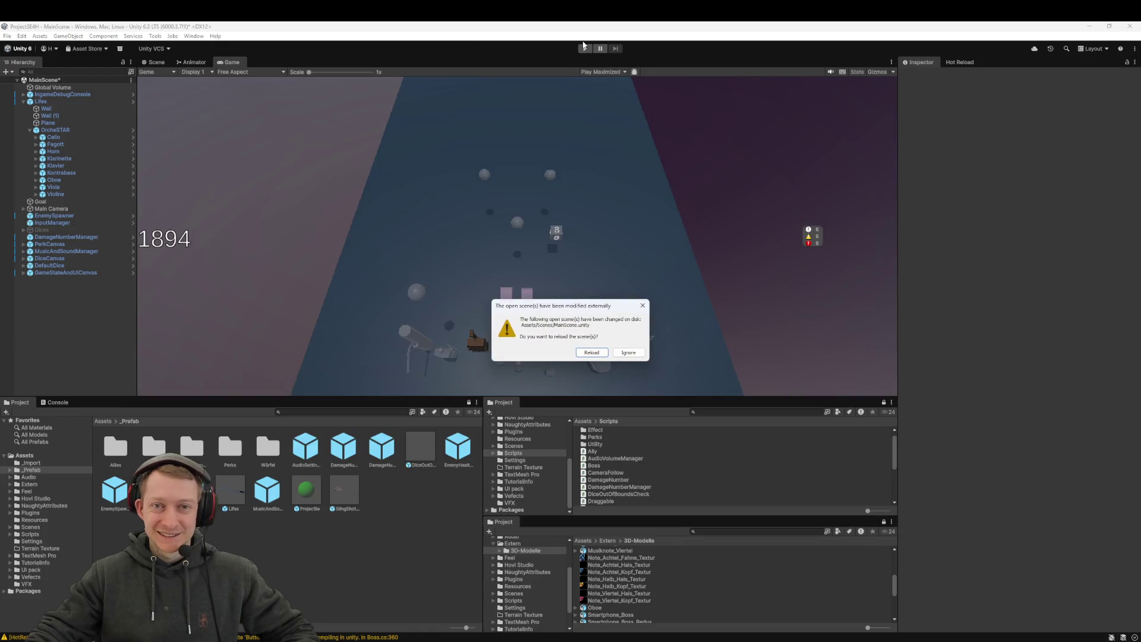
left_click(586, 352)
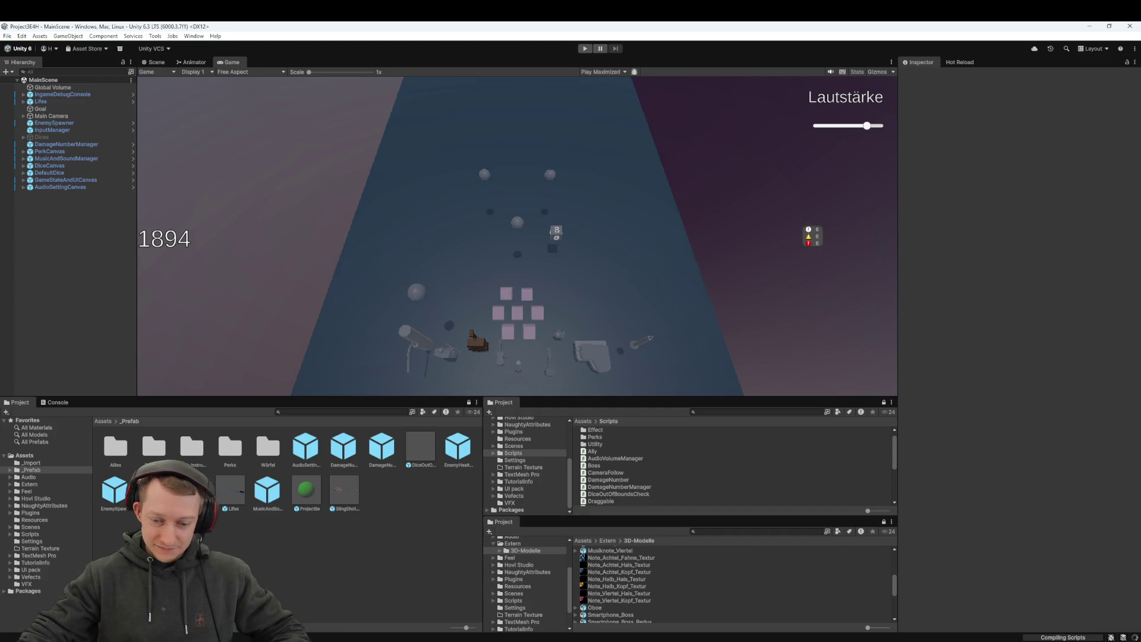
key("alt+Tab")
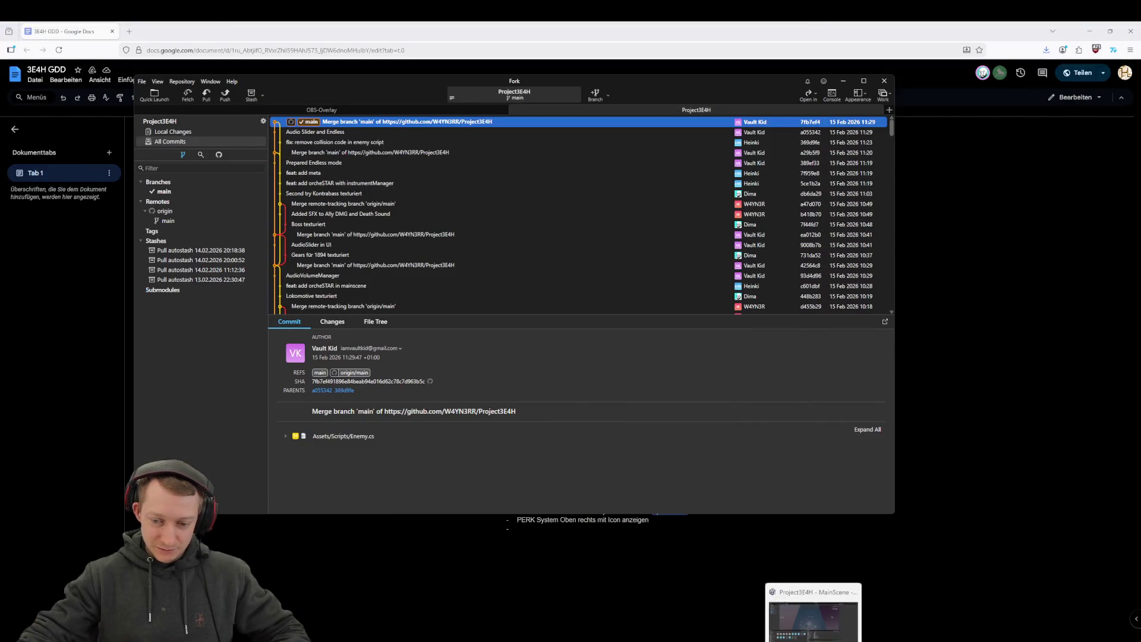
Step: Add bullets 'Würfel durch Allies klickbar machen' and 'Allies greifen Boss nicht an' under Tutorial
key("alt+Tab")
key("Return")
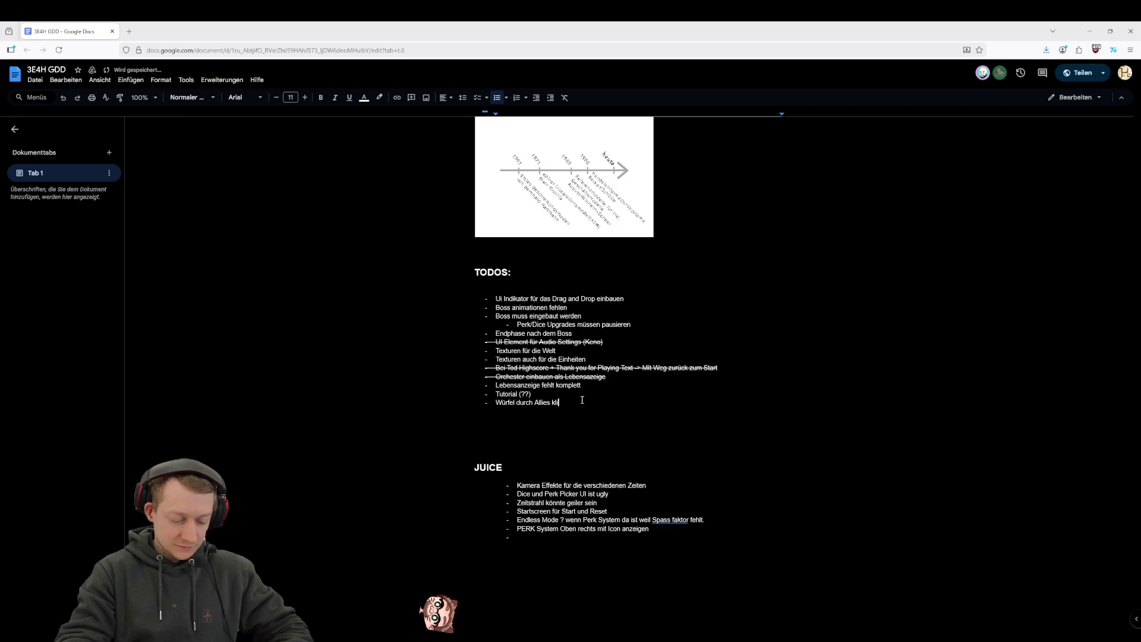
type("ckbar machen")
key("Return")
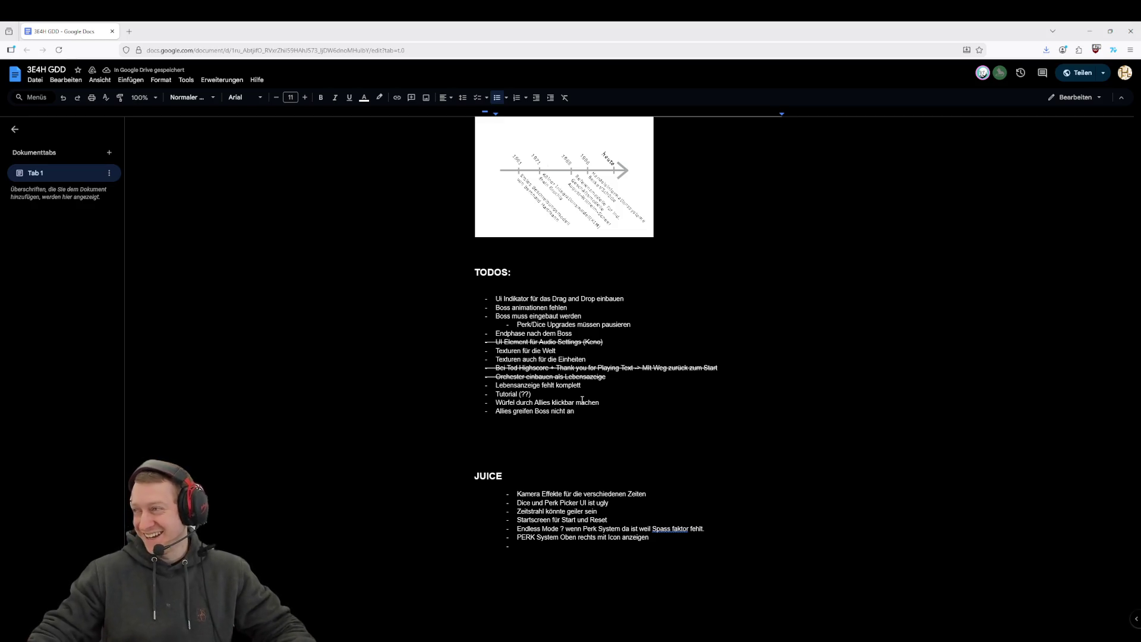
left_click(812, 606)
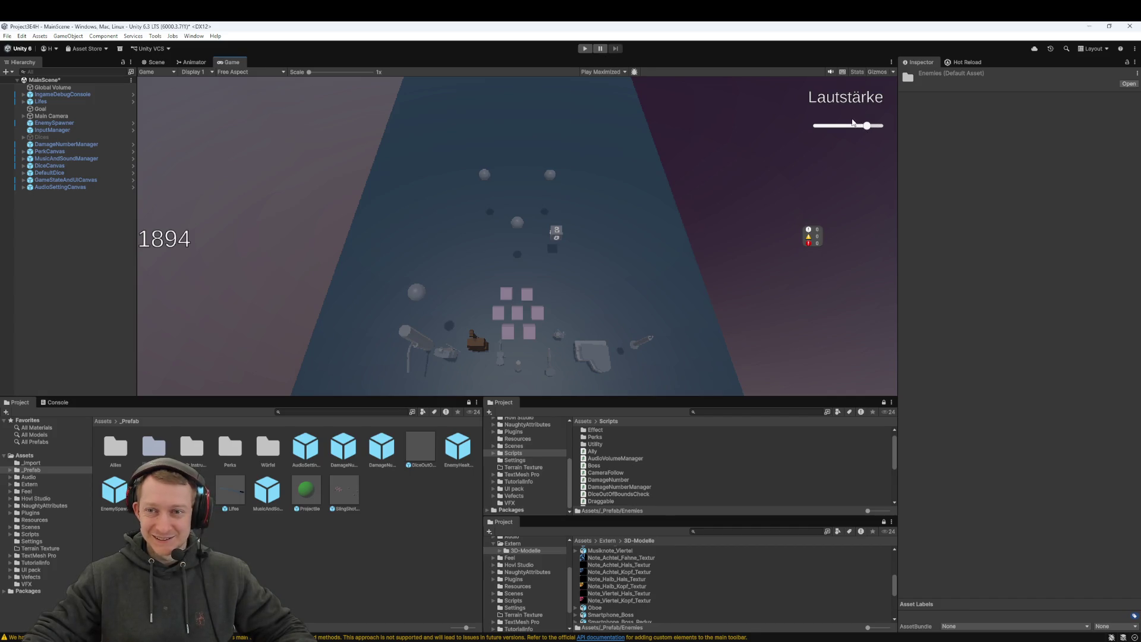
Step: Start Play, lower the Lautstärke slider, and launch several pairs of dice at the enemies
left_click(580, 49)
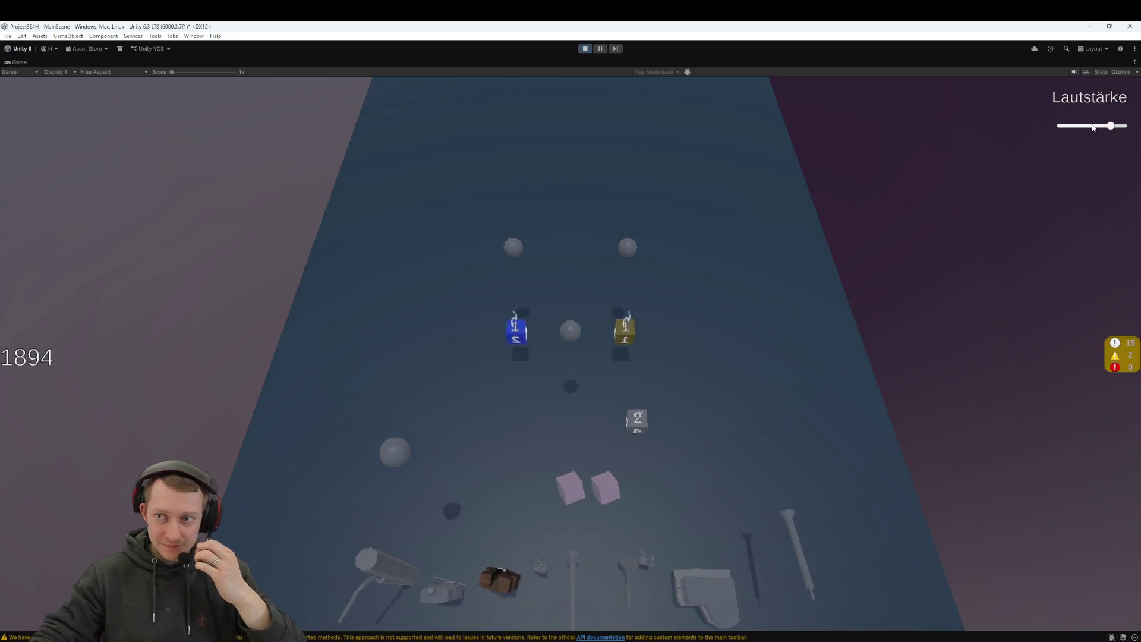
left_click_drag(1091, 128, 1069, 129)
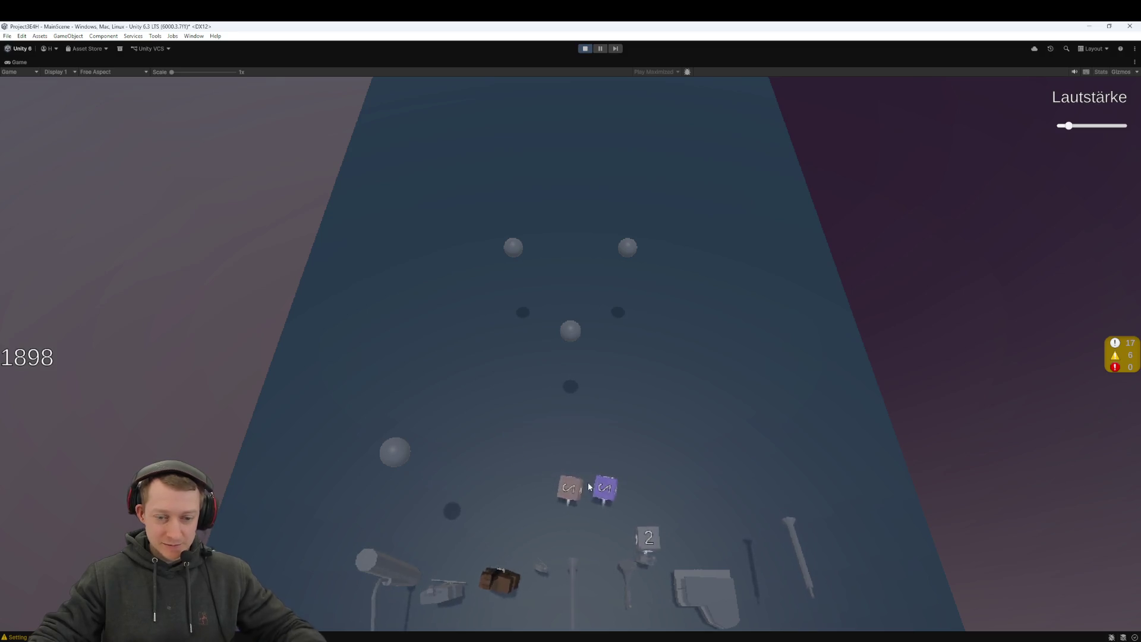
left_click(616, 469)
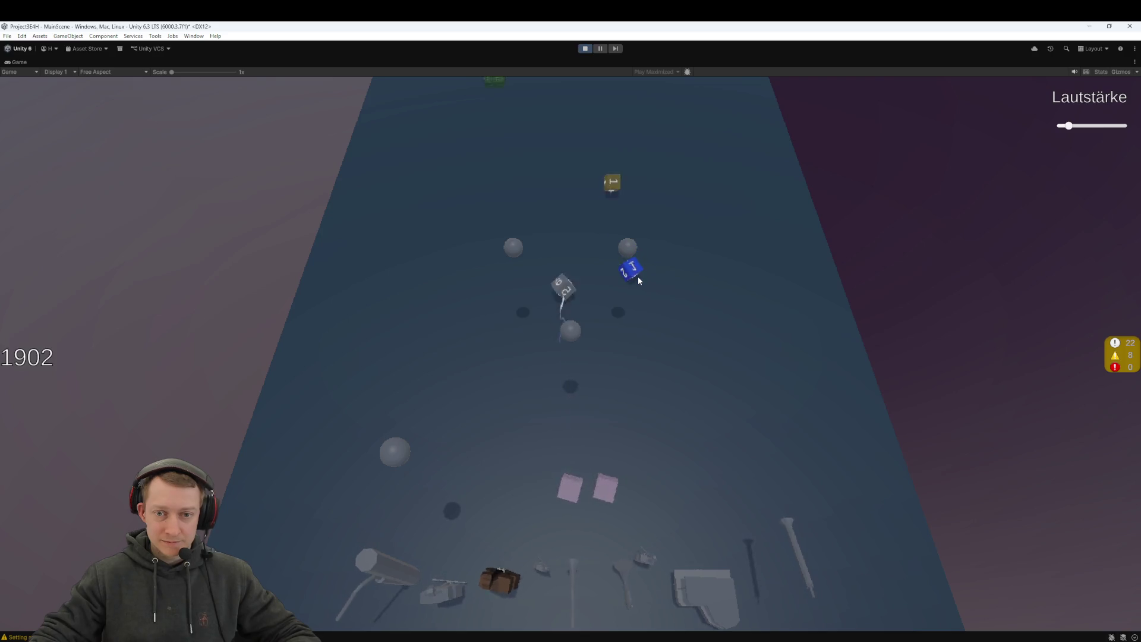
left_click(608, 566)
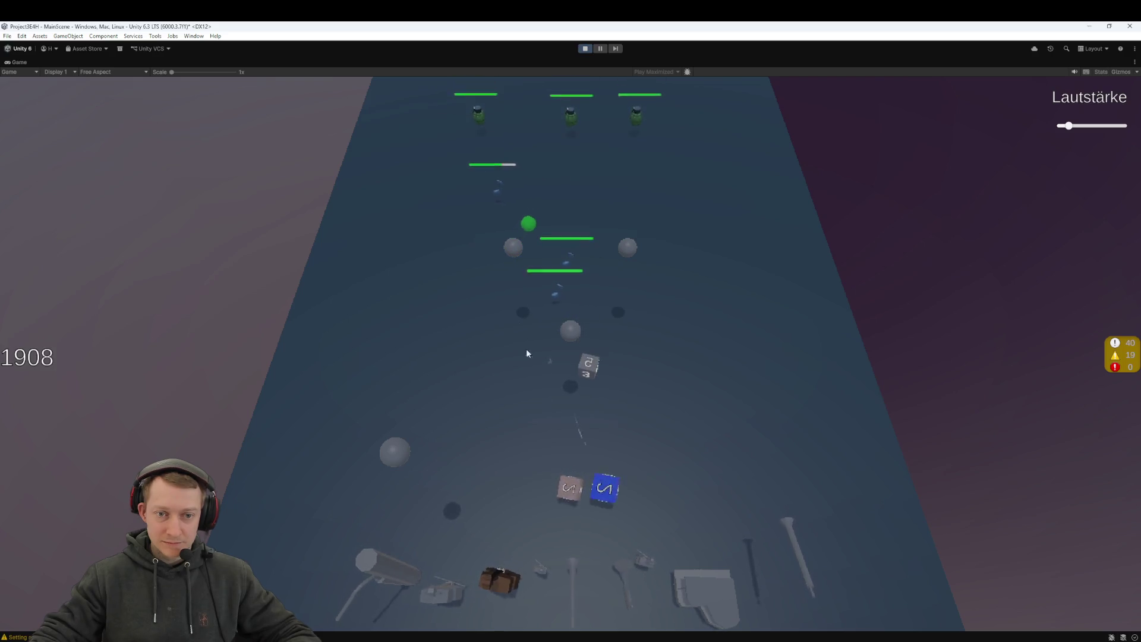
left_click(318, 353)
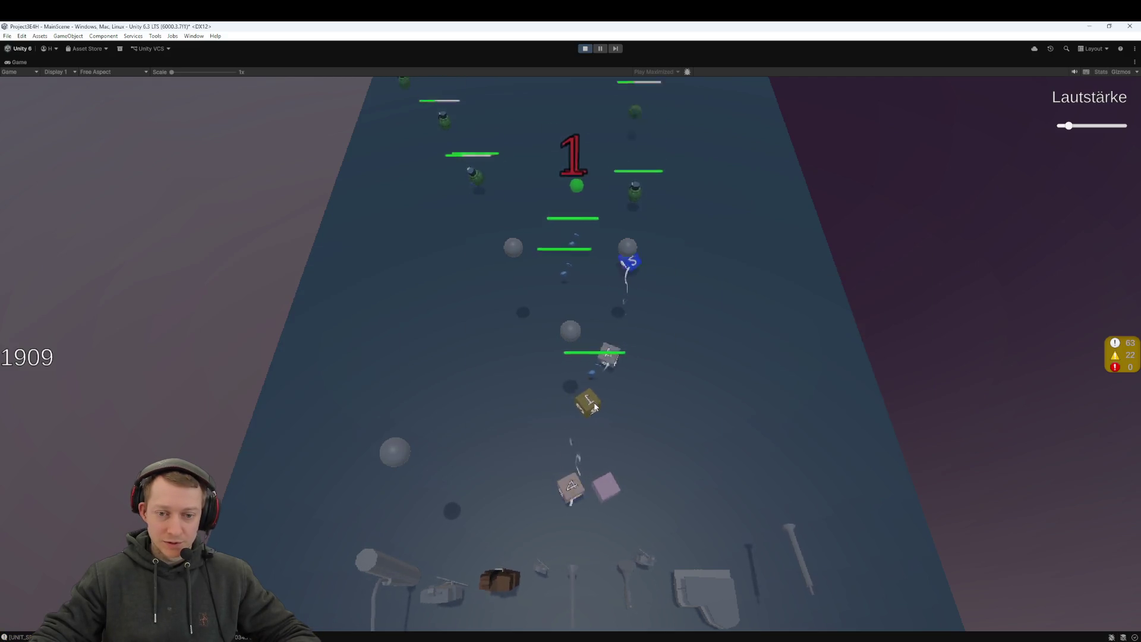
left_click(597, 495)
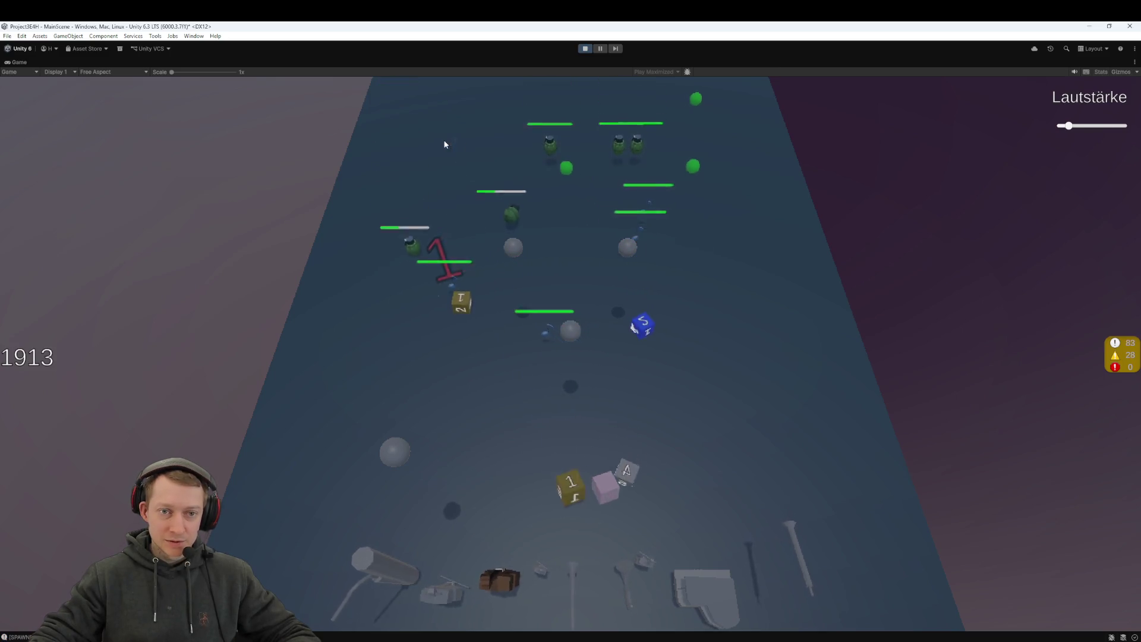
left_click(577, 495)
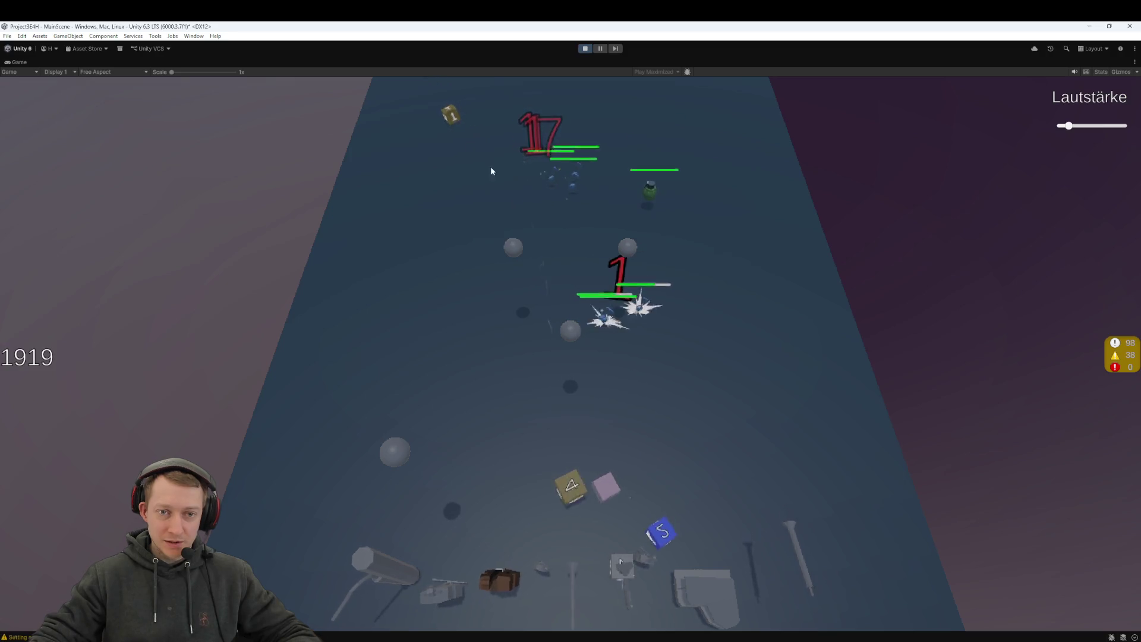
left_click(617, 476)
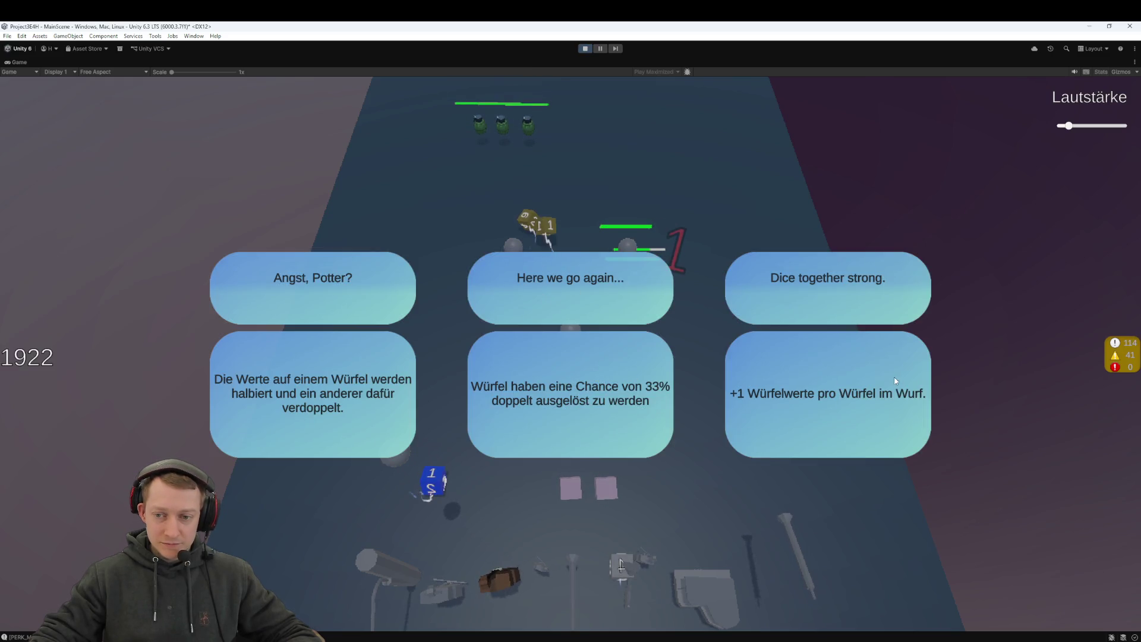
Step: Take the Dice together strong perk, a dice upgrade, and the extra-ready-die perk
left_click(601, 383)
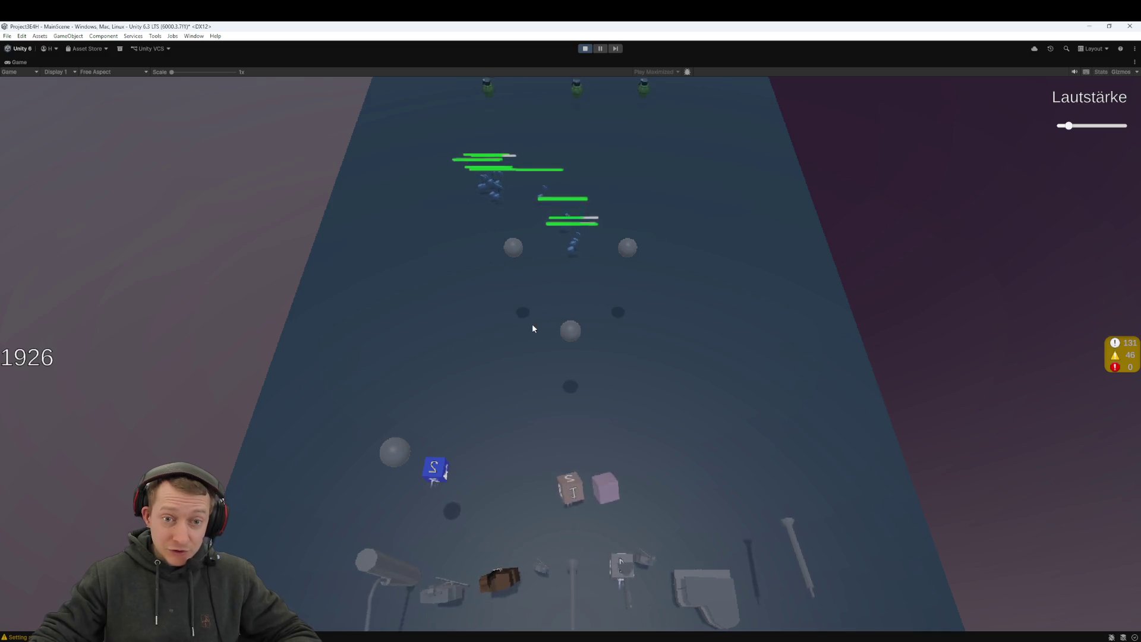
left_click_drag(447, 474, 605, 486)
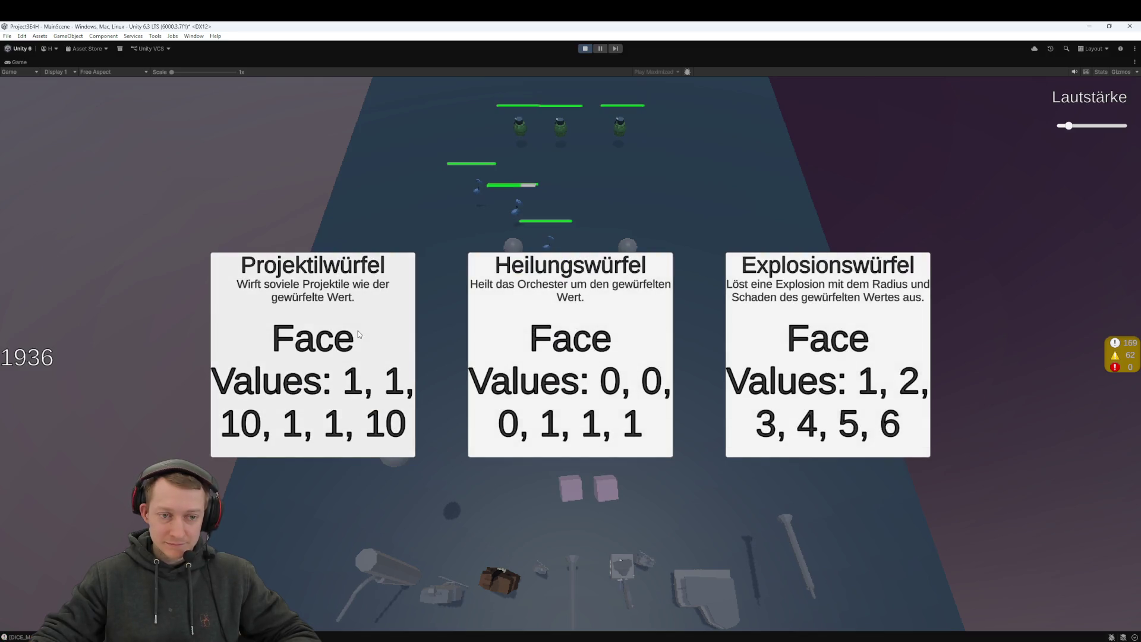
left_click(358, 329)
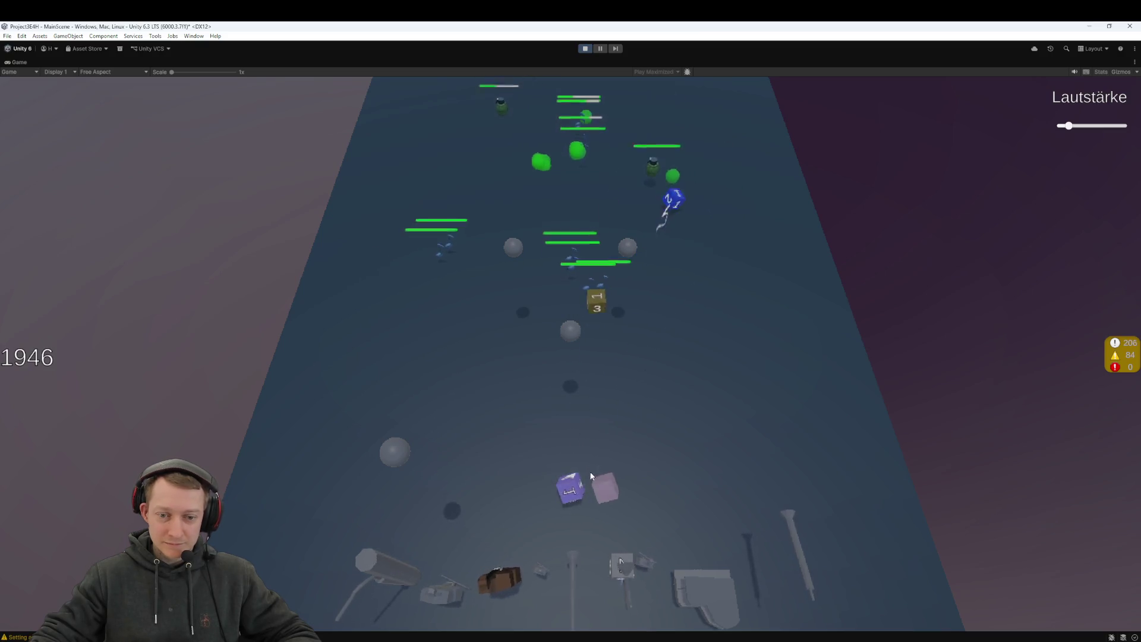
left_click(575, 491)
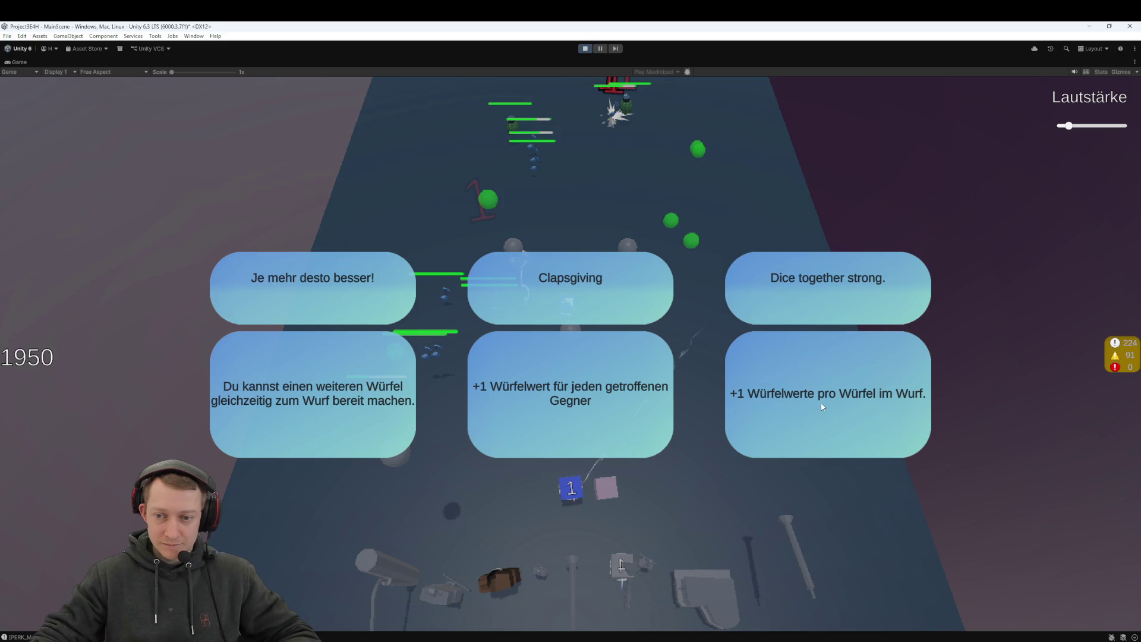
left_click(353, 383)
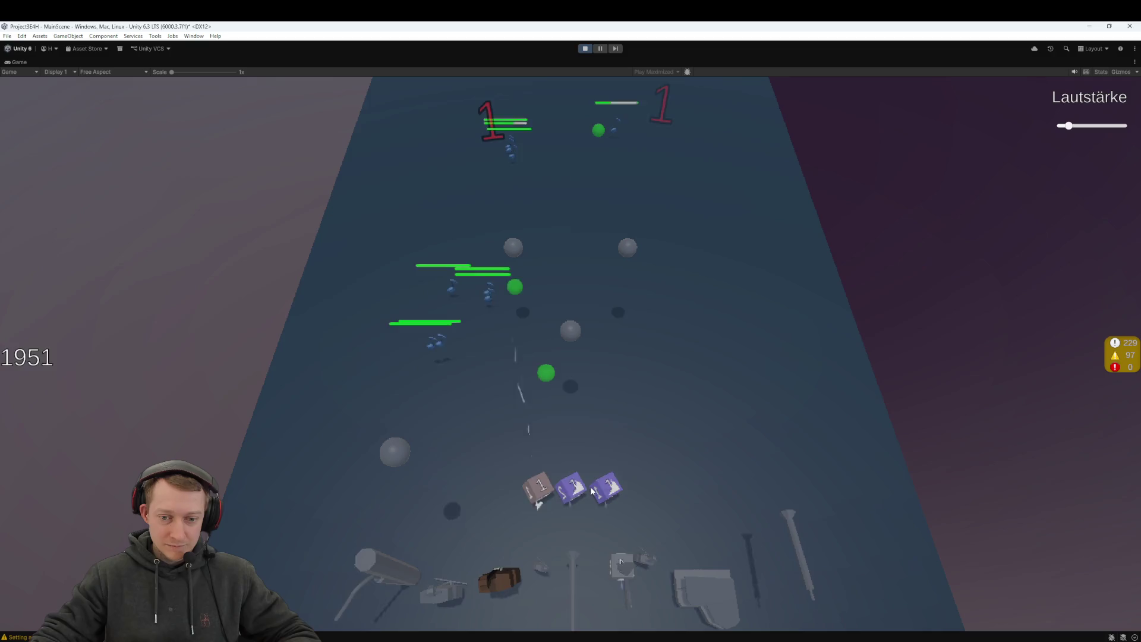
Step: Rearrange the dice and throw them up the lane at the left and right enemies
mouse_move(592, 491)
left_mouse_down()
mouse_move(603, 547)
mouse_move(583, 594)
left_mouse_up()
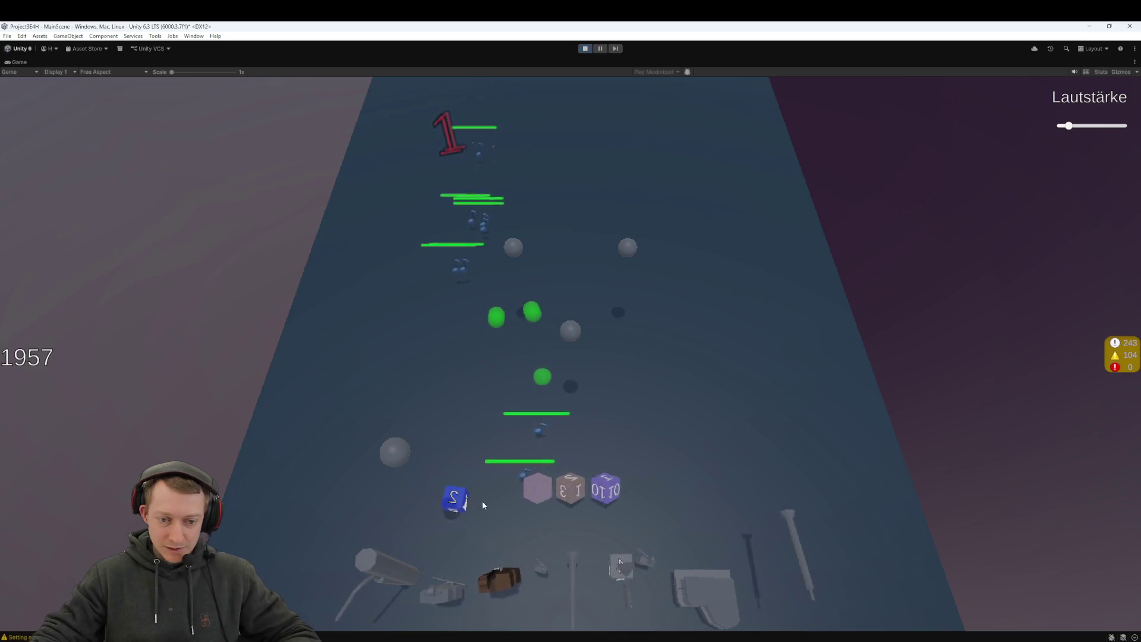
left_click_drag(605, 494, 487, 470)
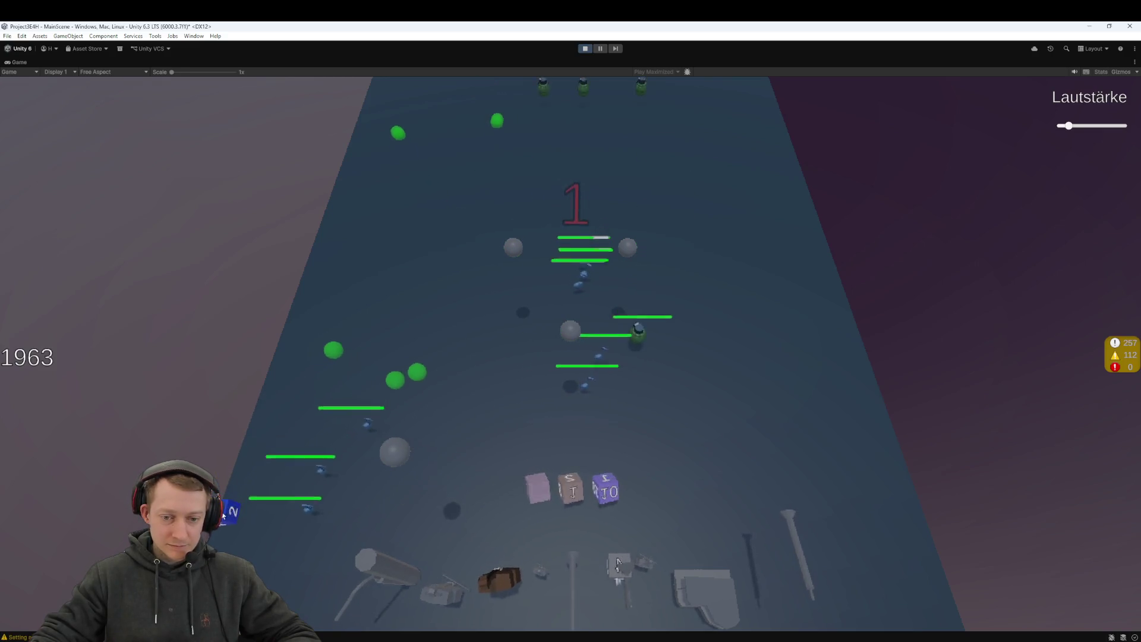
mouse_move(576, 486)
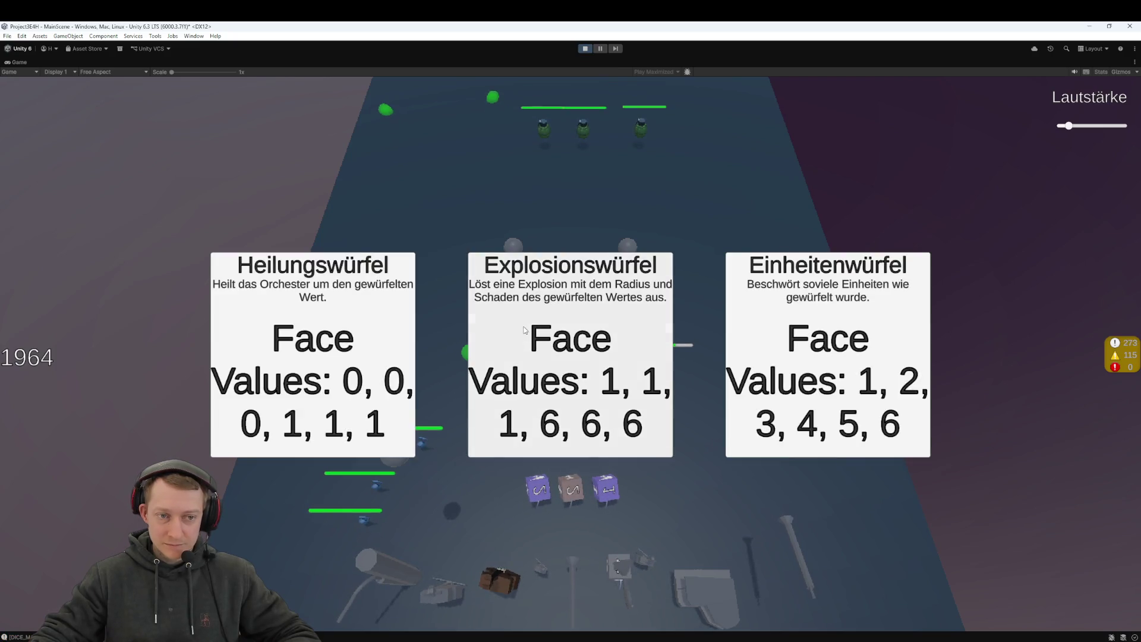
left_click_drag(644, 382, 588, 416)
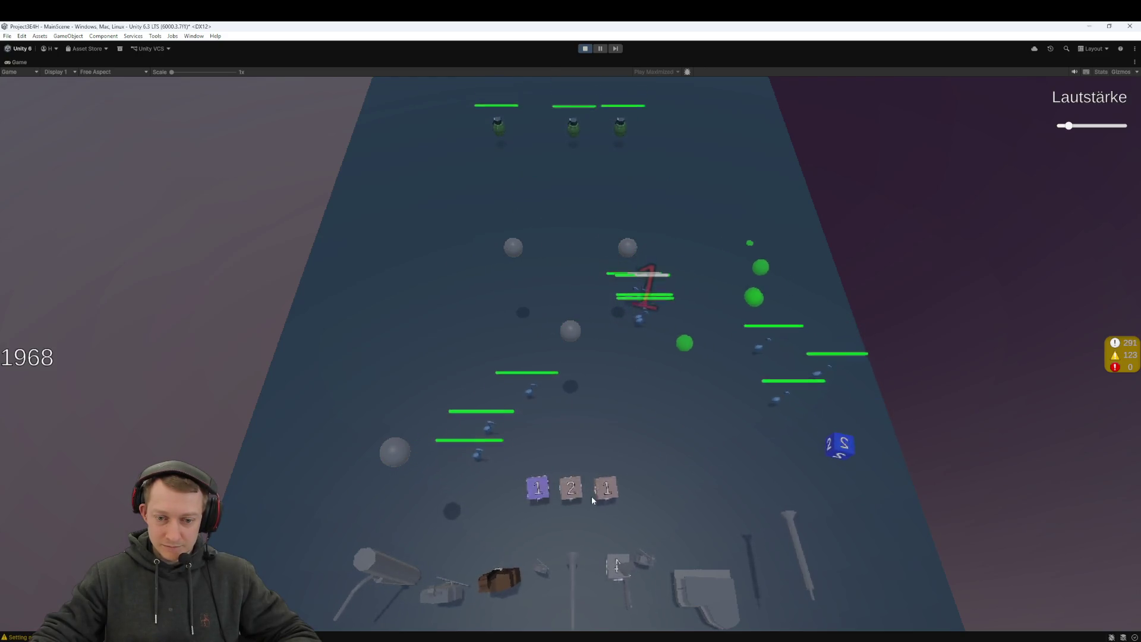
left_click_drag(565, 494, 929, 473)
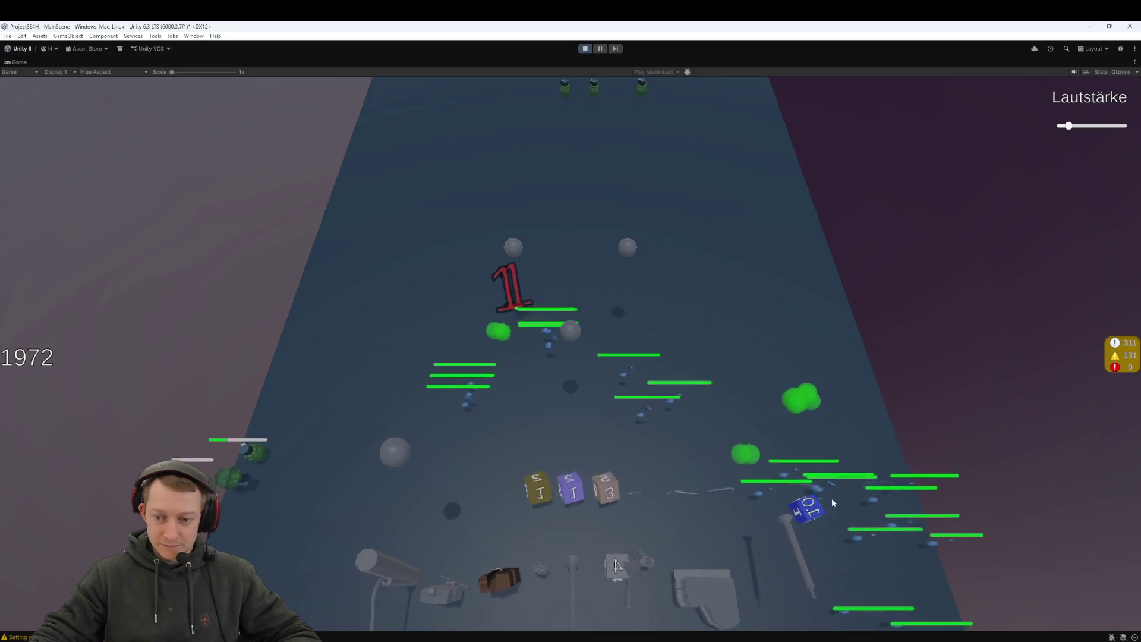
left_click_drag(572, 522, 485, 328)
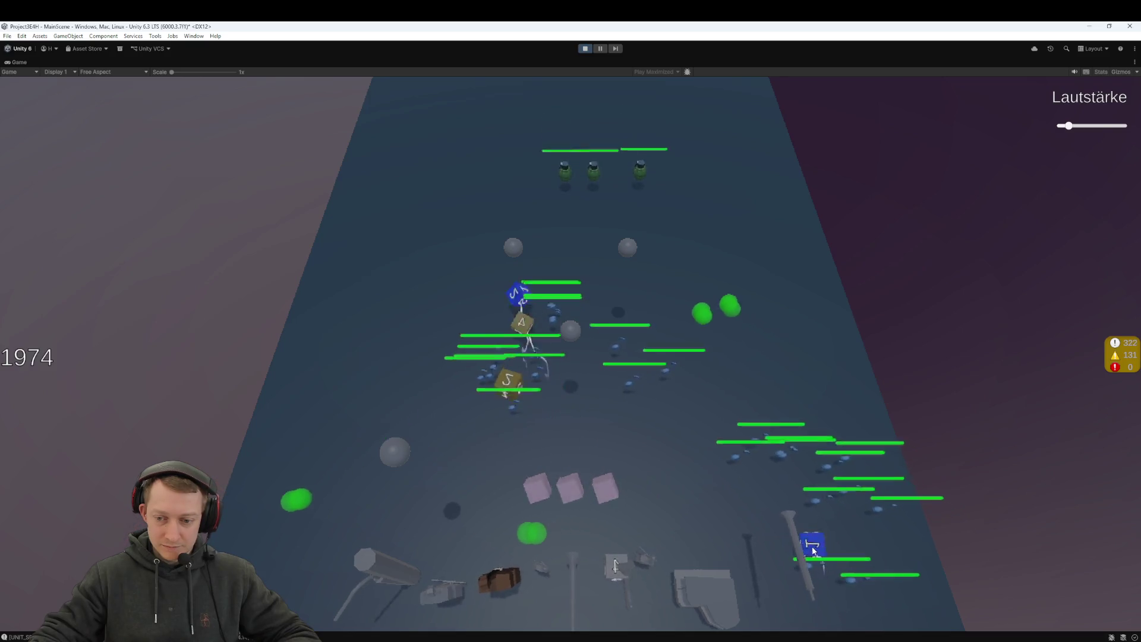
left_click_drag(562, 487, 611, 407)
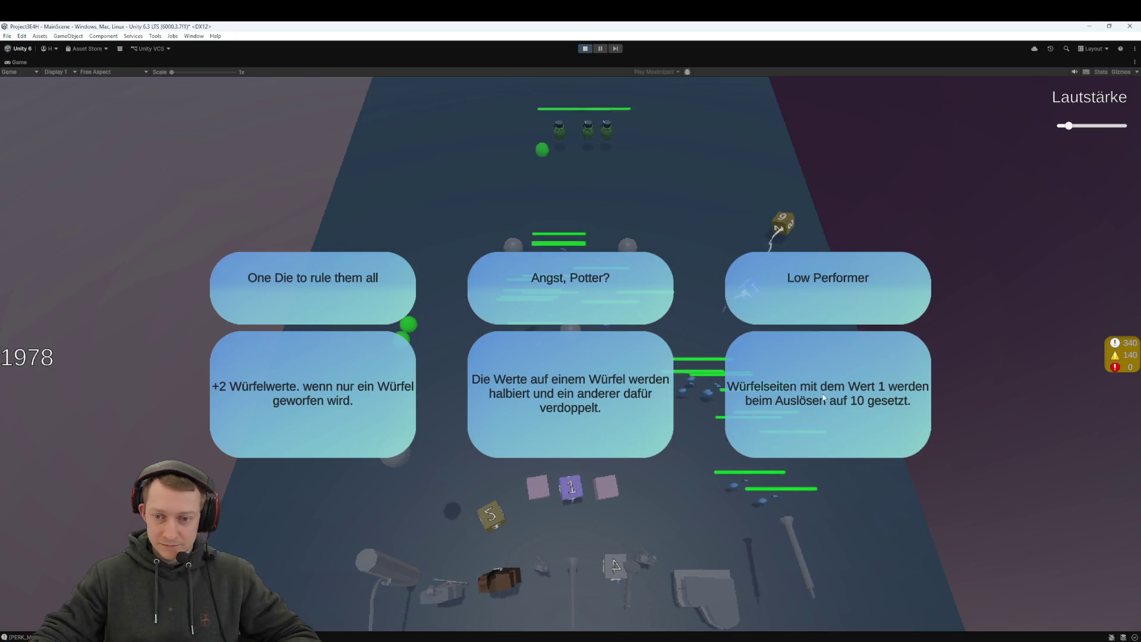
Step: Take the One Die to rule them all perk, launch dice, and refill the first and middle slots
left_click(288, 393)
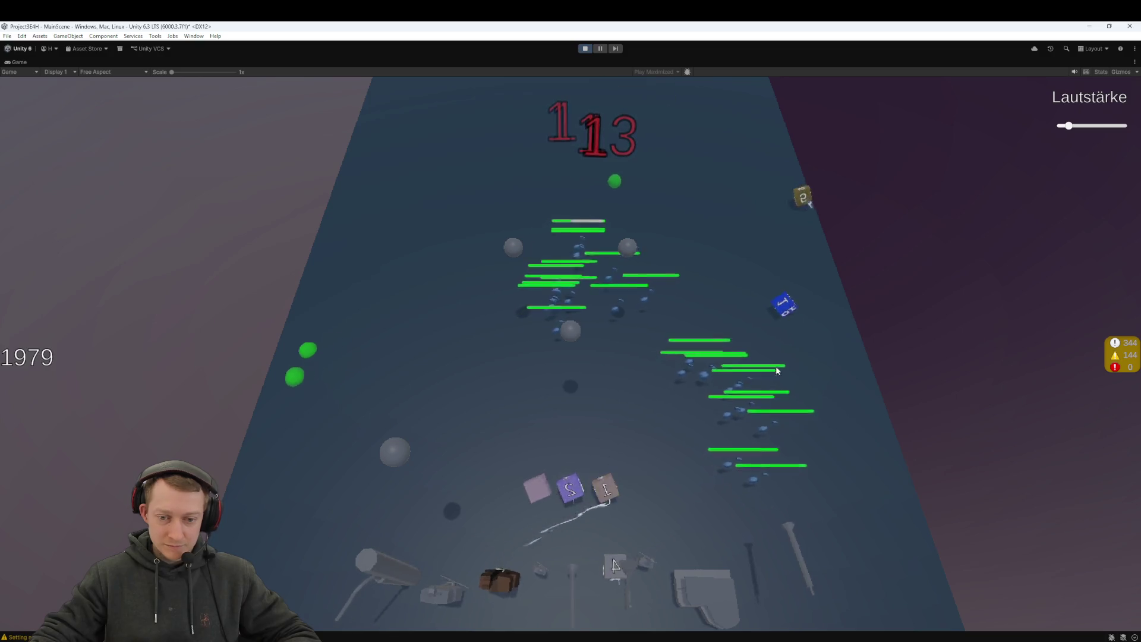
left_click(609, 479)
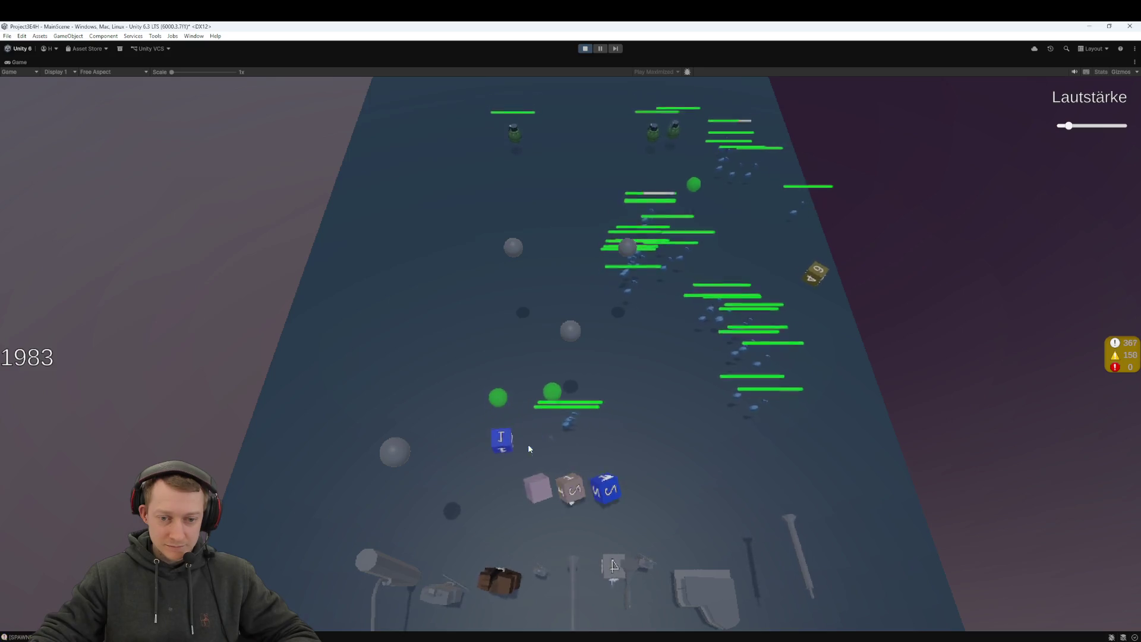
left_click(542, 491)
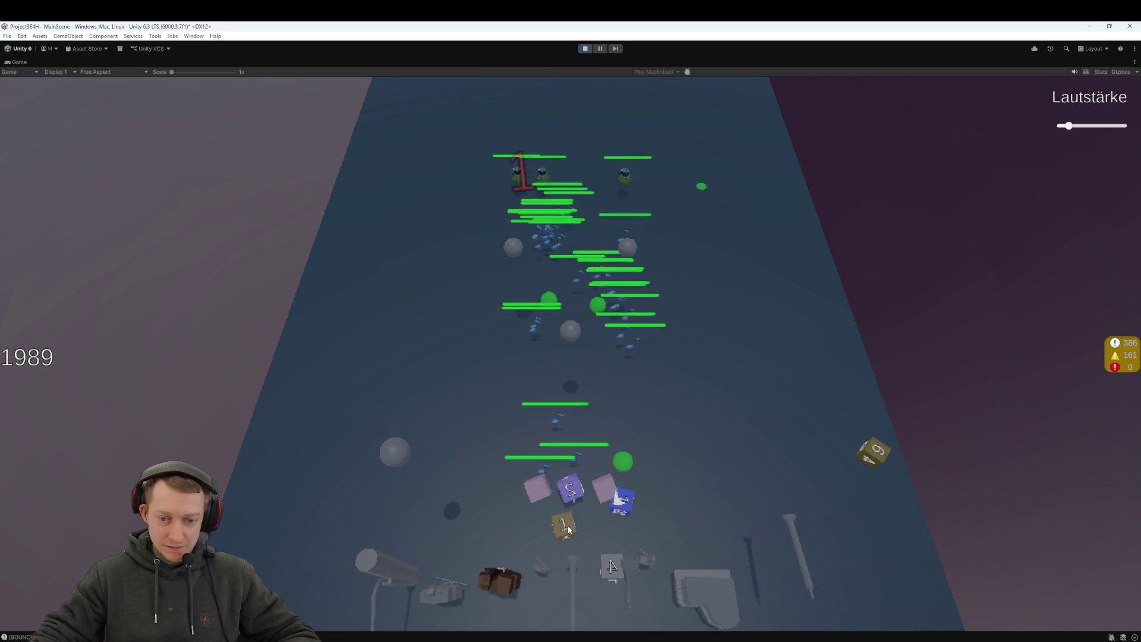
left_click_drag(620, 531, 541, 494)
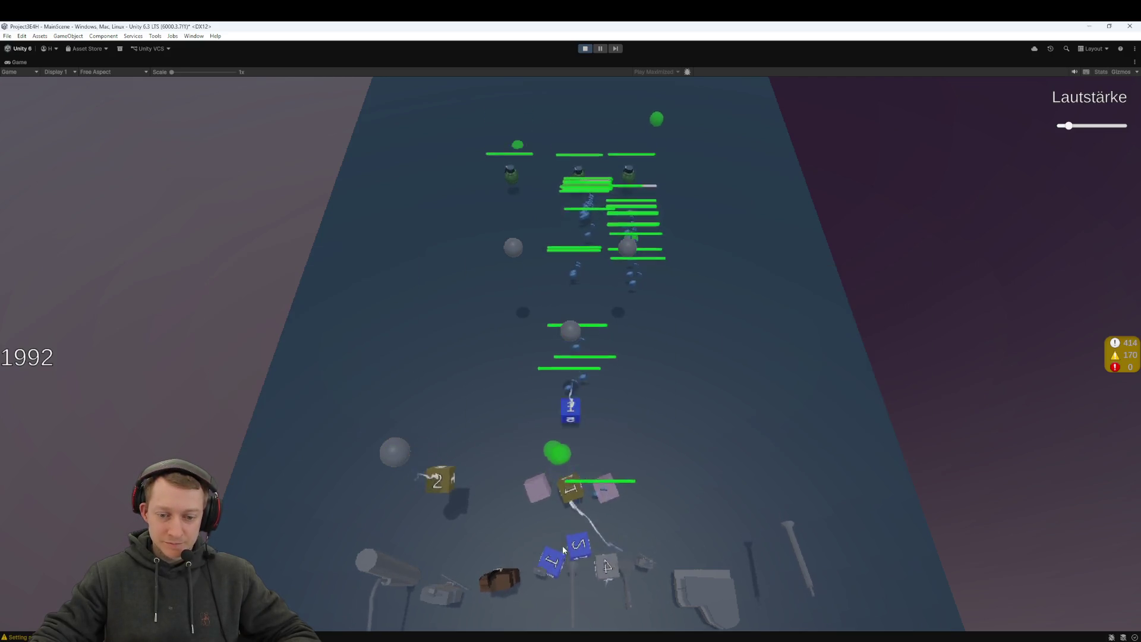
left_click_drag(568, 561, 564, 501)
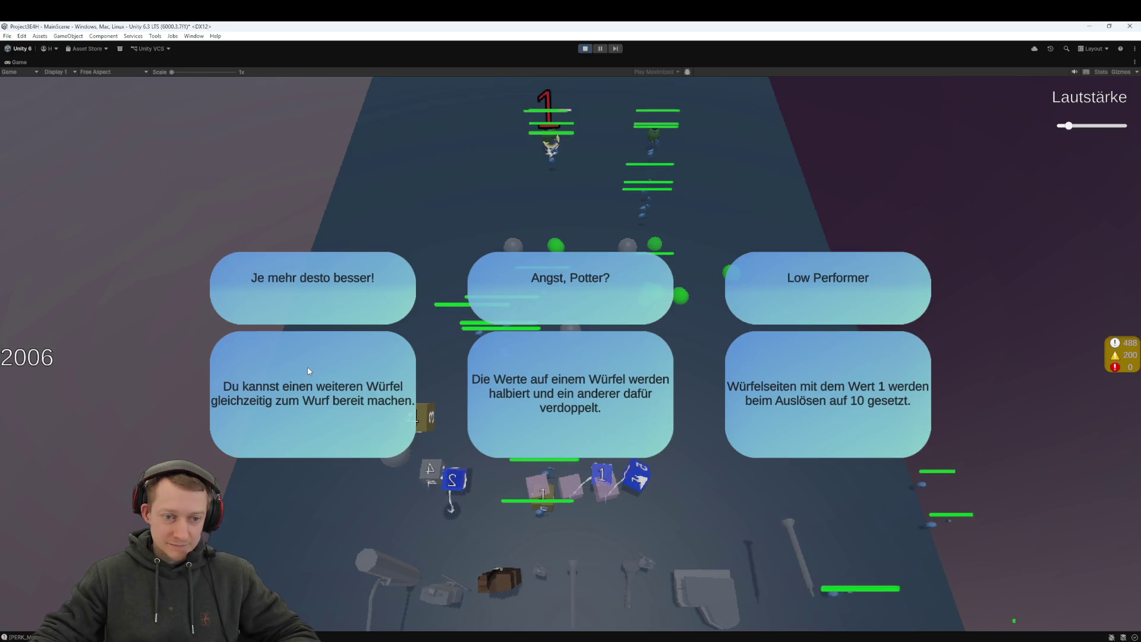
Step: Pick the Je mehr desto besser! perk and gather the dice back into the slots
left_click(313, 376)
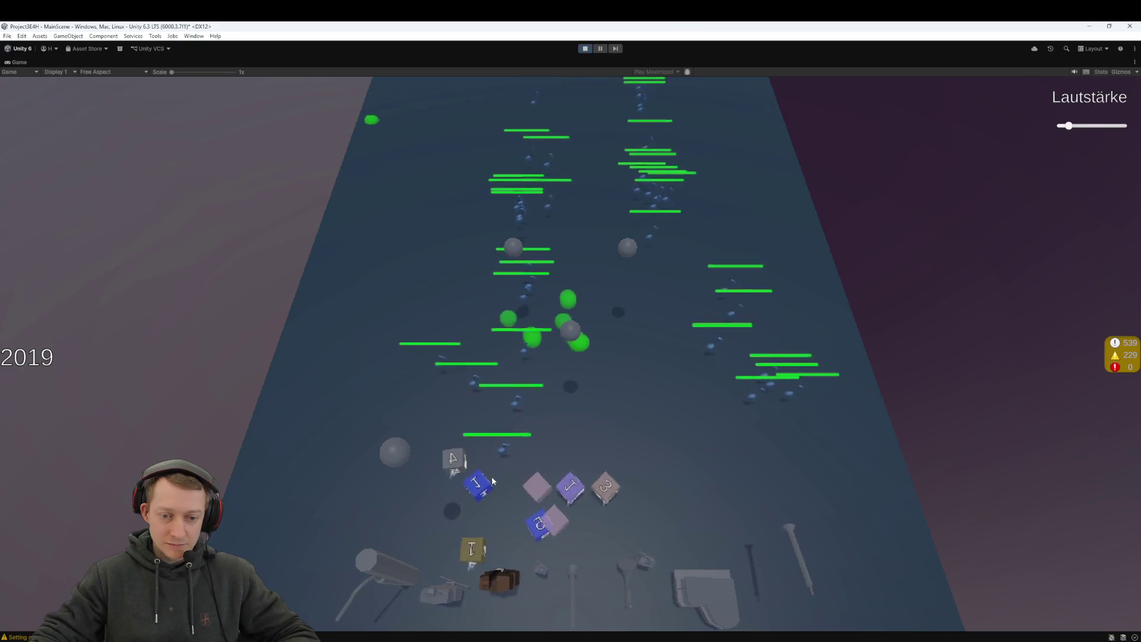
left_click_drag(471, 533, 568, 525)
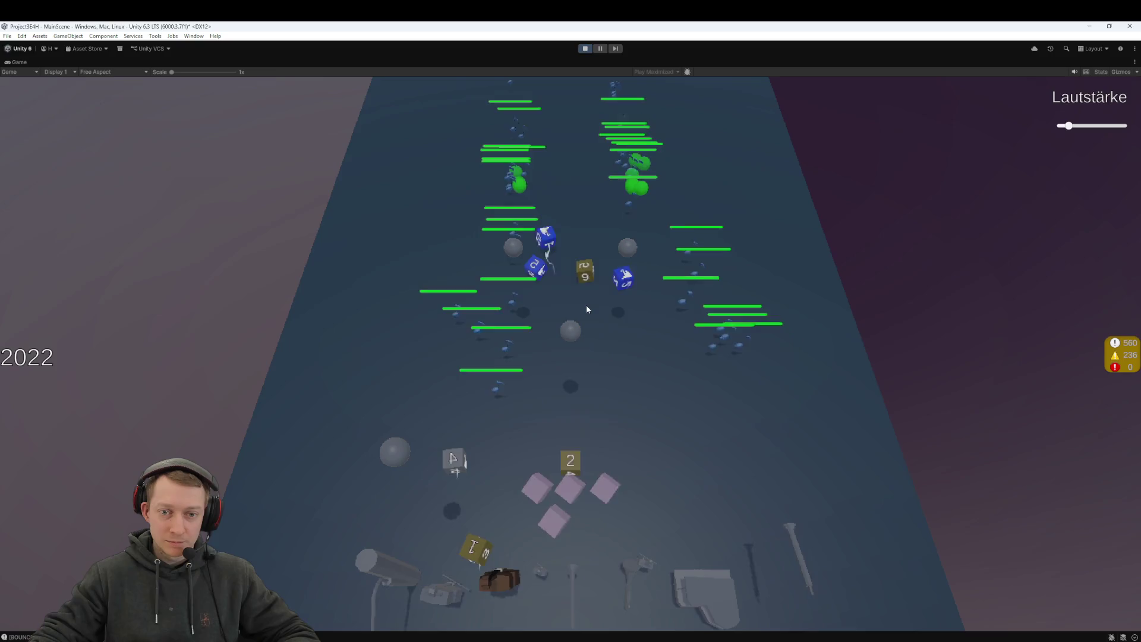
left_click_drag(570, 442, 565, 516)
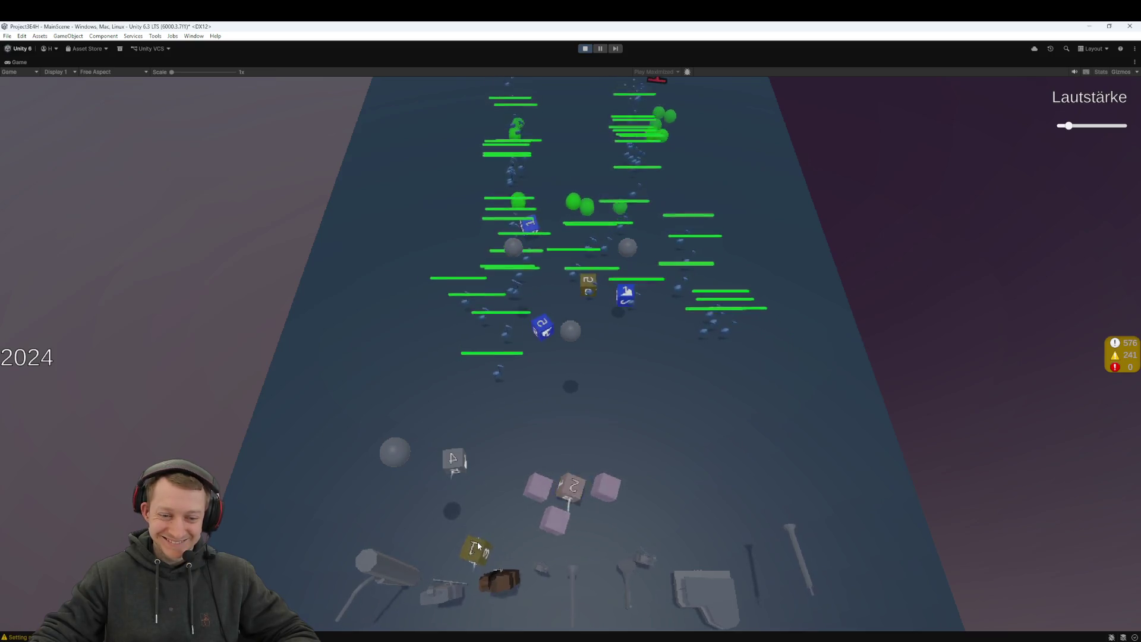
mouse_move(596, 293)
left_mouse_down()
mouse_move(610, 315)
mouse_move(556, 517)
left_mouse_up()
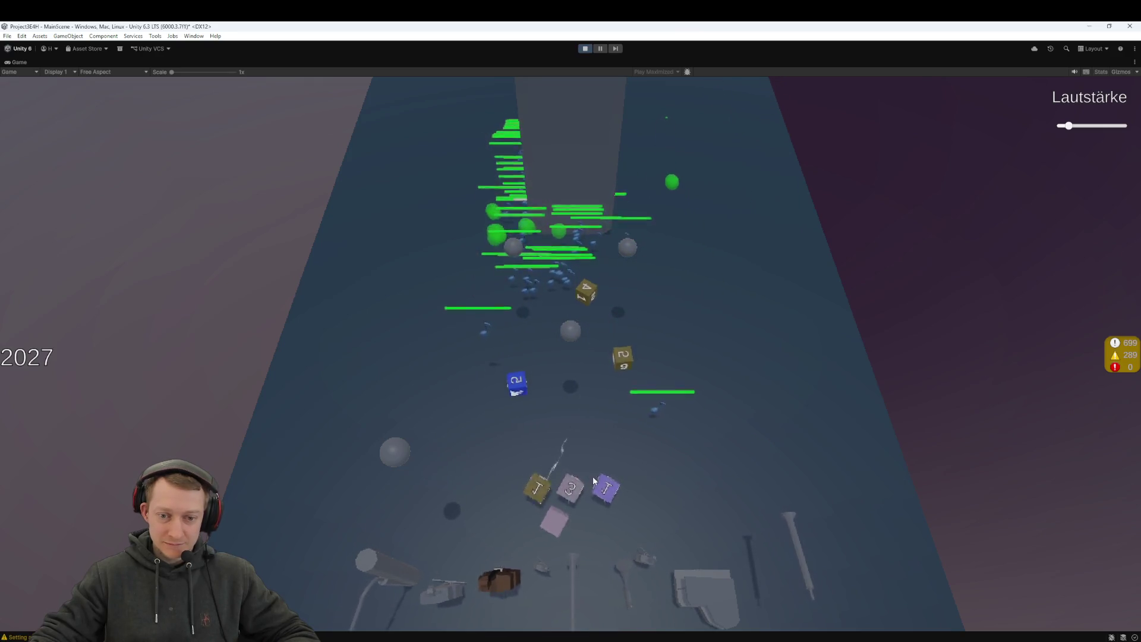
Step: Catch blue dice into the slots and launch them up the road as the boss arrives, then pause
left_click(526, 395)
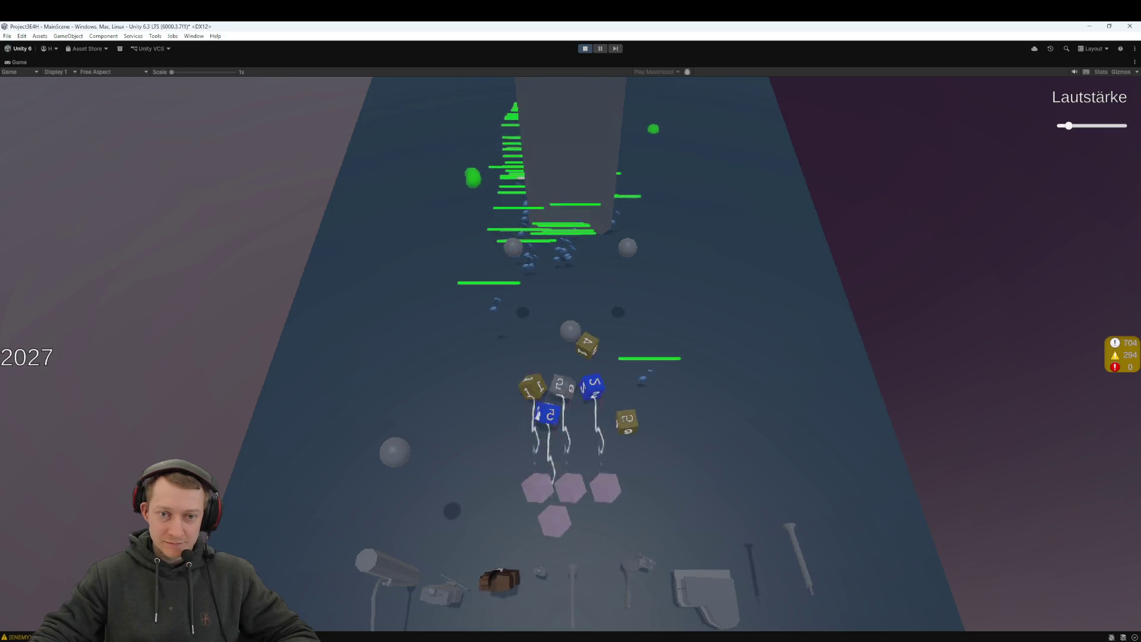
left_click(627, 460)
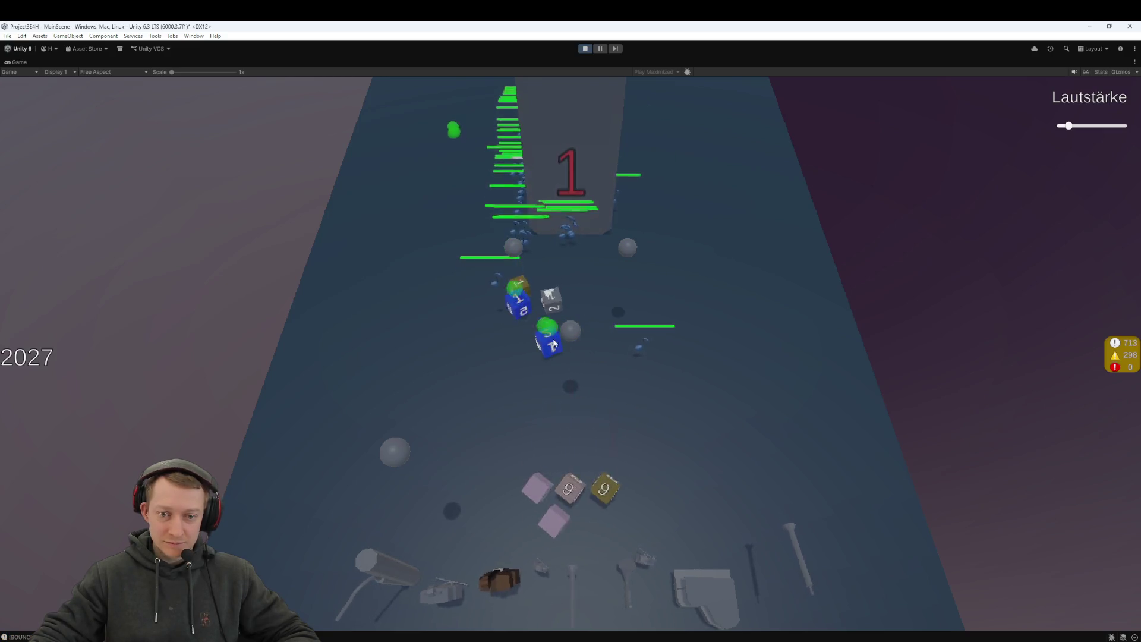
left_click(527, 330)
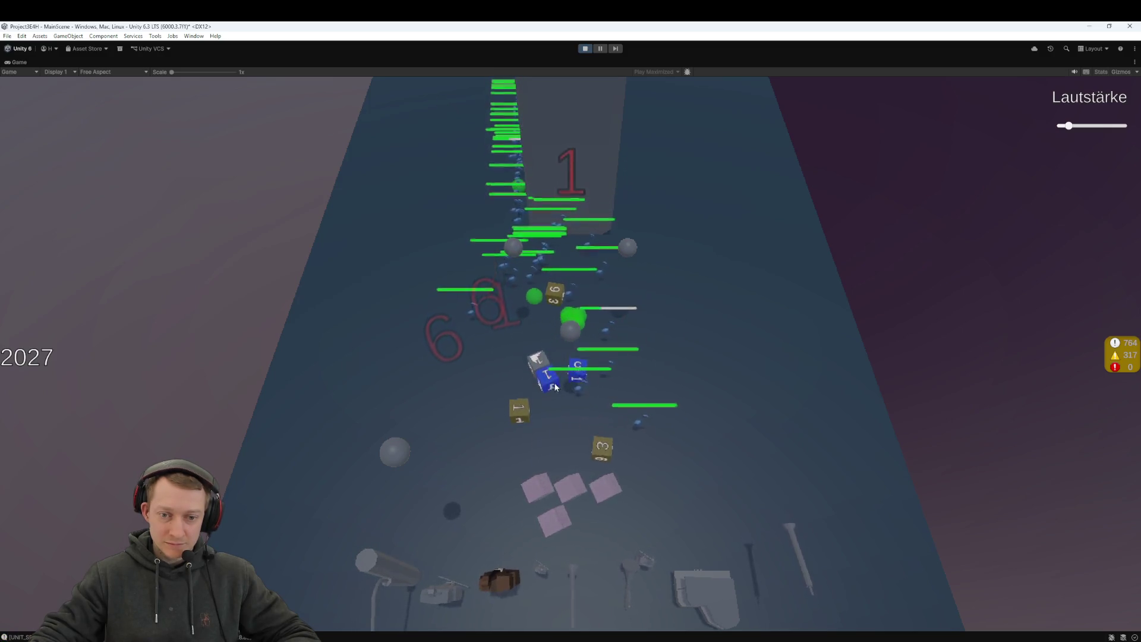
left_click(576, 381)
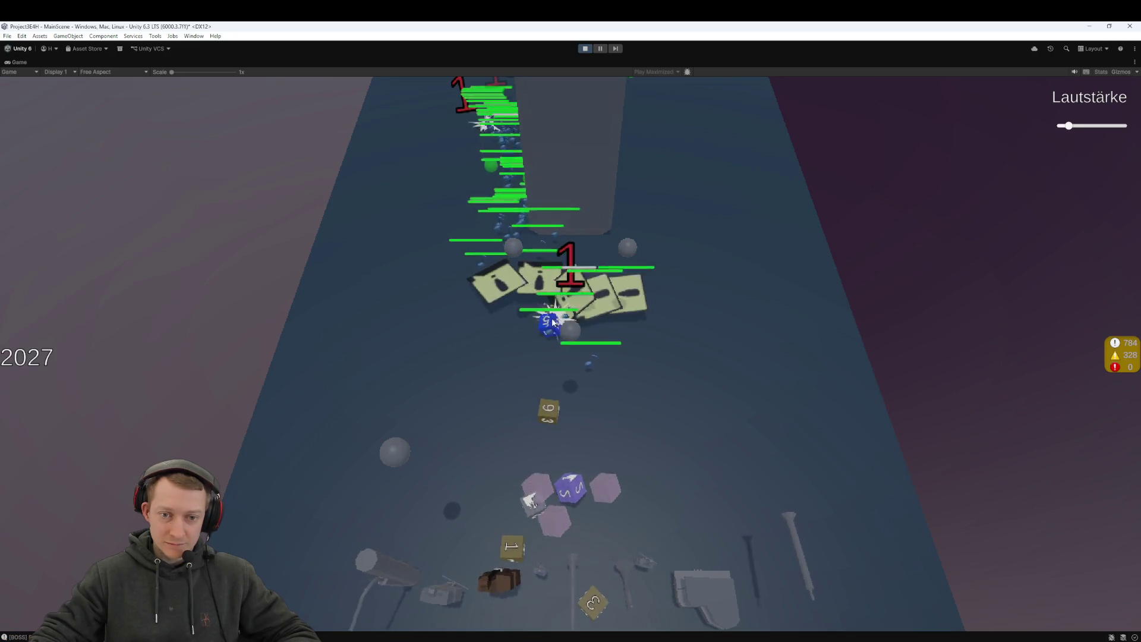
left_click(600, 48)
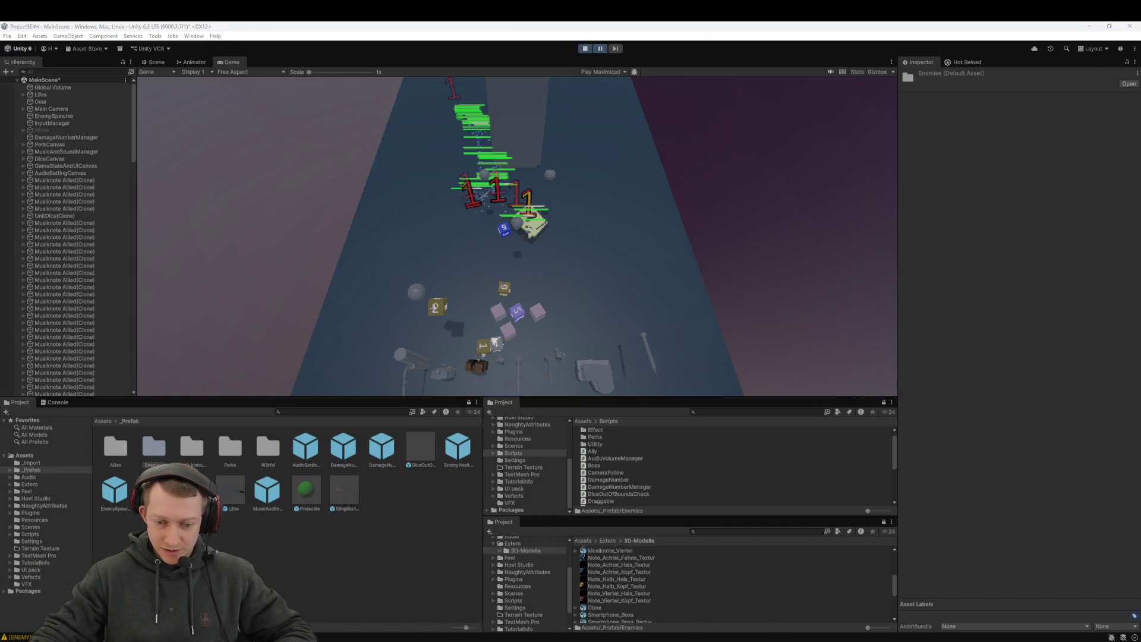
key("alt+Tab")
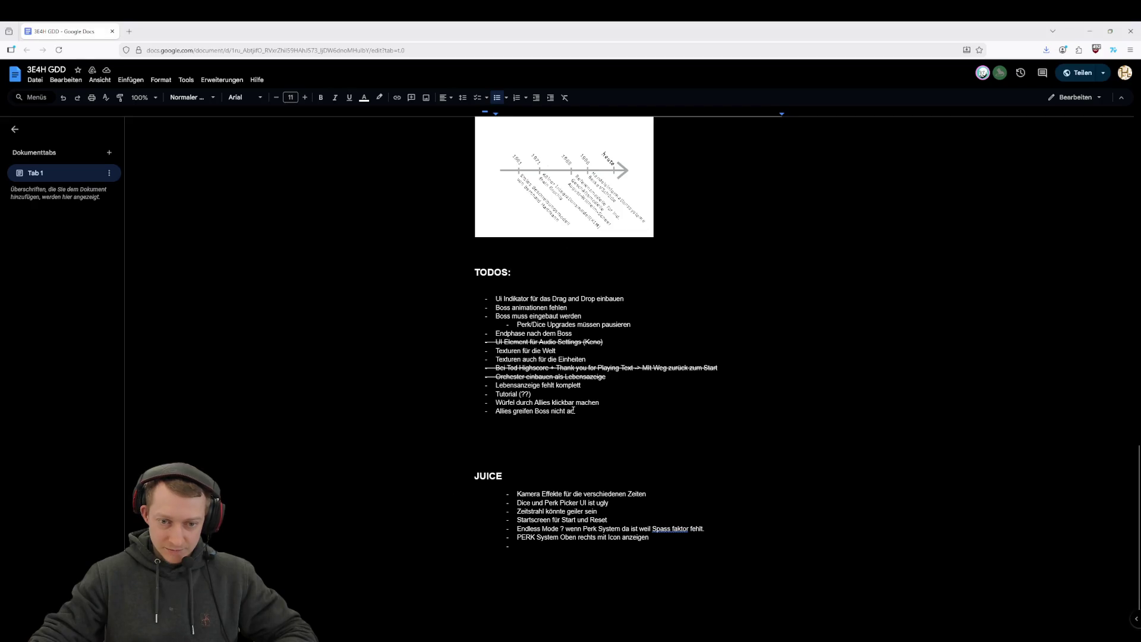
Step: Add 'Projektile gehen durch den Boss' as a new TODO bullet, then return to Unity
key("Return")
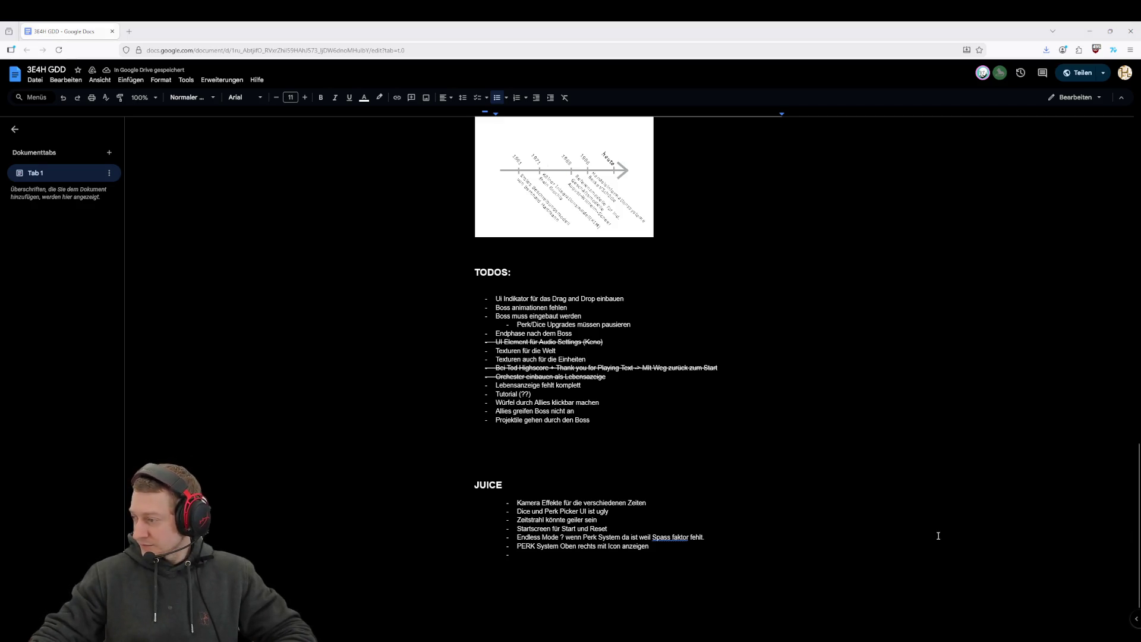
key("alt+Tab")
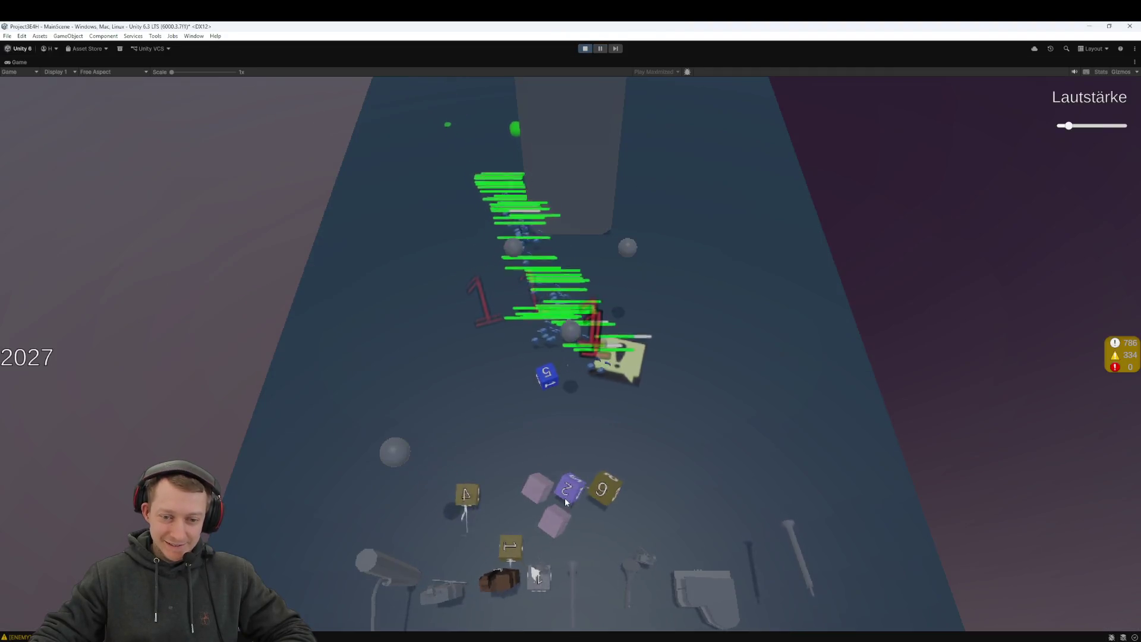
Step: Throw dice and slot the yellow die, pause with Ctrl+Shift+P, and select Boss(Clone) in the Hierarchy
left_click_drag(555, 484, 551, 256)
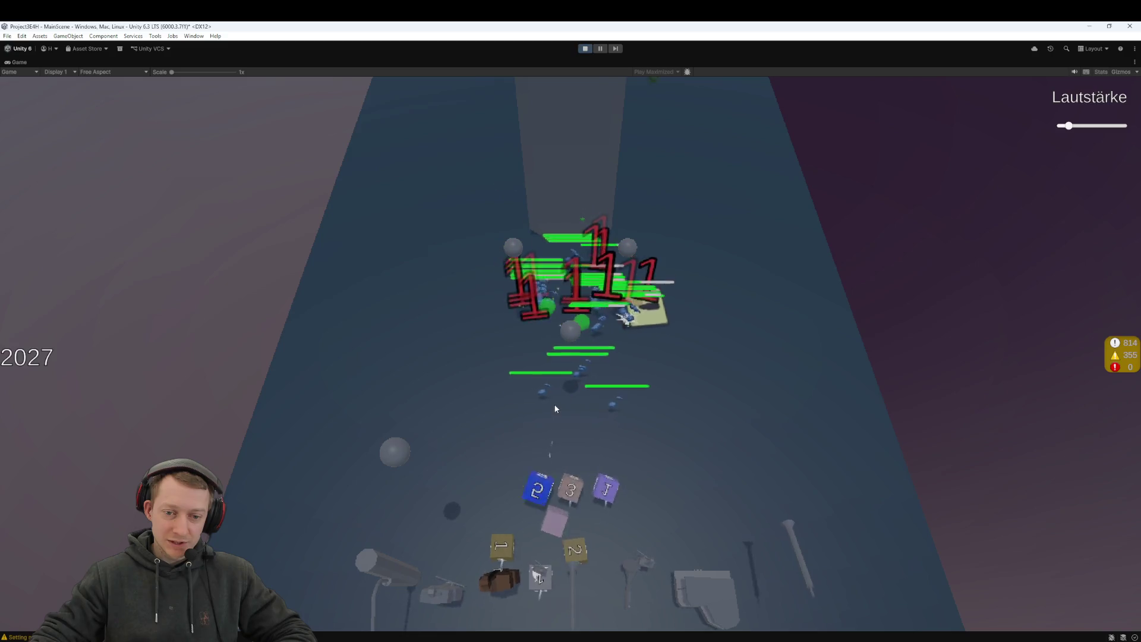
mouse_move(578, 572)
left_mouse_down()
mouse_move(552, 521)
mouse_move(395, 454)
mouse_move(411, 477)
left_mouse_up()
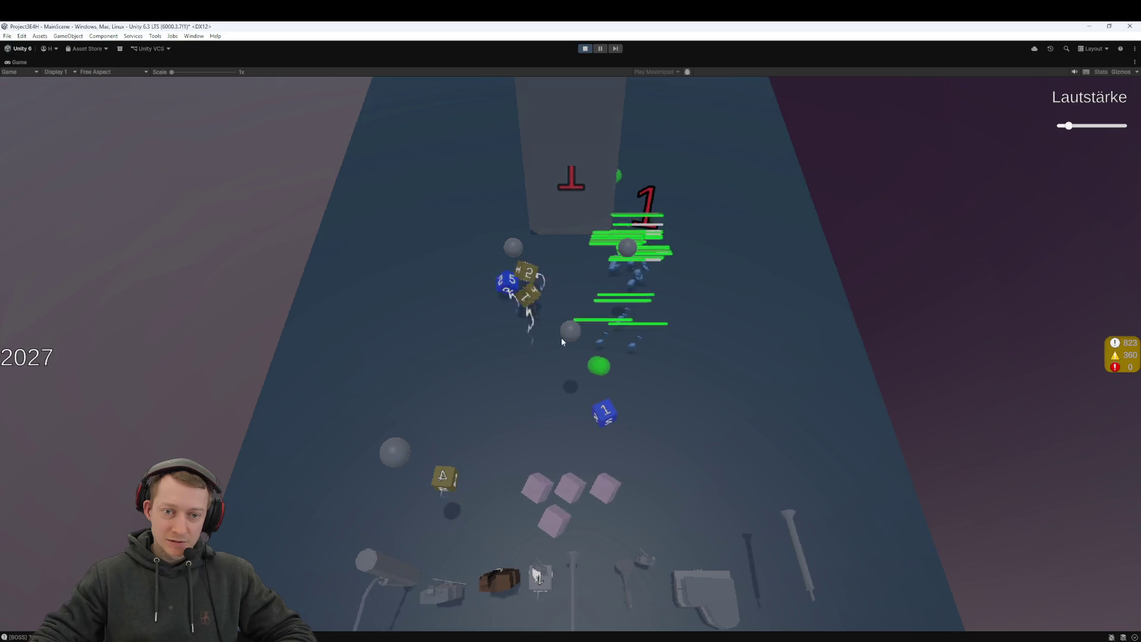
key("ctrl+shift+p")
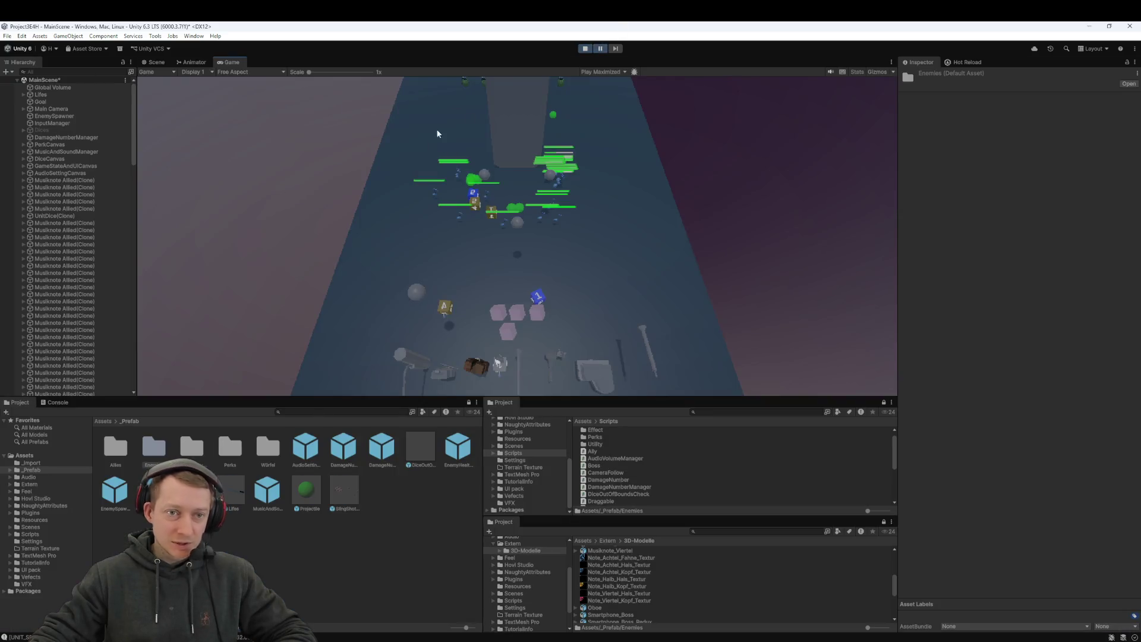
left_click(69, 190)
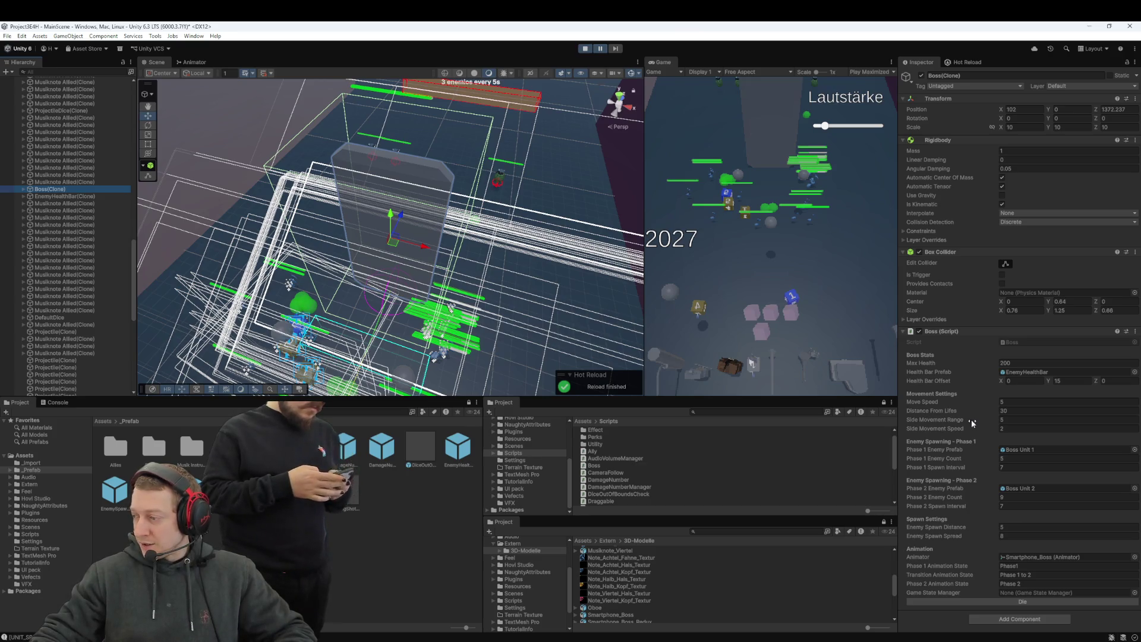
Step: Orbit and pan the Scene view around the boss and its SPAWN ZONE, then resume play
mouse_move(451, 238)
left_mouse_down()
mouse_move(423, 260)
mouse_move(351, 205)
left_mouse_up()
left_click_drag(475, 268, 501, 289)
left_click_drag(341, 224, 383, 281)
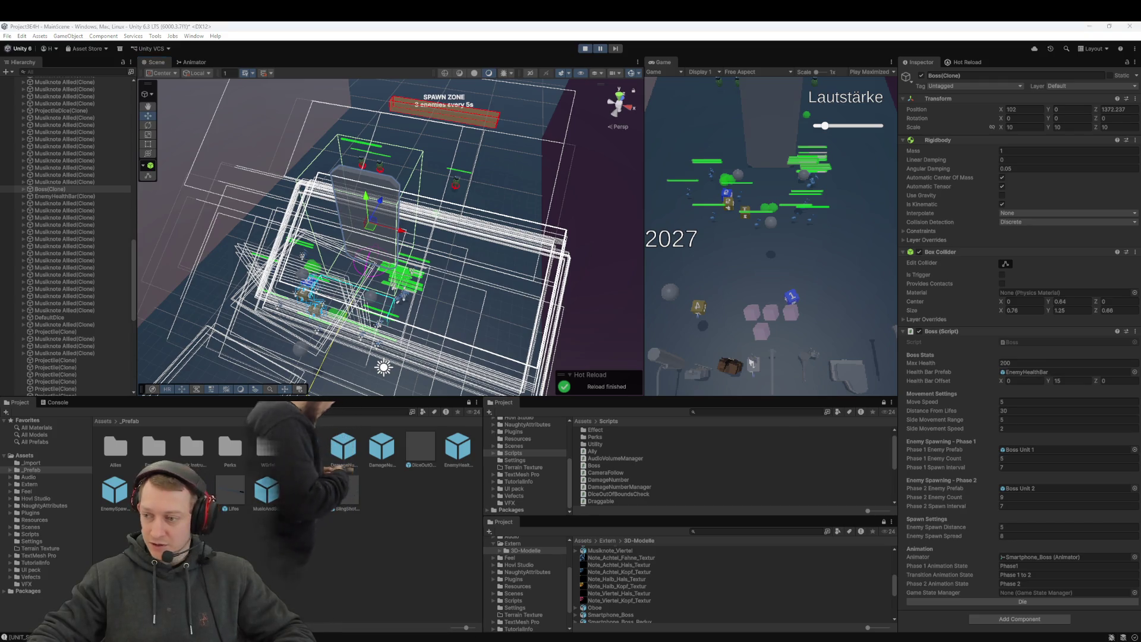
mouse_move(416, 228)
left_mouse_down()
mouse_move(414, 184)
mouse_move(409, 374)
mouse_move(410, 321)
left_mouse_up()
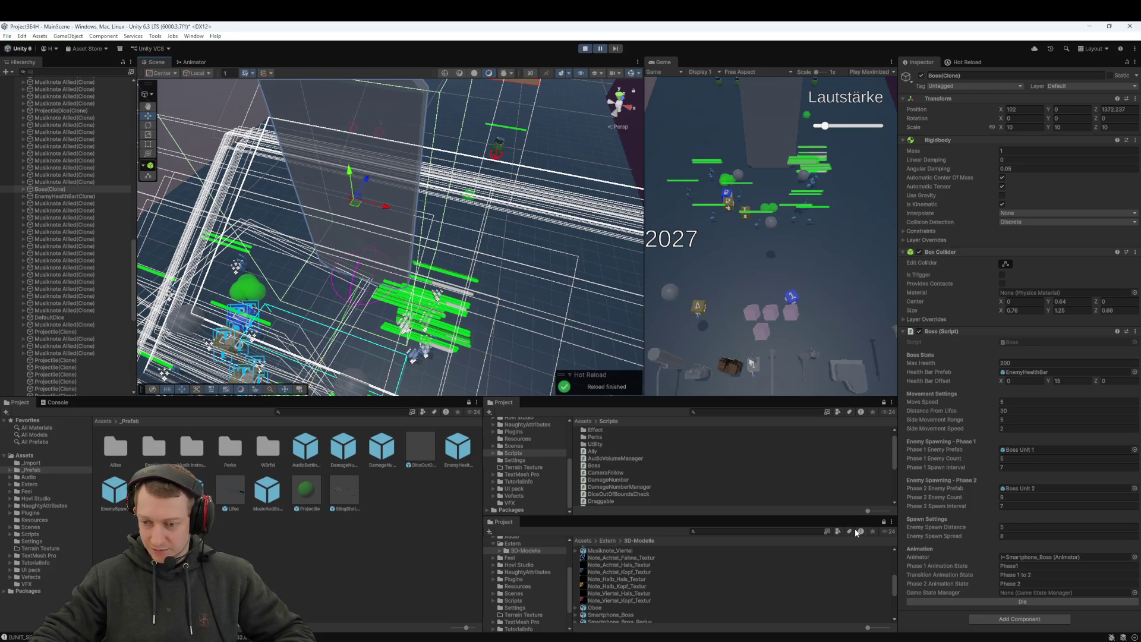
left_click(602, 50)
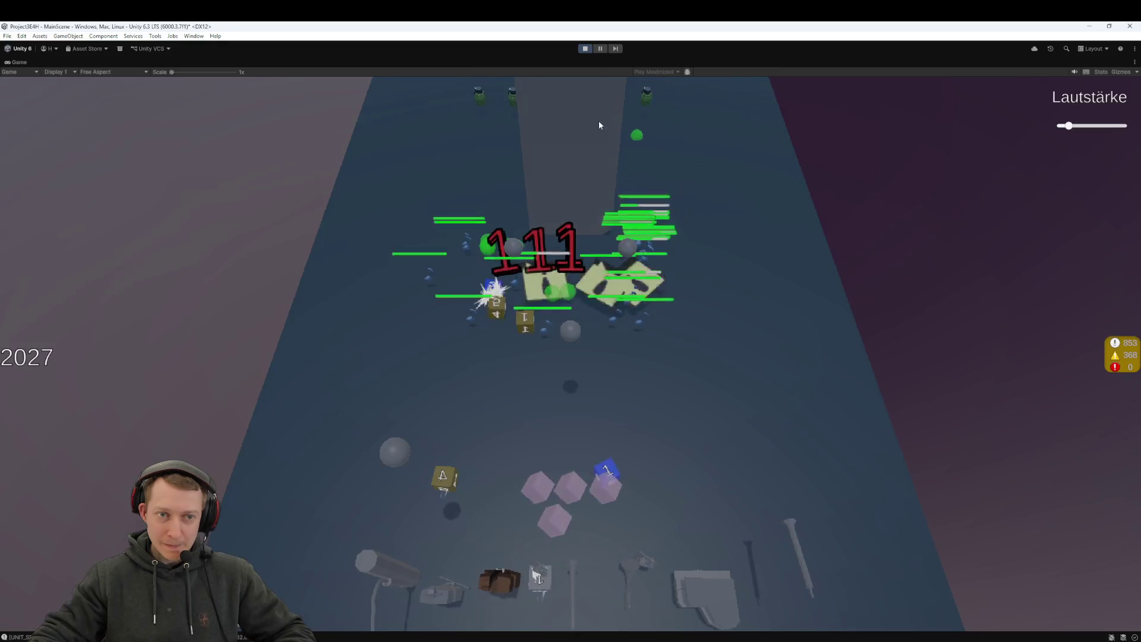
Step: Pause the game, kill the boss to test its death, and resume
left_click(602, 50)
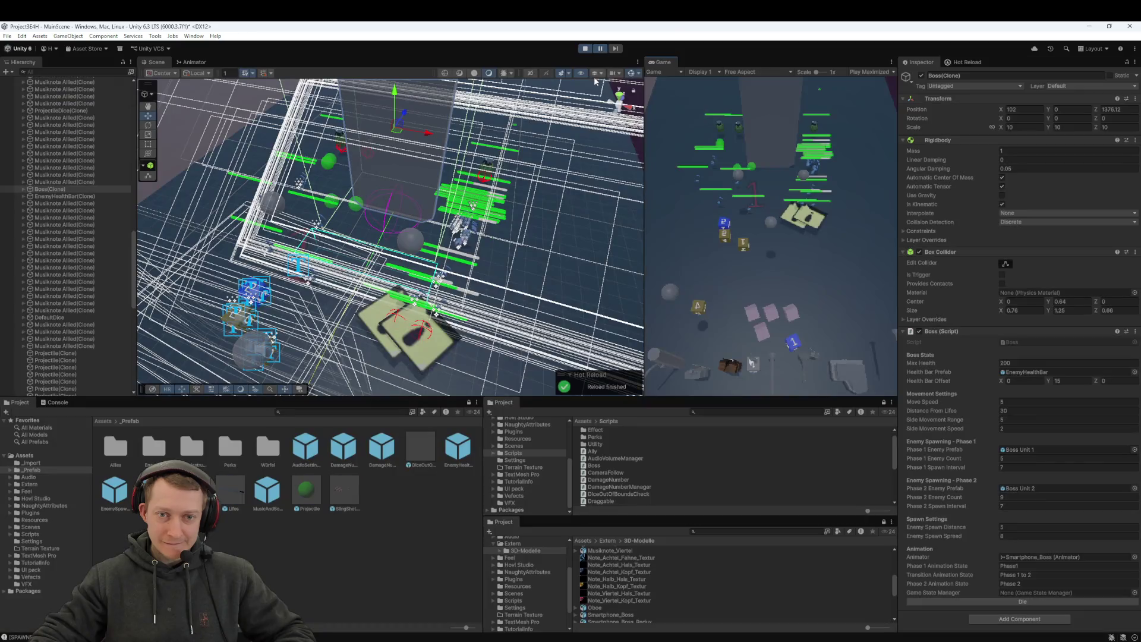
left_click(984, 602)
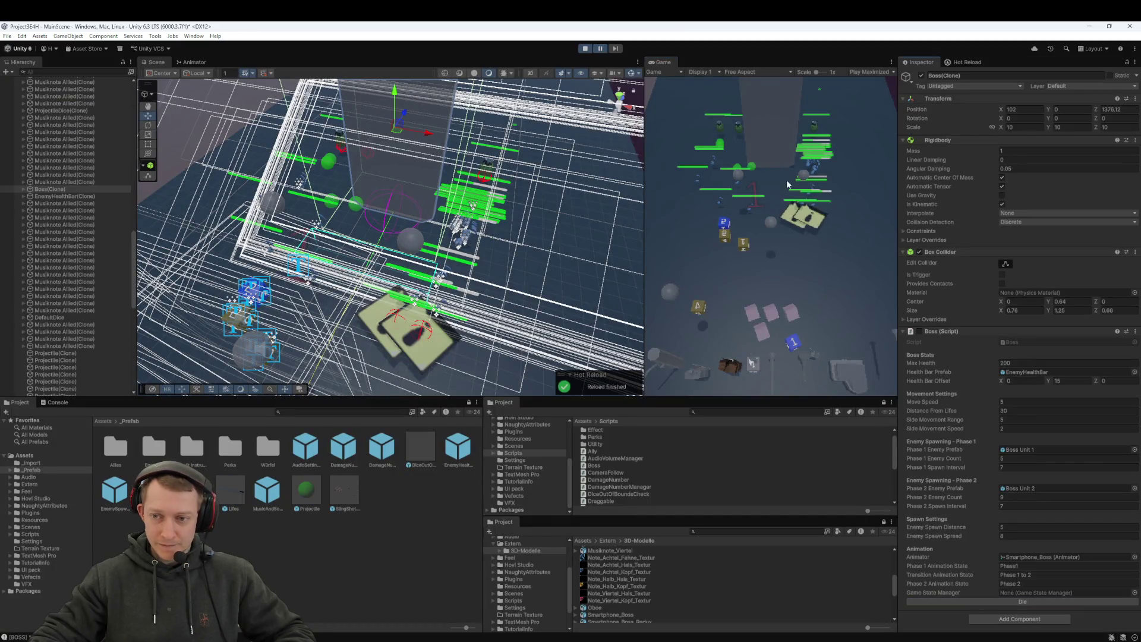
left_click(599, 50)
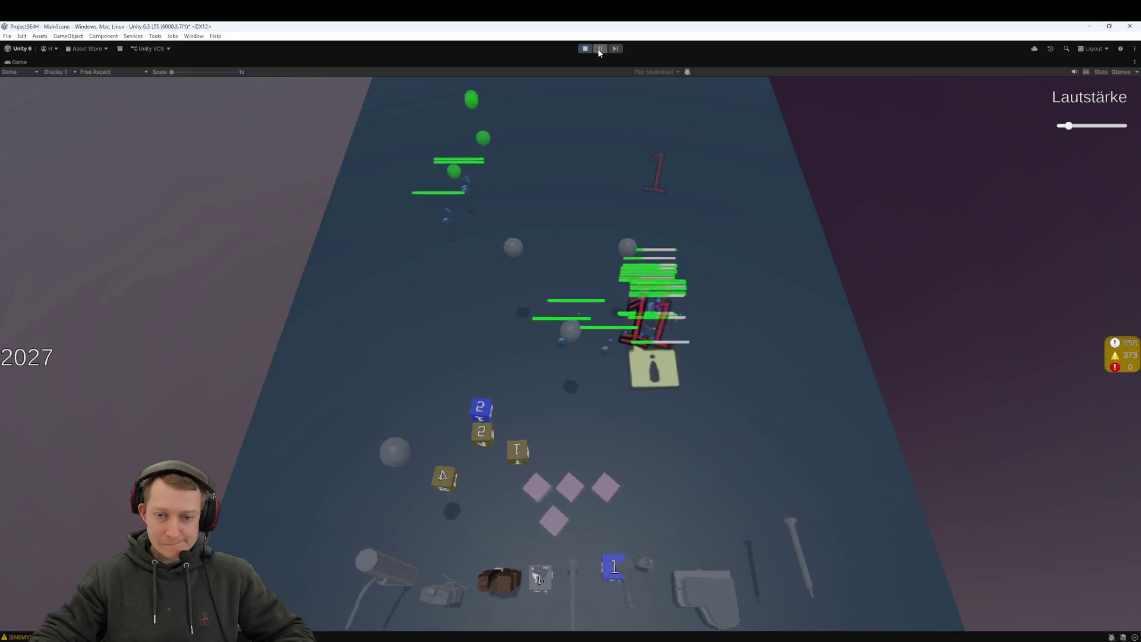
Step: Launch dice at the advancing enemies, slot the 4 die in the middle, and stop the playtest
left_click_drag(484, 488, 537, 487)
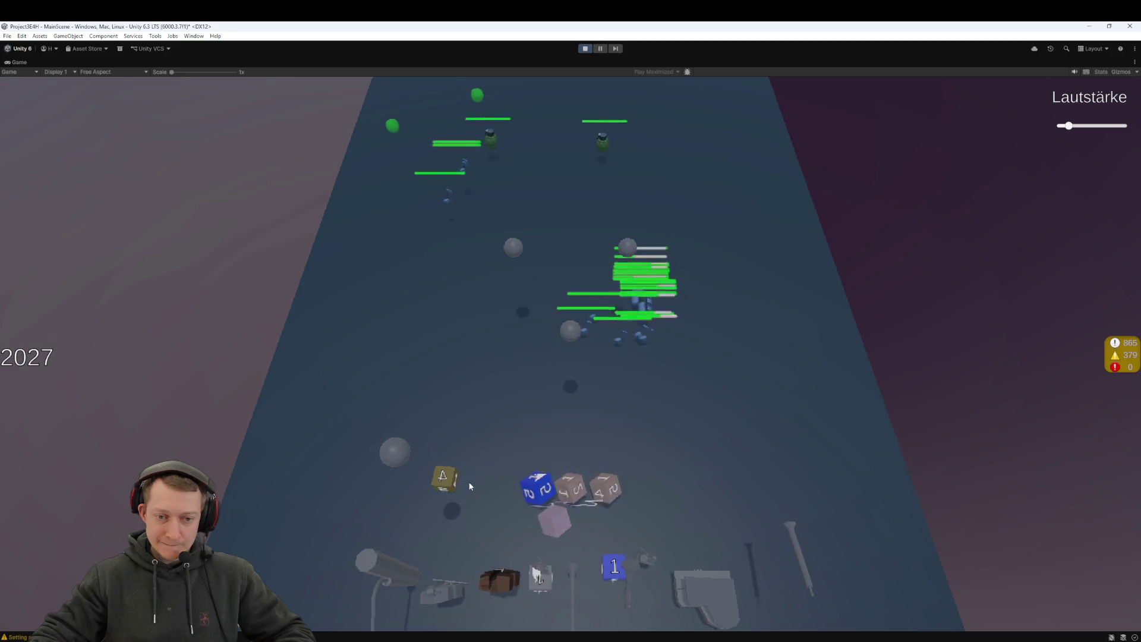
left_click_drag(443, 485, 570, 488)
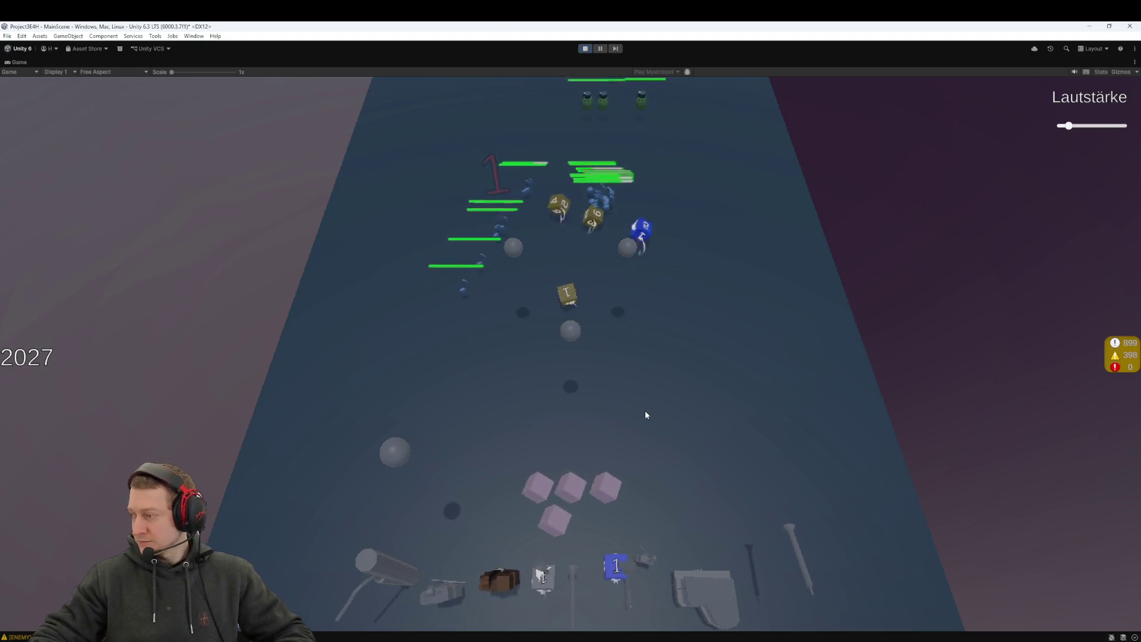
left_click(583, 48)
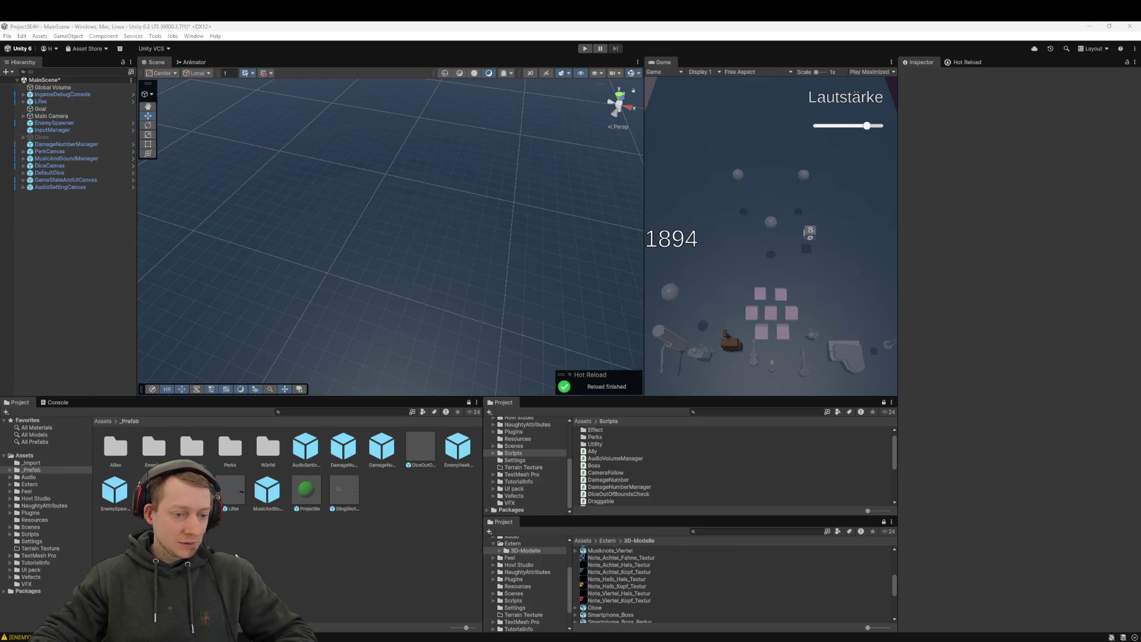
Step: In the Enemies prefab folder, change the Boss prefab's tag from Untagged to Enemy
double_click(151, 455)
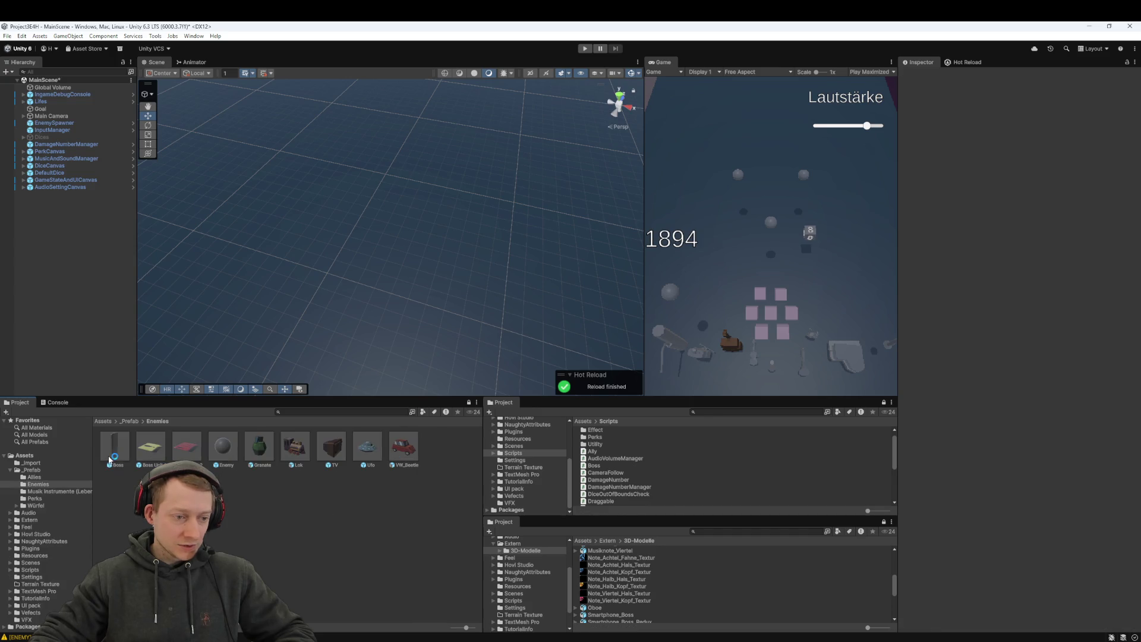
left_click(114, 451)
left_click(973, 138)
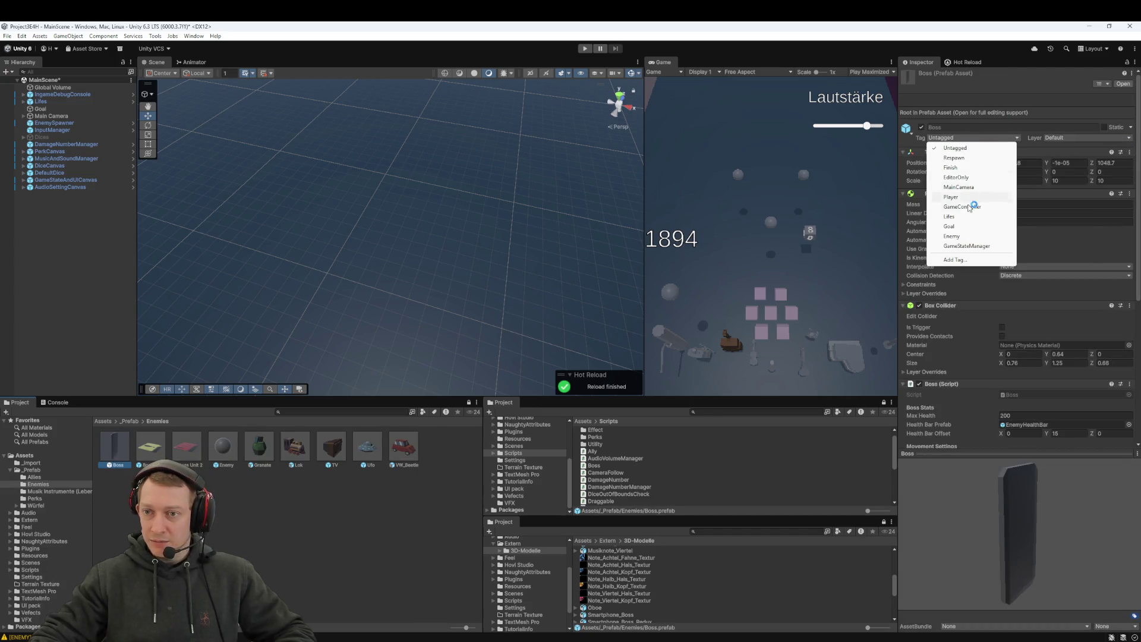
left_click(959, 238)
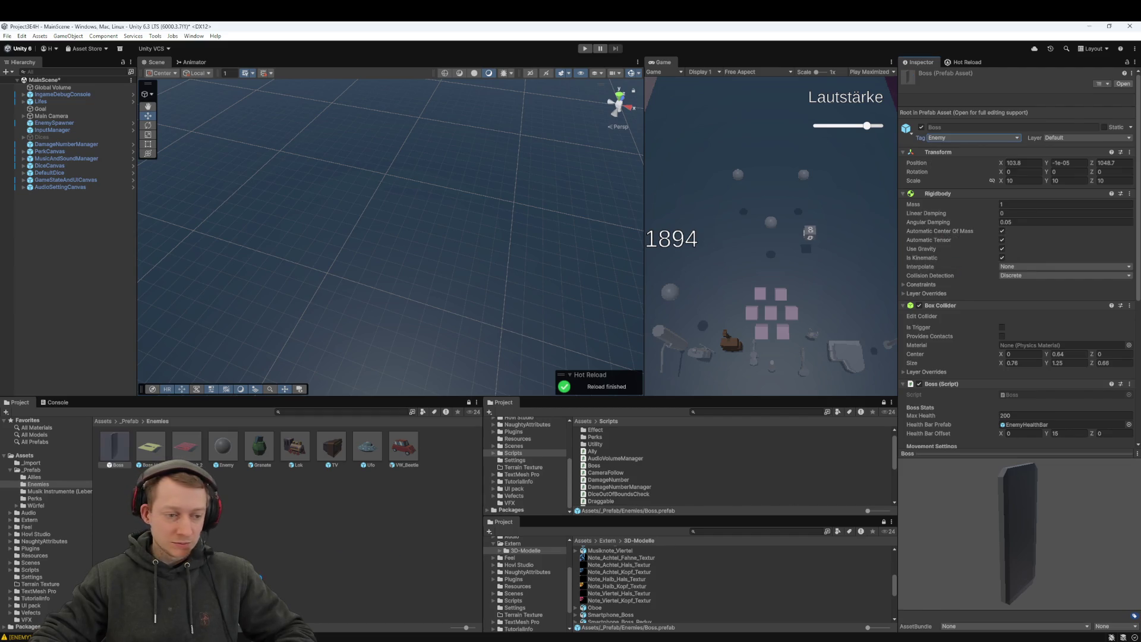
mouse_move(459, 640)
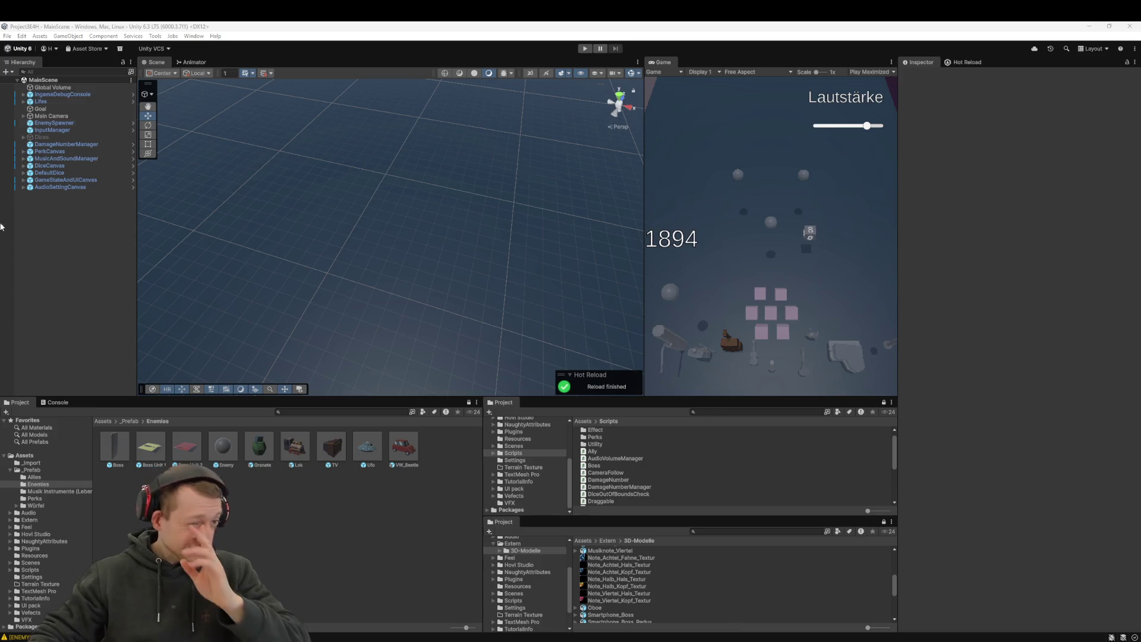
Step: Browse from _Prefab up to Assets, through Scripts > Dice, into the Scripts > Effect folder
left_click(126, 422)
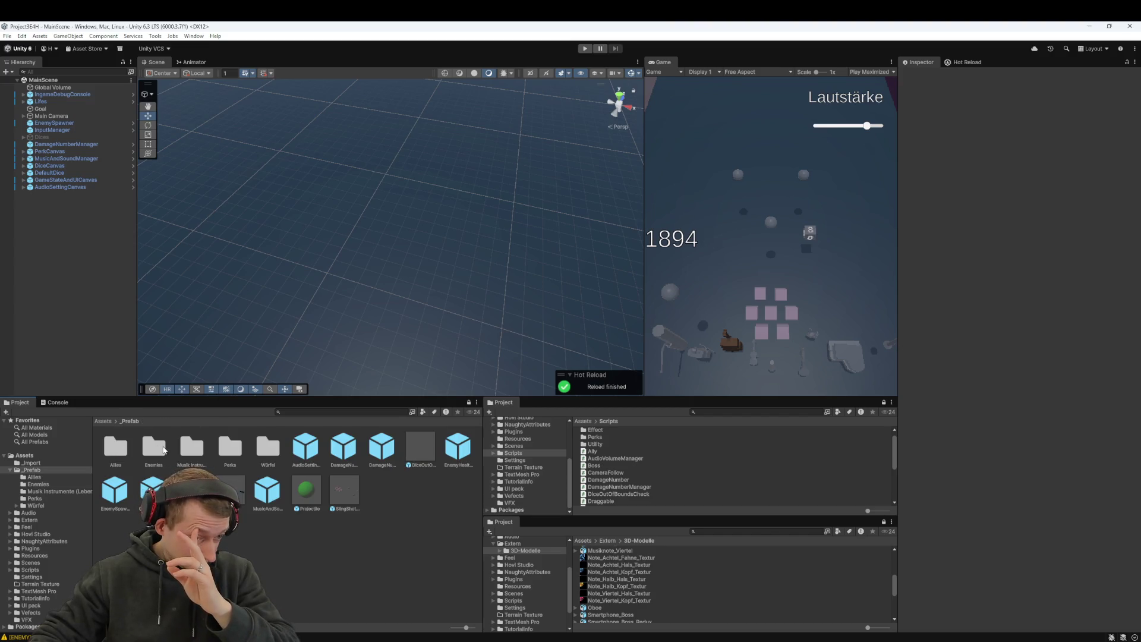
left_click(119, 421)
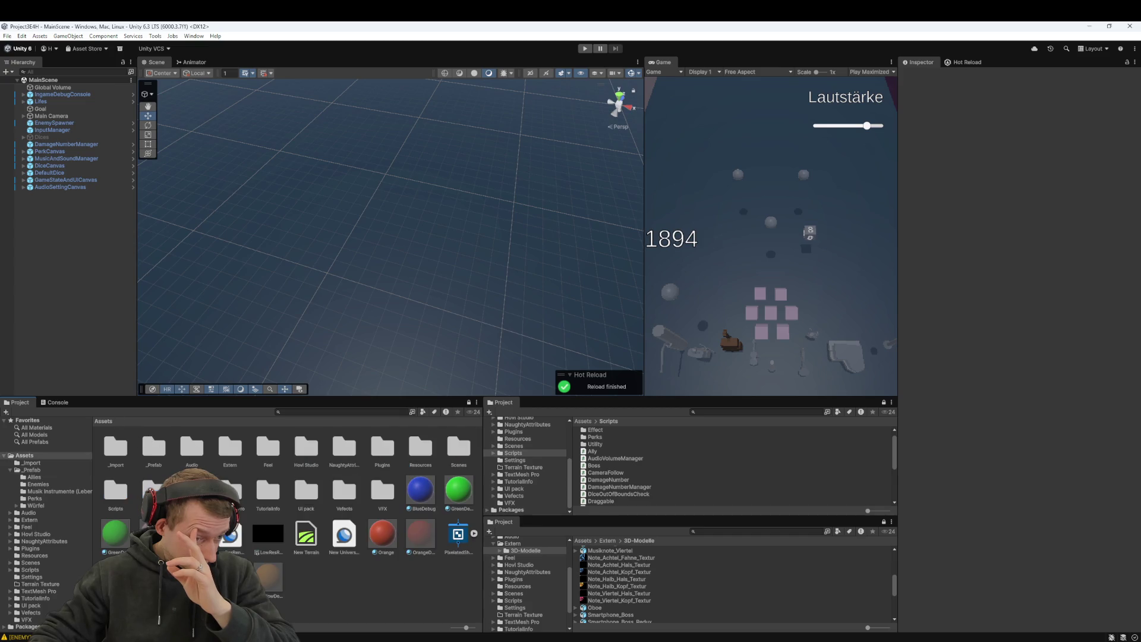
double_click(121, 501)
double_click(116, 449)
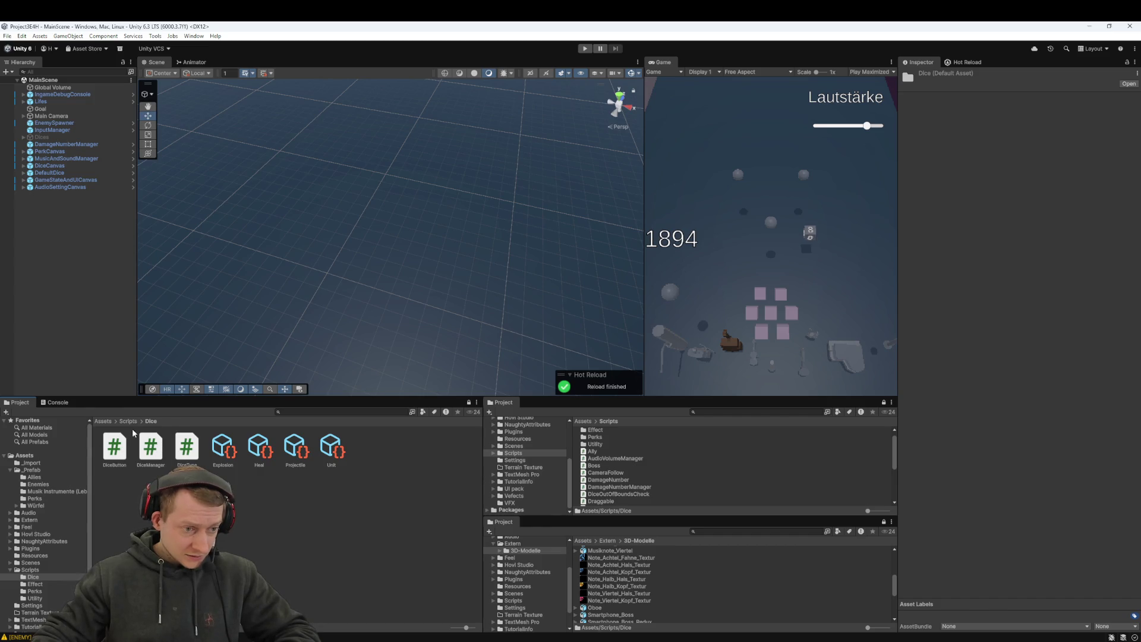
left_click(129, 422)
double_click(157, 450)
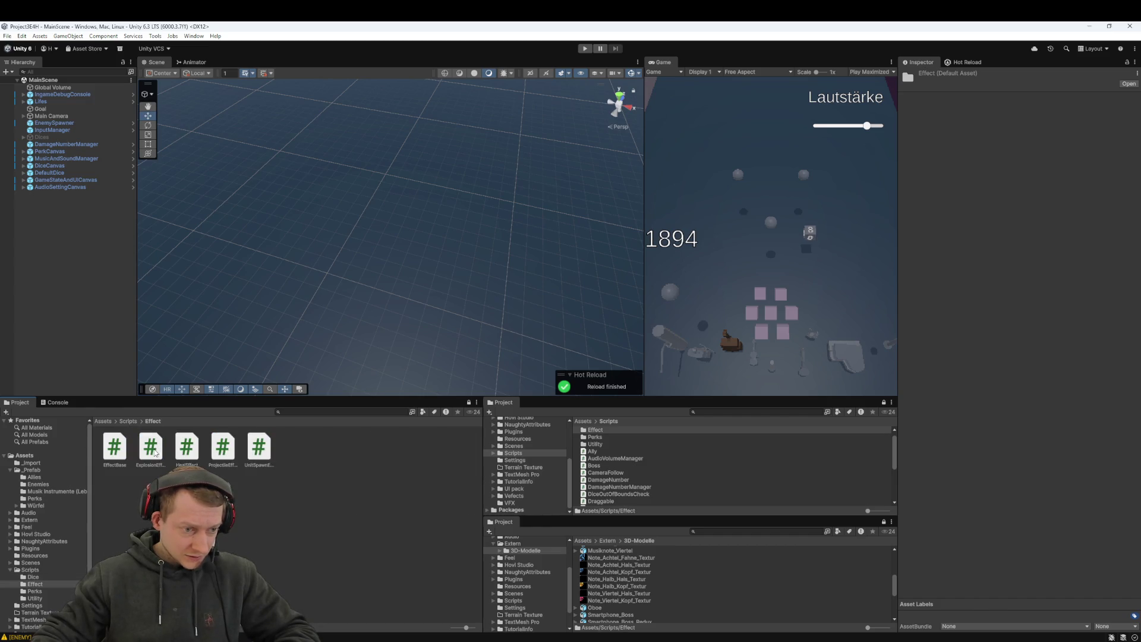
Step: Read the ProjectileEffect script's code in the Inspector, then open the _Prefab folder
left_click(227, 455)
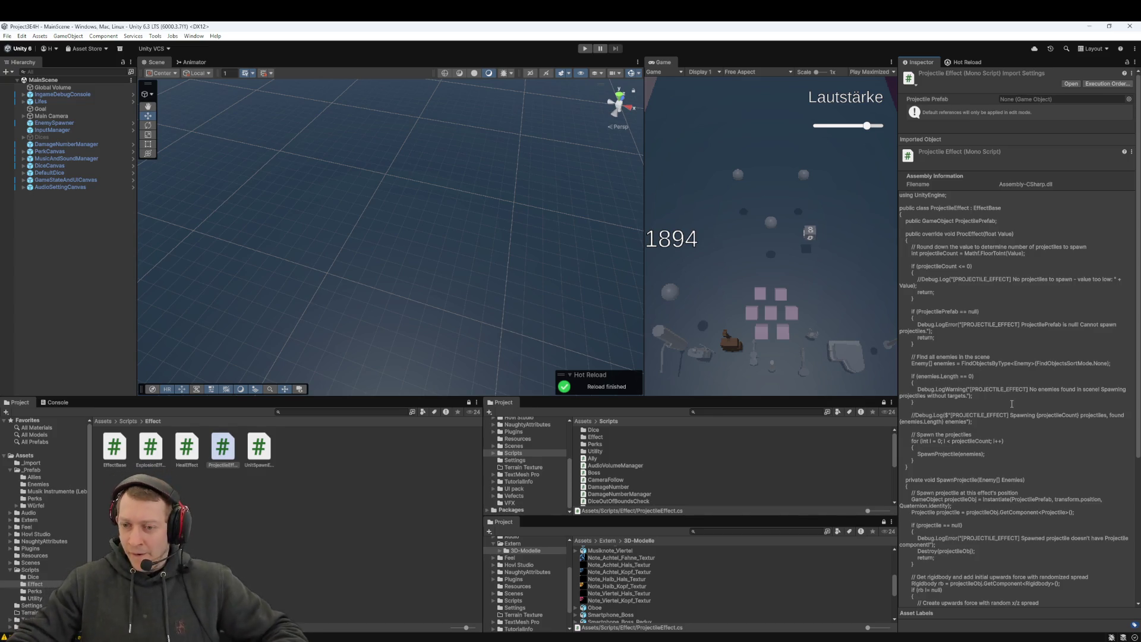
scroll(1001, 374, "down", 5)
scroll(1001, 374, "down", 1)
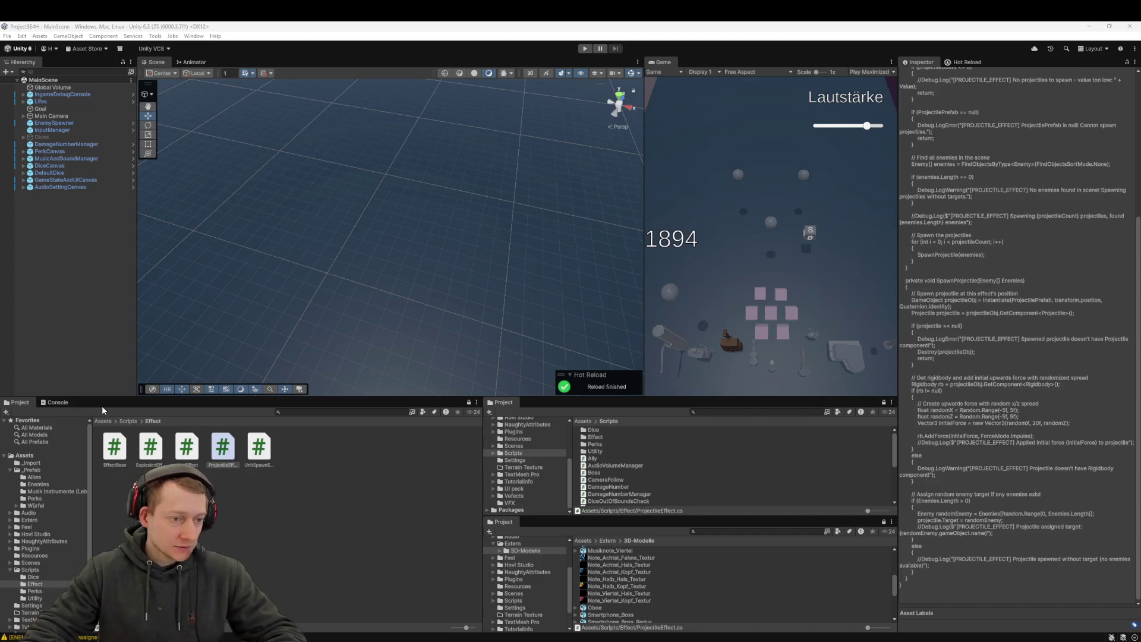
left_click(103, 421)
double_click(152, 446)
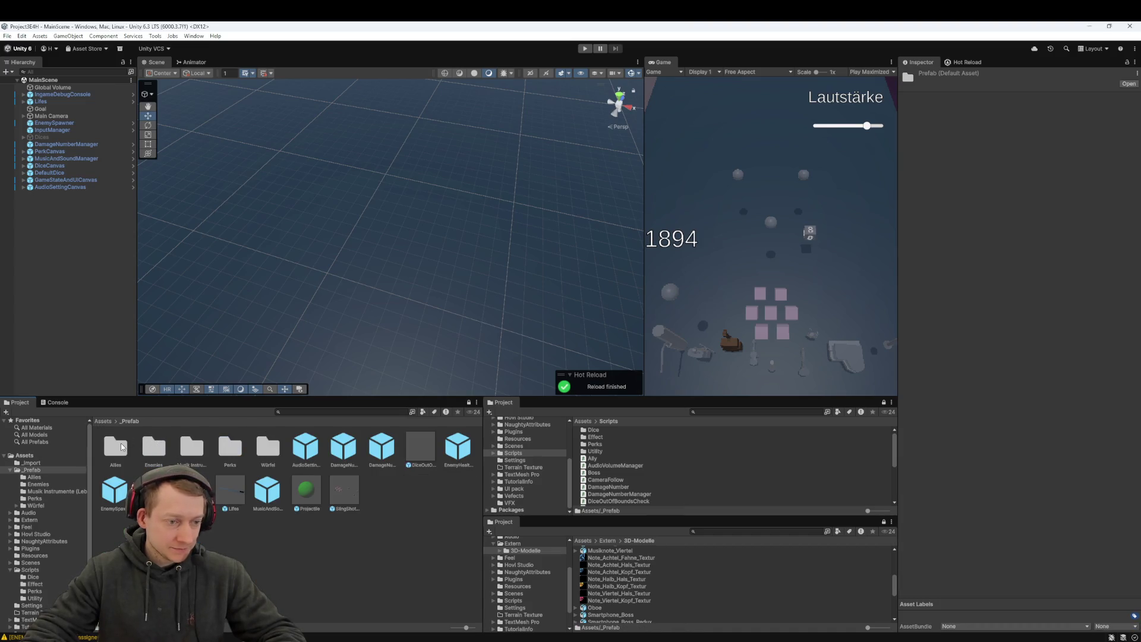
Step: Select the Boss prefab in Enemies and snip its Inspector settings to the clipboard
double_click(155, 449)
left_click(122, 447)
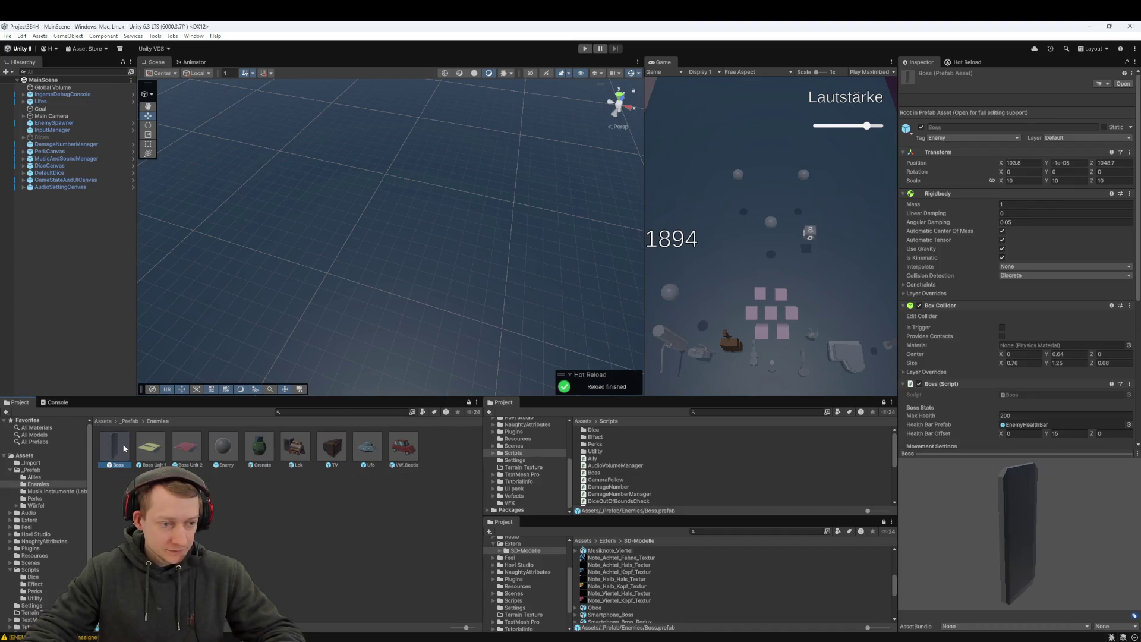
key("super+shift+s")
left_click_drag(899, 98, 1140, 550)
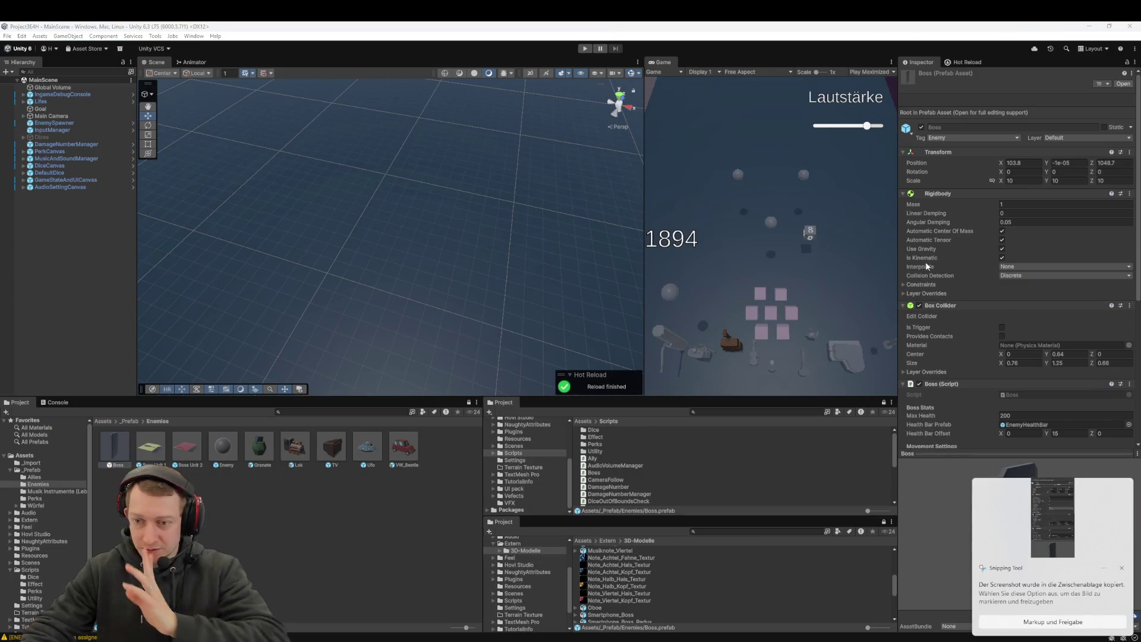
scroll(950, 297, "down", 5)
scroll(954, 293, "up", 5)
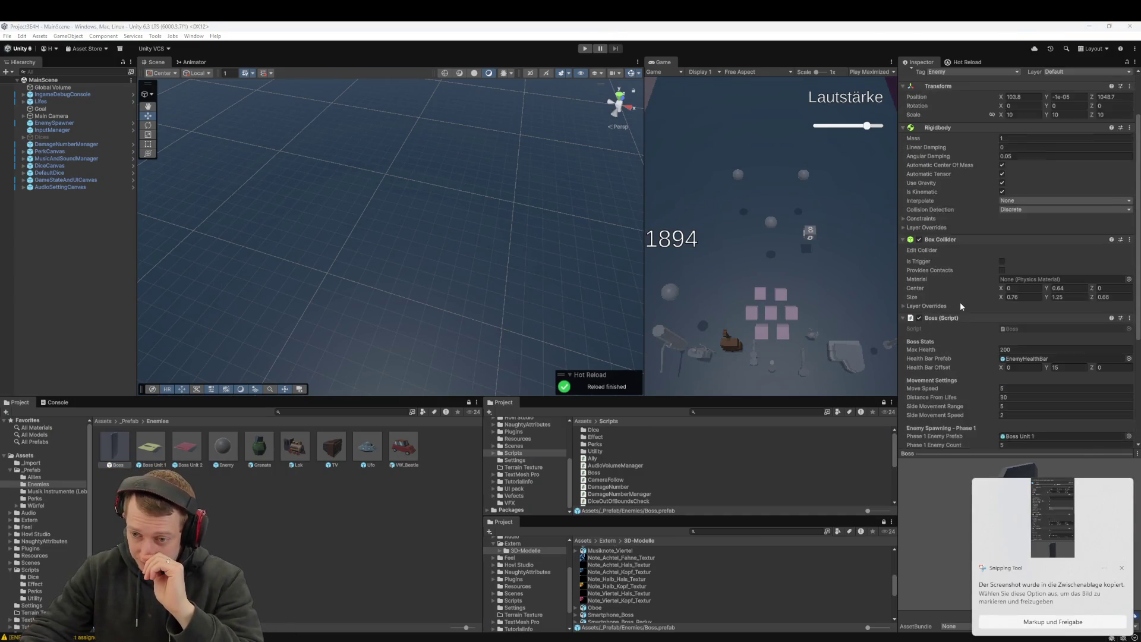
scroll(963, 310, "down", 5)
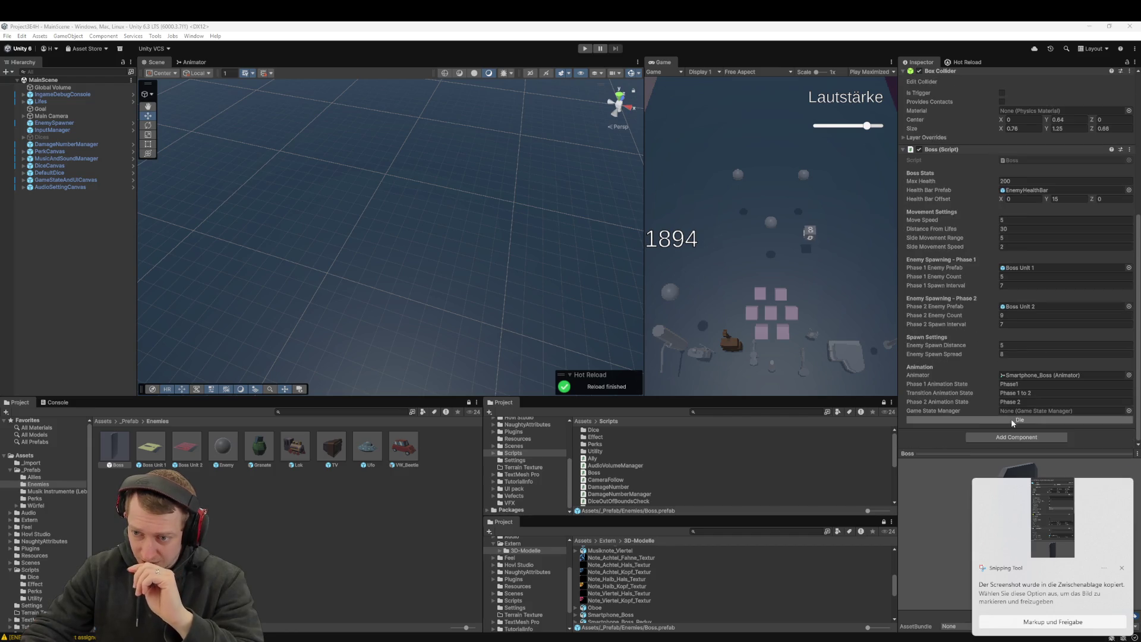
scroll(982, 402, "up", 5)
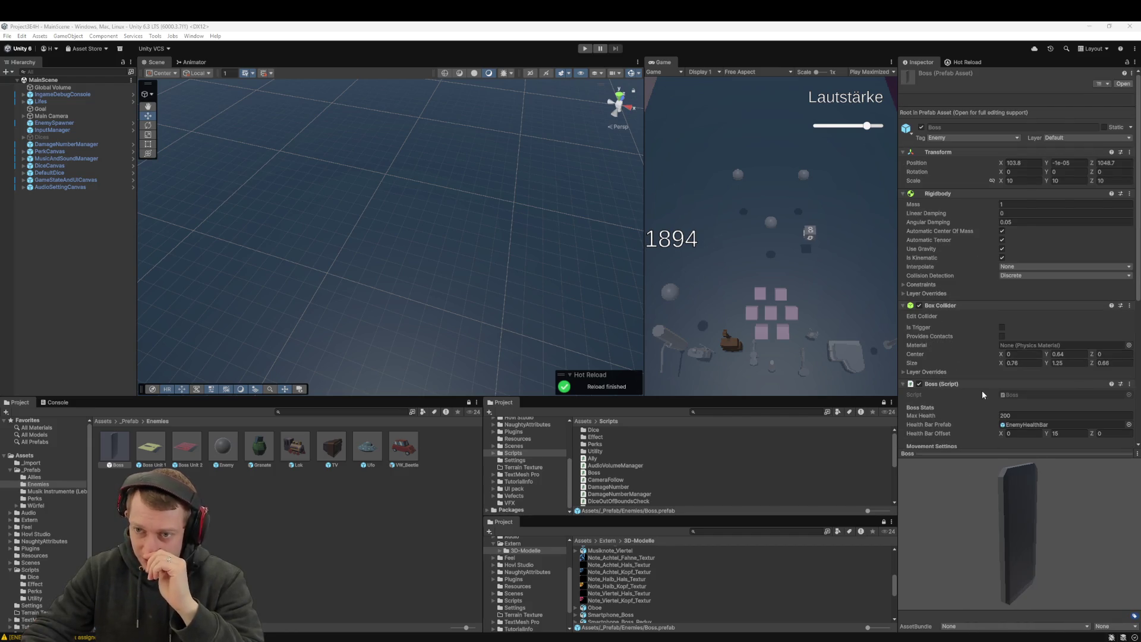
Step: Compare the Granate prefab against the Boss prefab's settings, then switch to JetBrains Rider
left_click(259, 446)
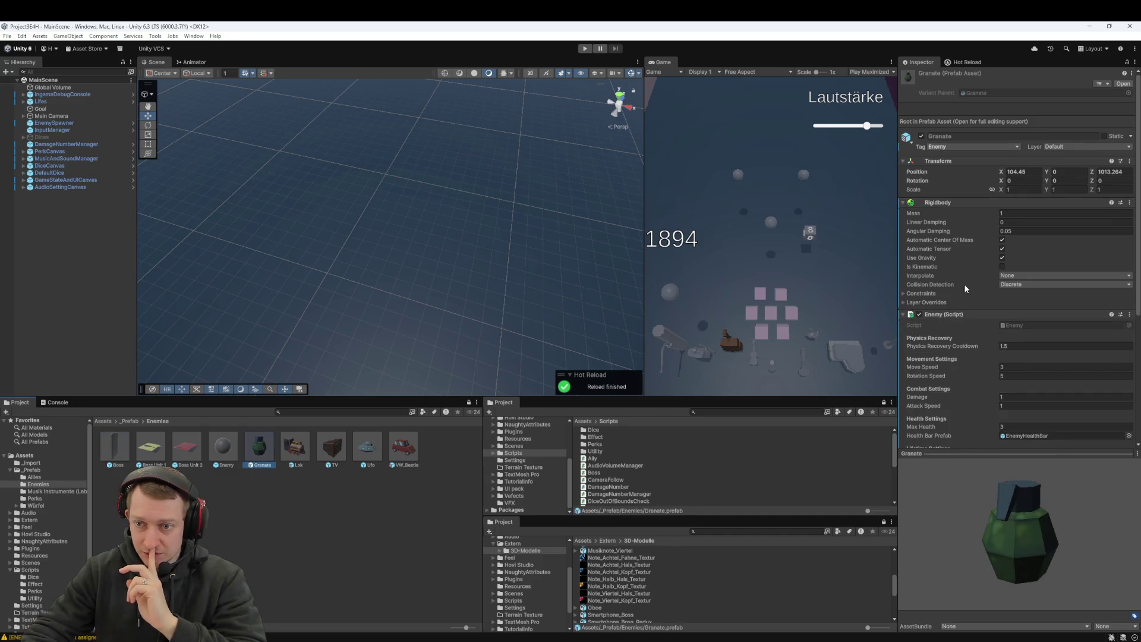
scroll(962, 297, "down", 3)
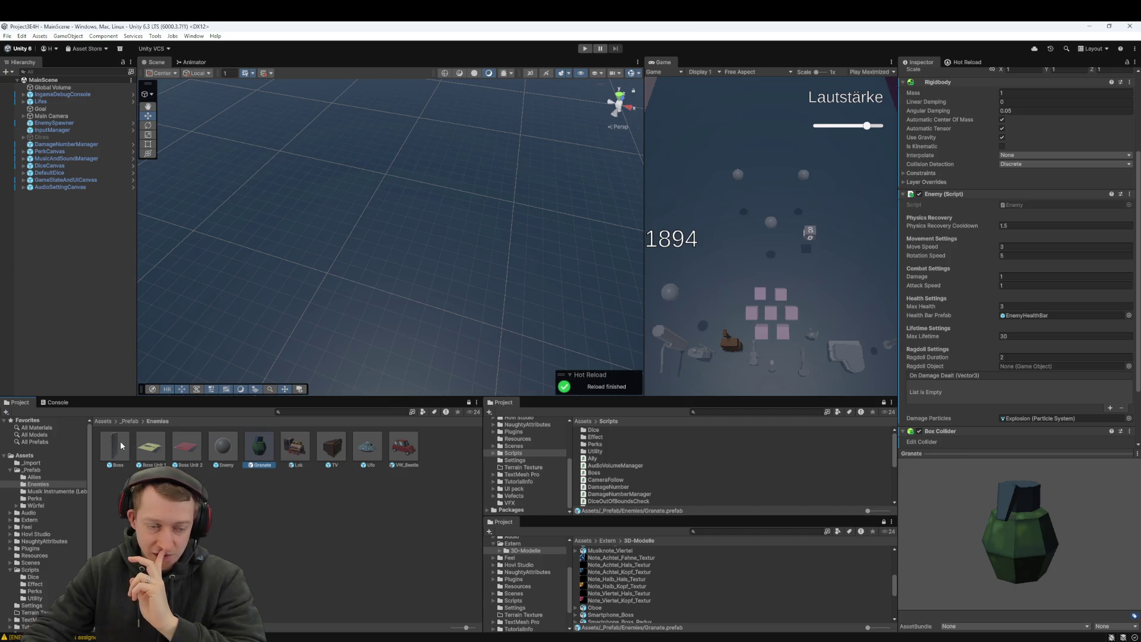
left_click(115, 458)
scroll(967, 357, "down", 6)
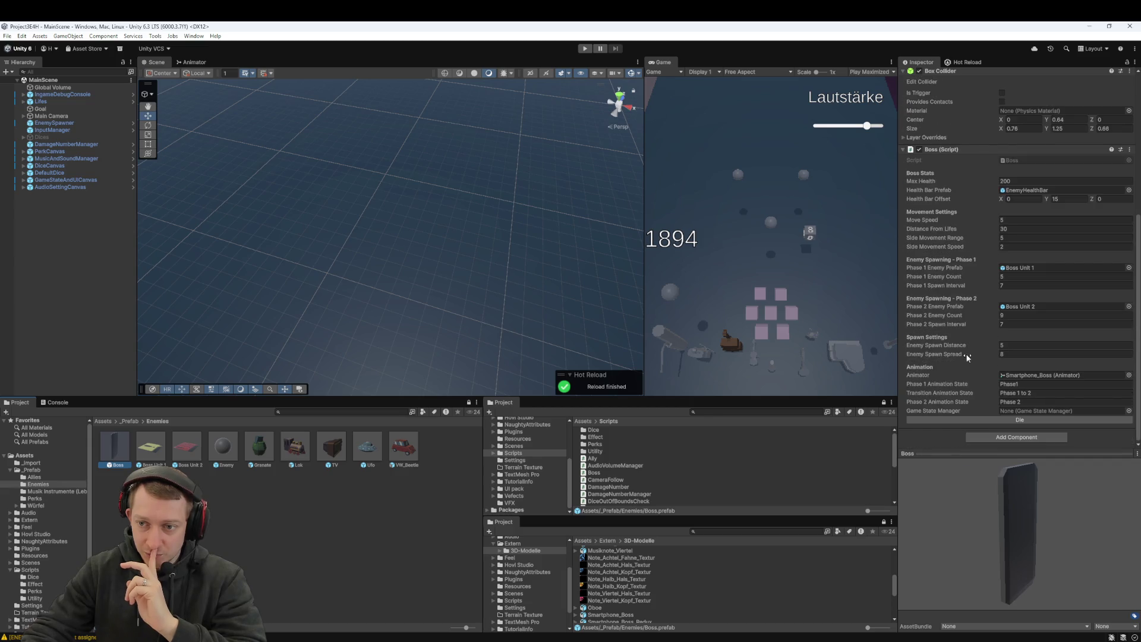
scroll(968, 354, "up", 6)
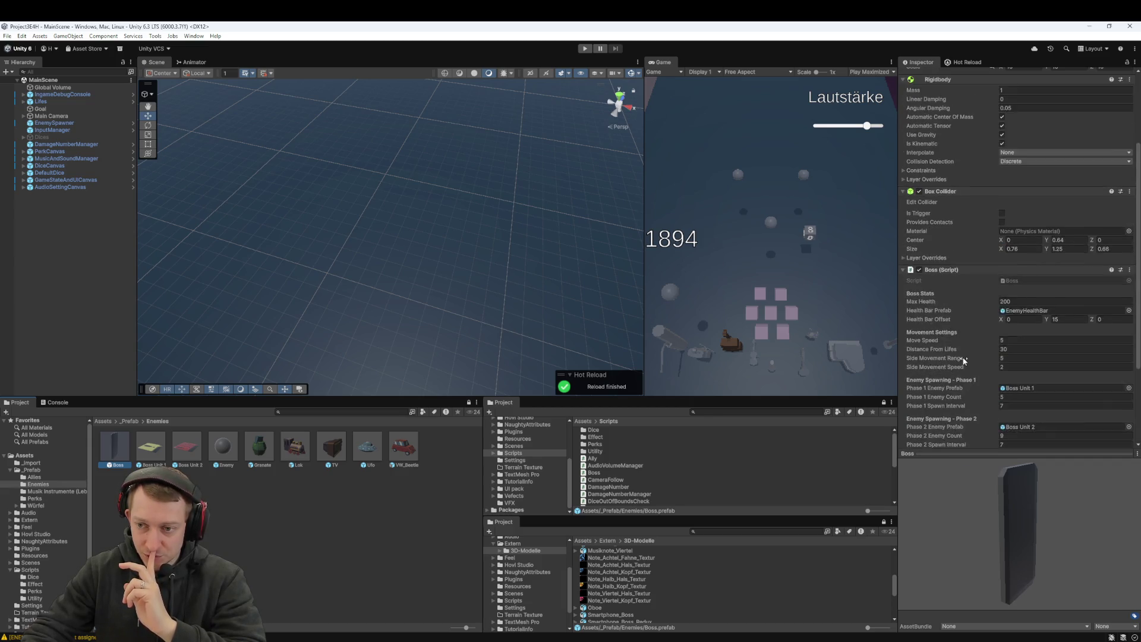
scroll(976, 380, "down", 5)
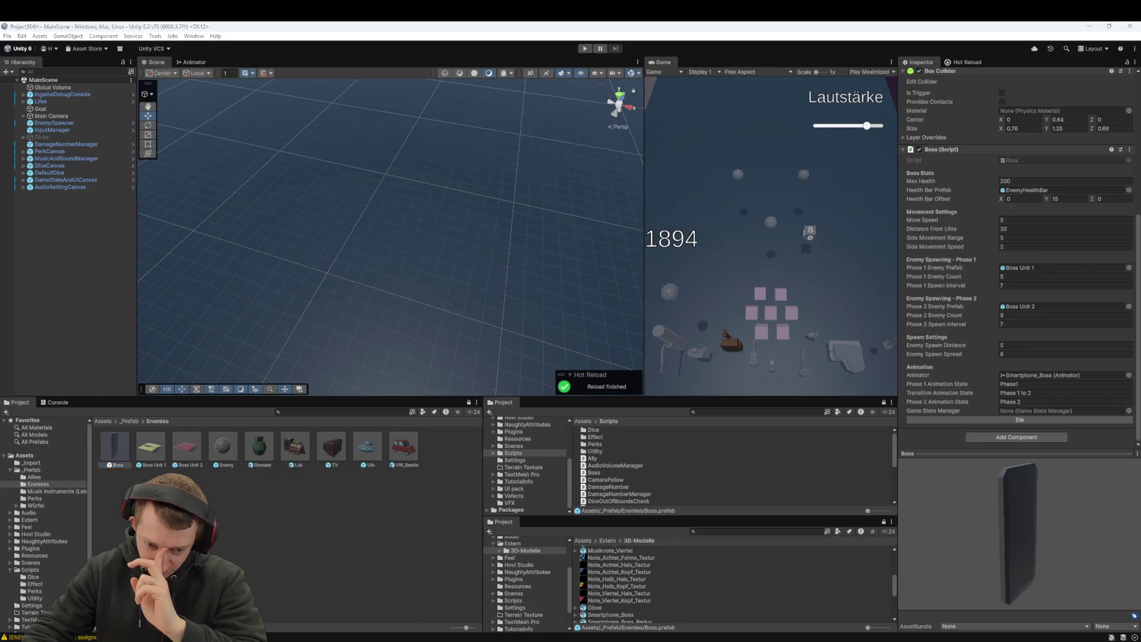
key("alt+Tab")
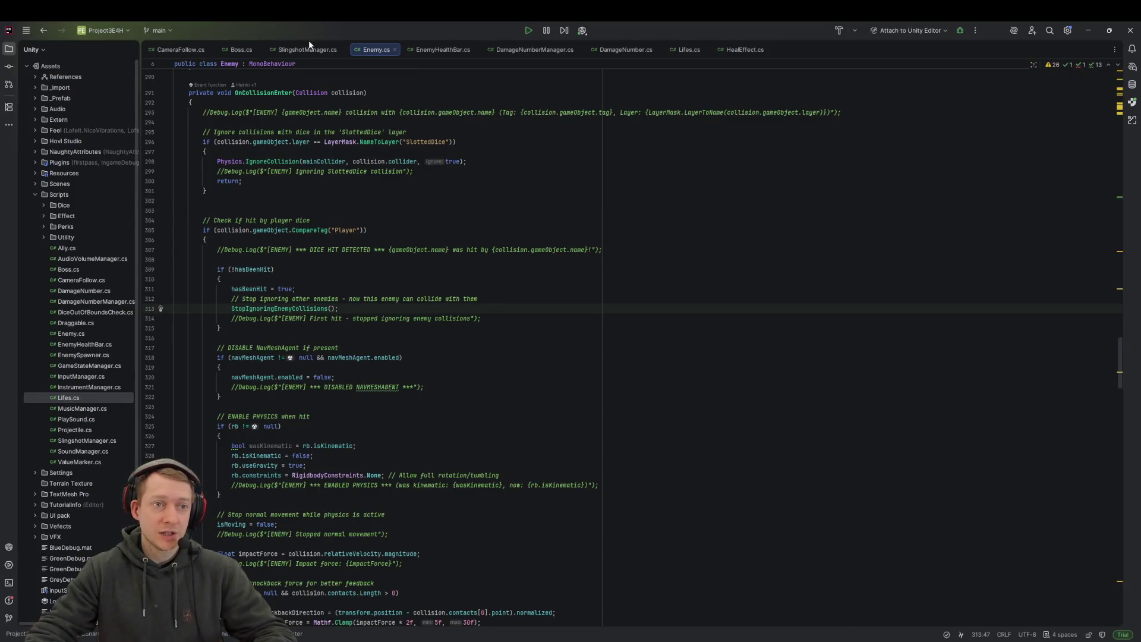
left_click(531, 167)
key("ctrl+shift+t")
type("allies")
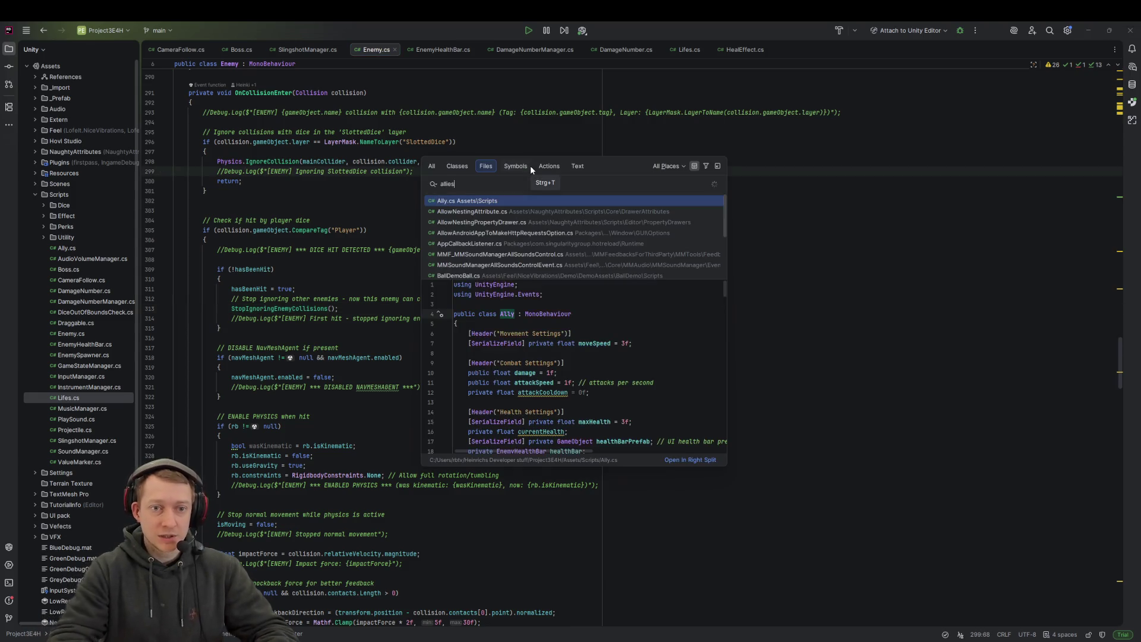
key("Escape")
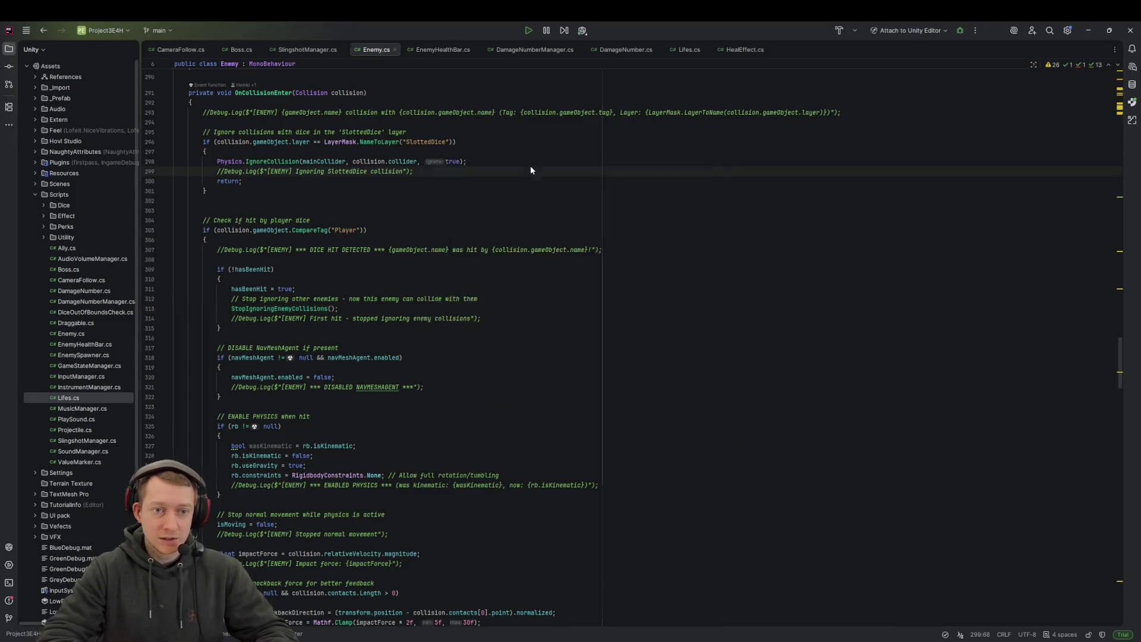
key("ctrl+f")
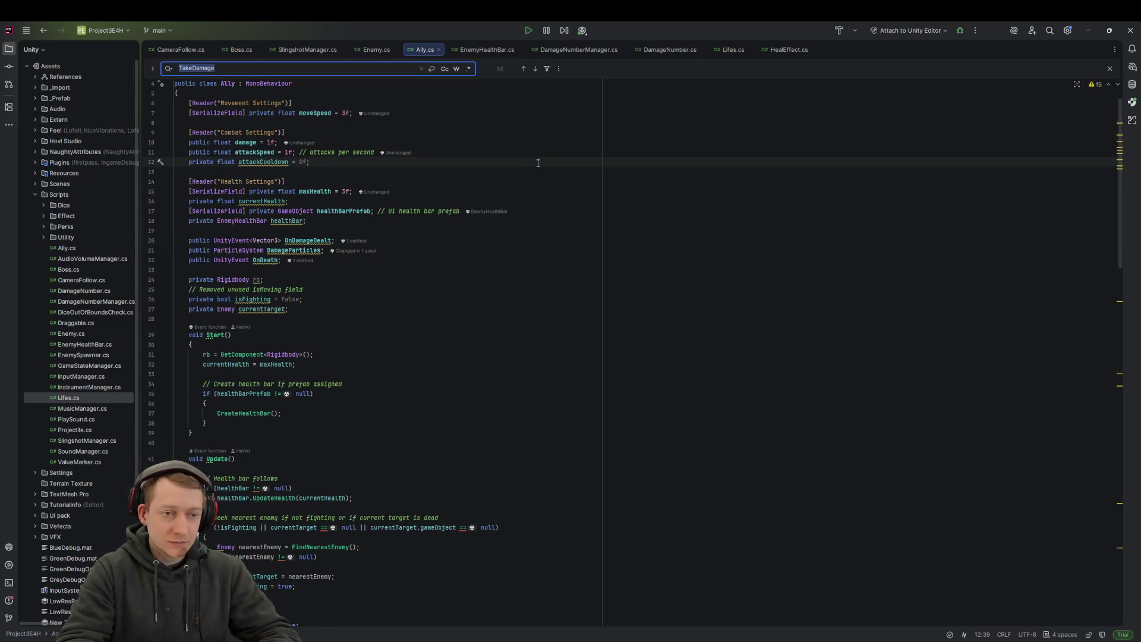
type("enemy")
key("Return")
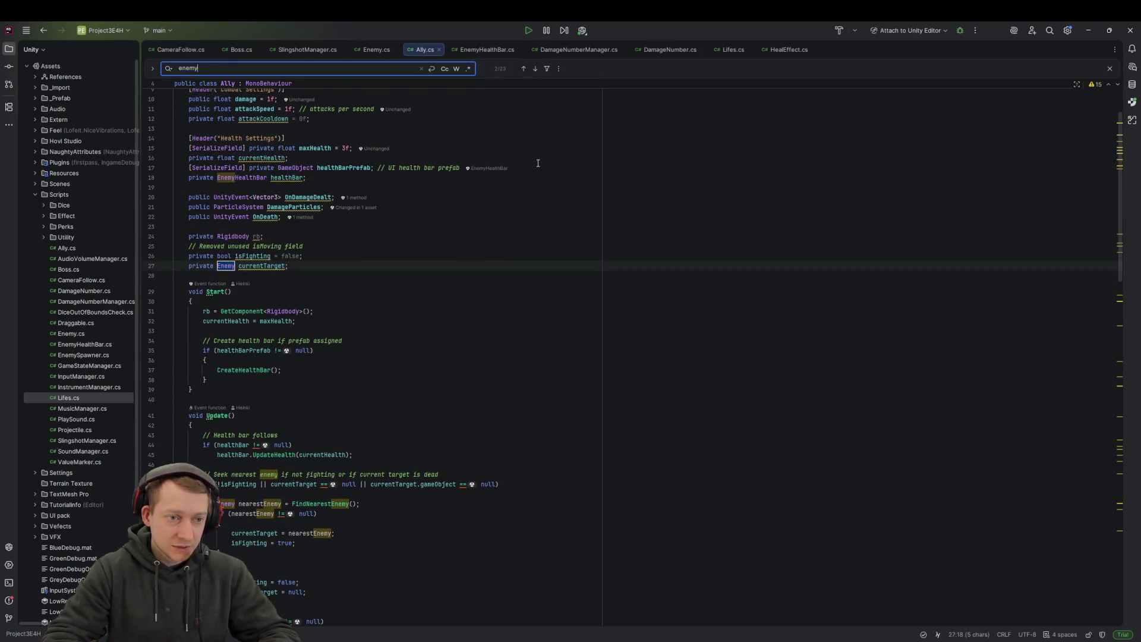
key("Return")
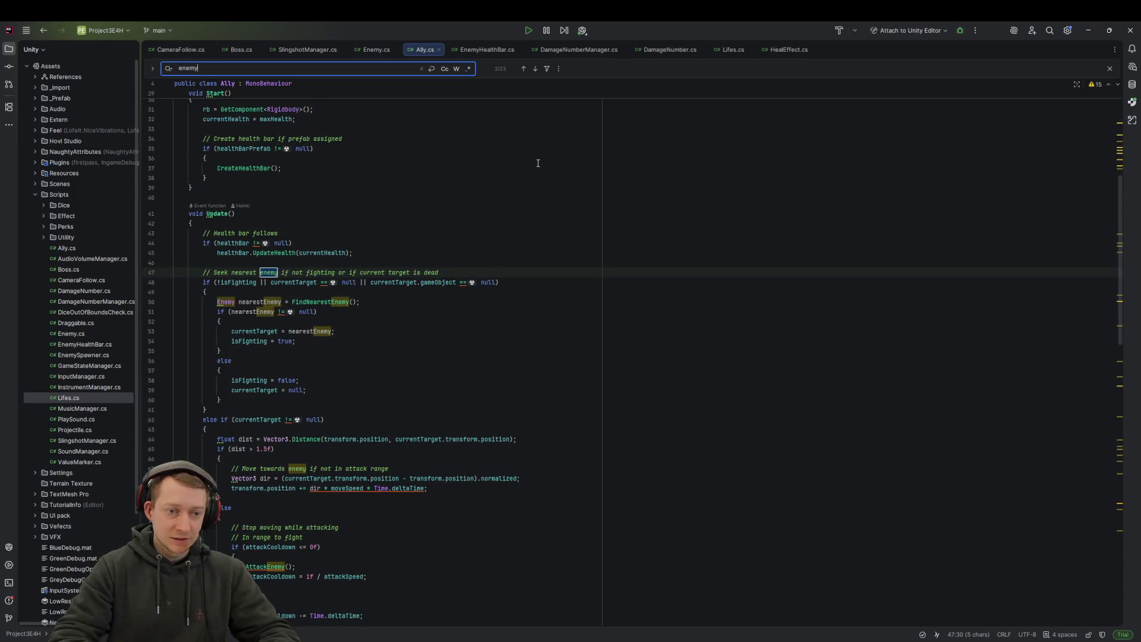
key("Return")
left_click(345, 277, "ctrl")
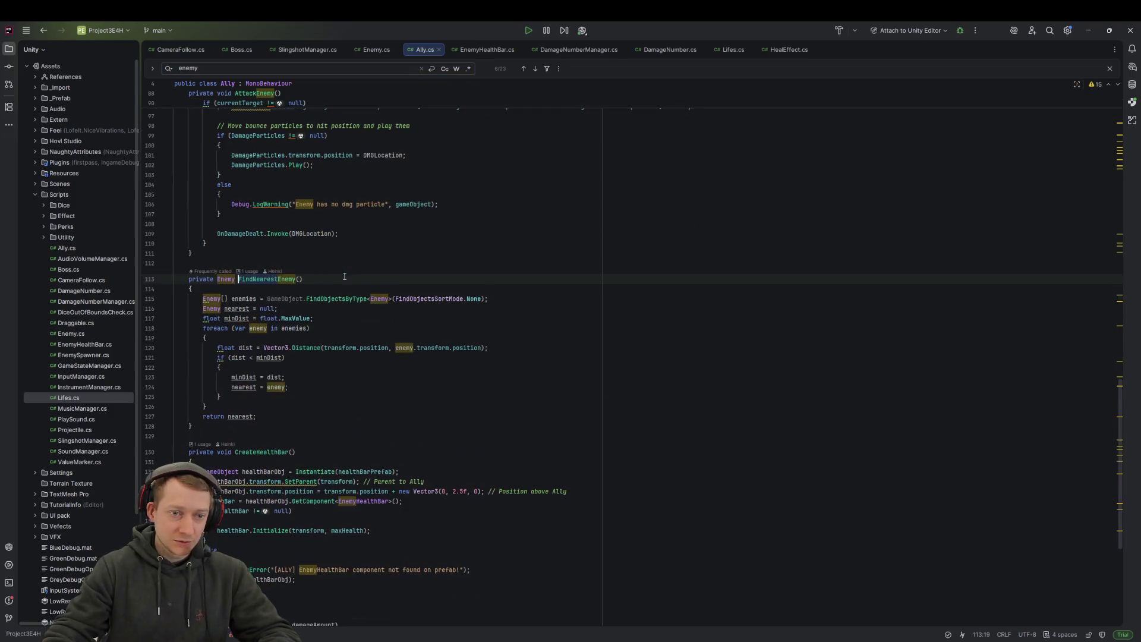
left_click(381, 299)
key("Down")
key("Down")
key("Down")
left_click(381, 299)
key("Down")
key("Down")
key("Down")
left_click(331, 321)
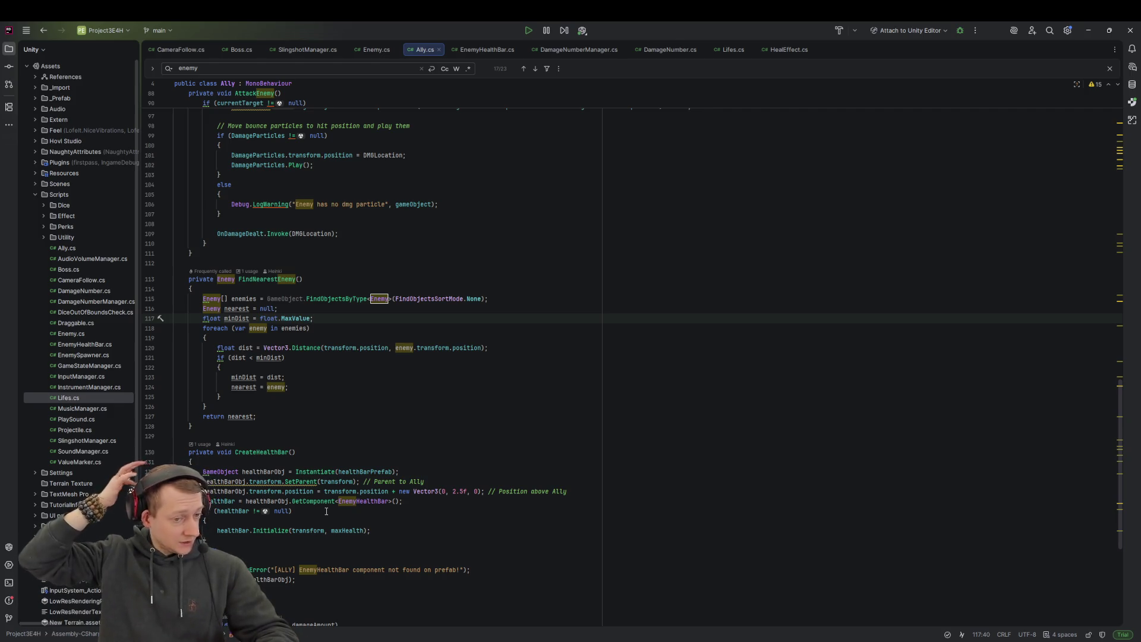
scroll(273, 448, "down", 4)
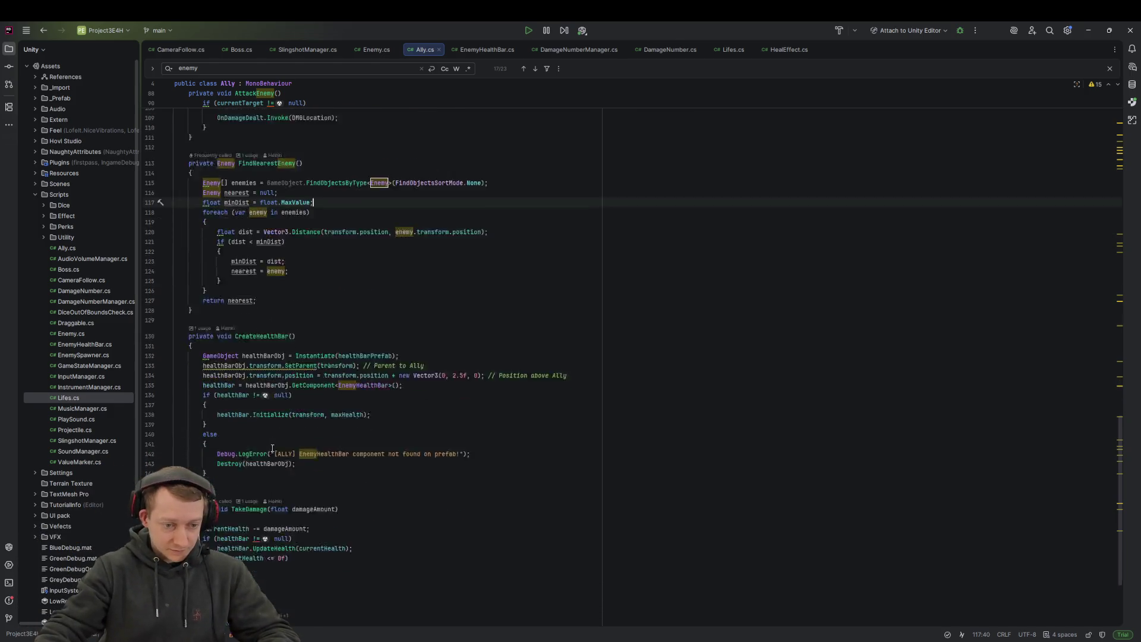
scroll(272, 448, "down", 4)
left_click(403, 379)
key("ctrl+f")
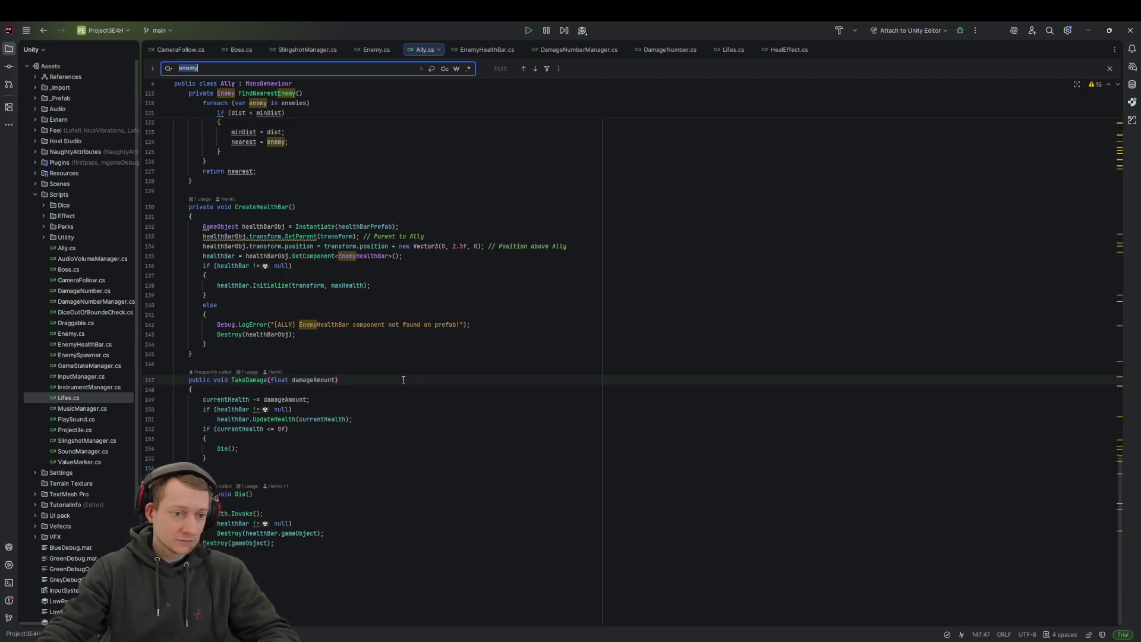
scroll(403, 379, "up", 15)
scroll(332, 362, "up", 3)
scroll(292, 351, "down", 3)
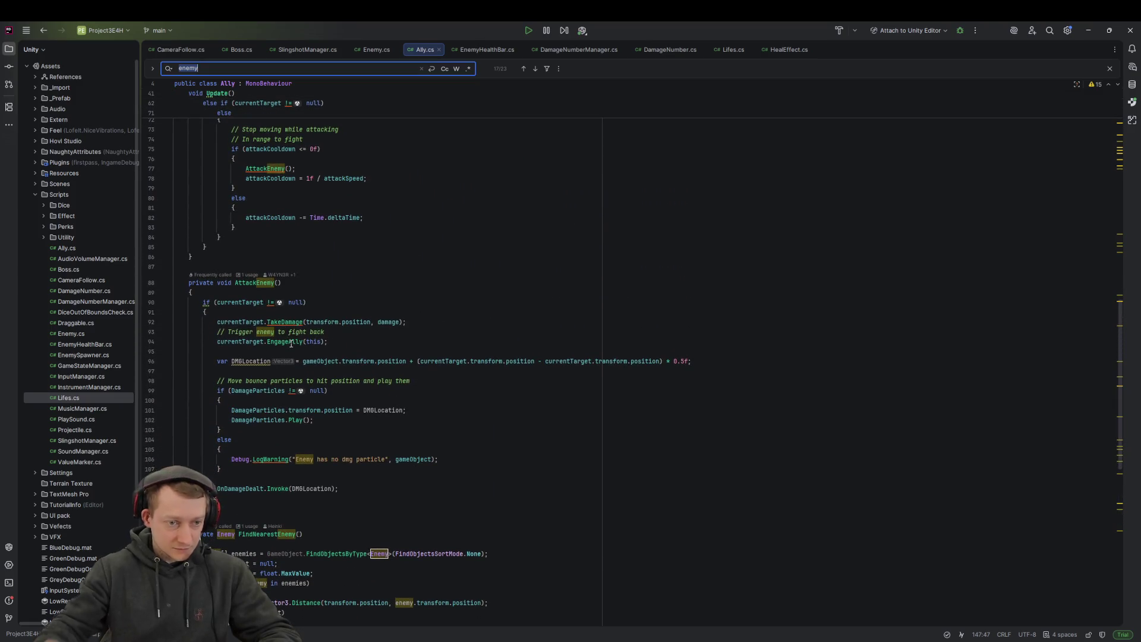
mouse_move(292, 343)
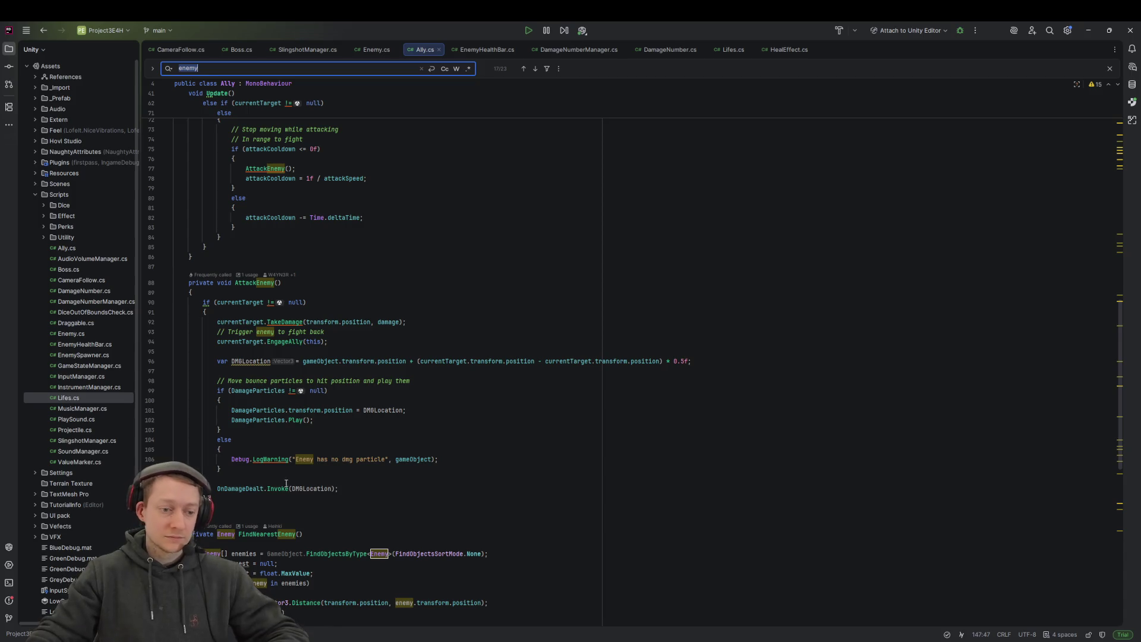
double_click(311, 488)
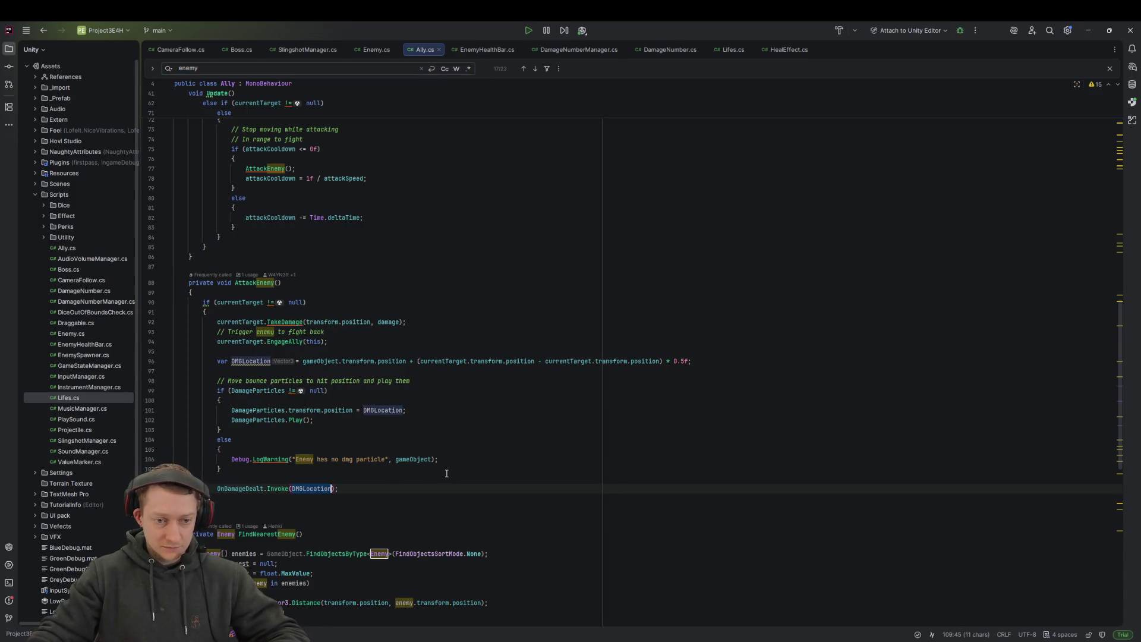
left_click(479, 403)
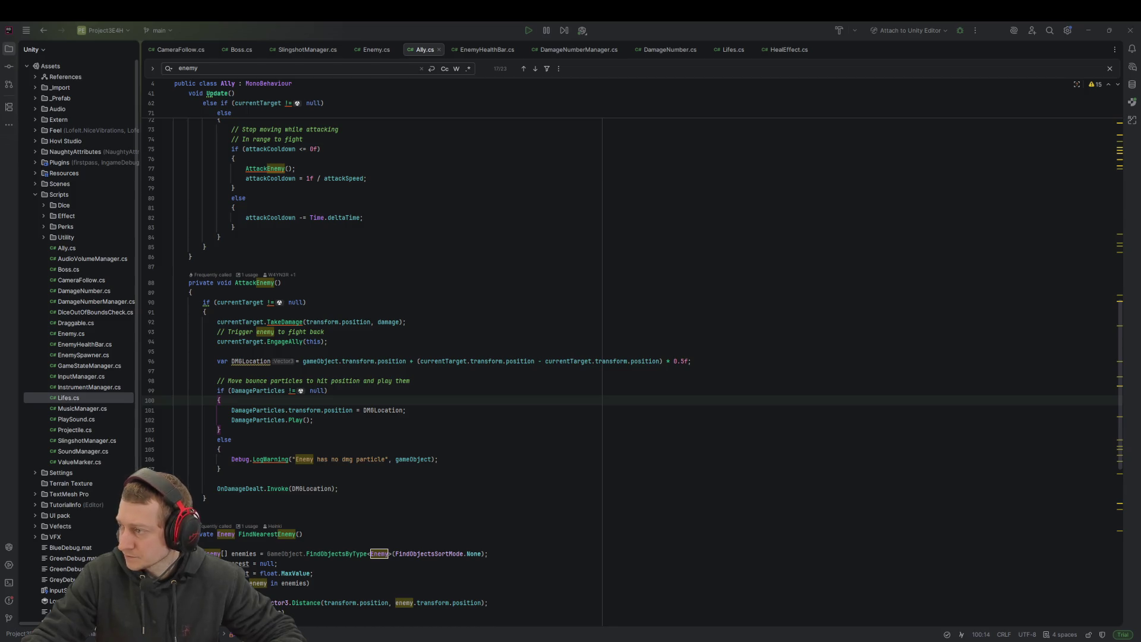
left_click(238, 266)
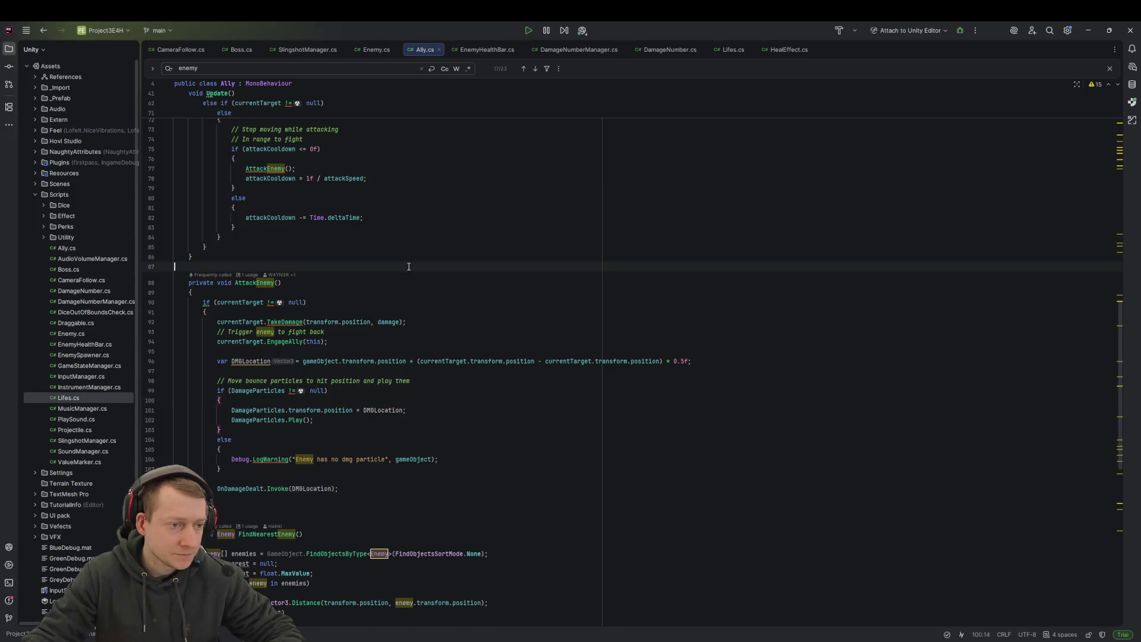
Step: Close every open editor tab in Rider
middle_click(187, 47)
middle_click(187, 47)
middle_click(187, 48)
middle_click(187, 48)
middle_click(187, 50)
middle_click(187, 50)
middle_click(186, 50)
middle_click(187, 50)
middle_click(187, 50)
middle_click(187, 50)
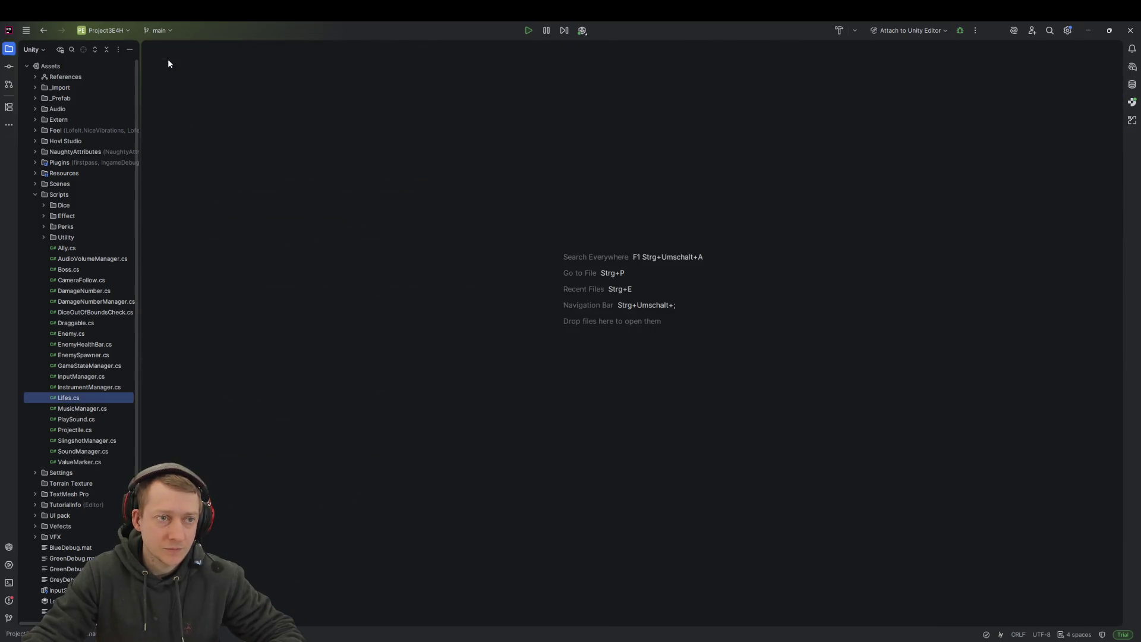
Step: Open Projectile.cs and Ally.cs through the file search
type("Projectile")
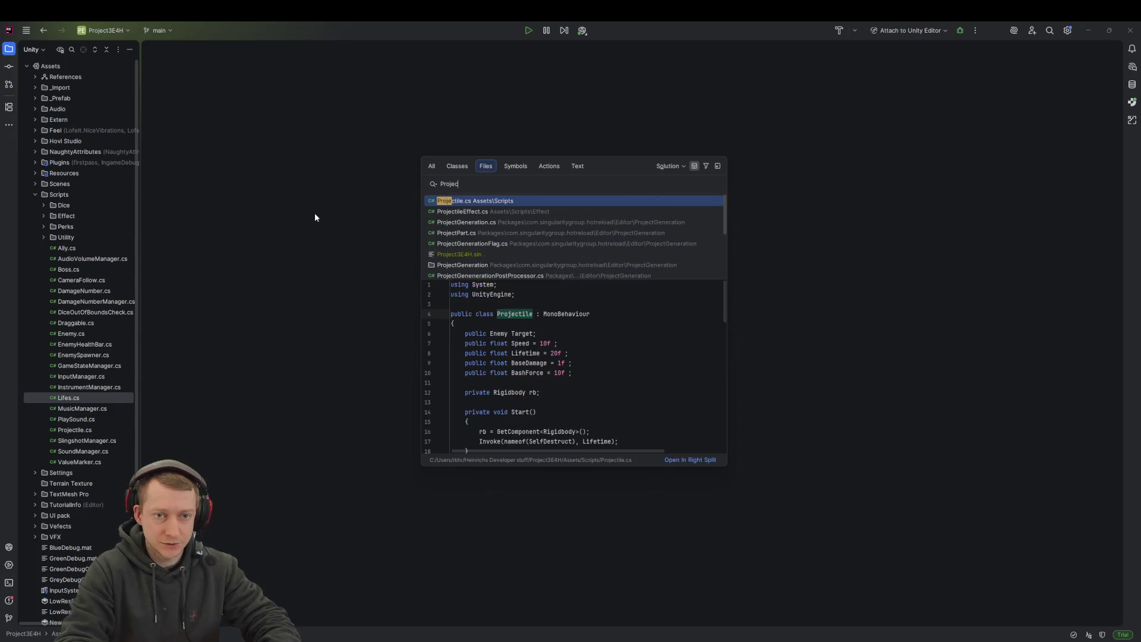
key("Return")
key("ctrl+shift+n")
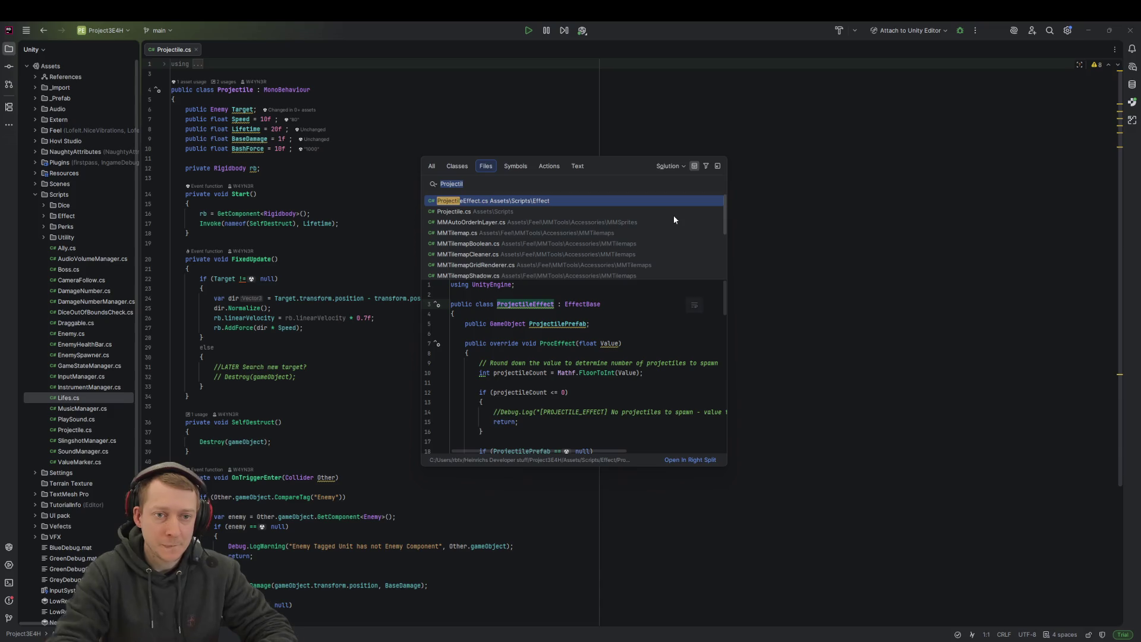
type("Ally")
key("Return")
Step: Open ProjectileEffect.cs, Boss.cs and Enemy.cs, then bring Ally.cs back to the front
key("ctrl+shift+n")
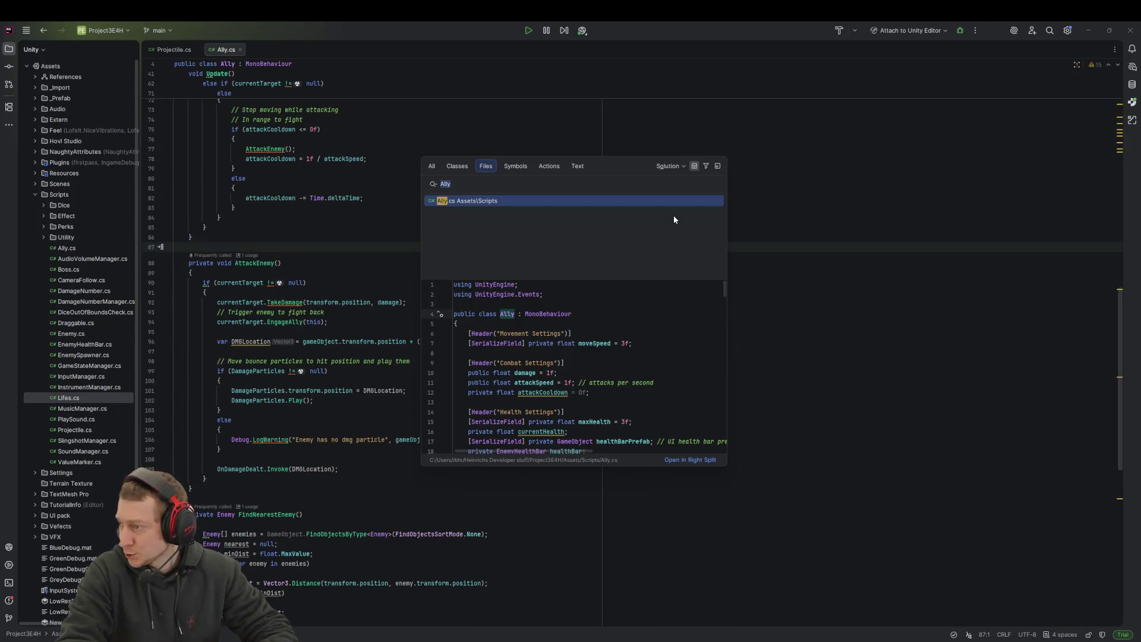
type("ProjectileEffe")
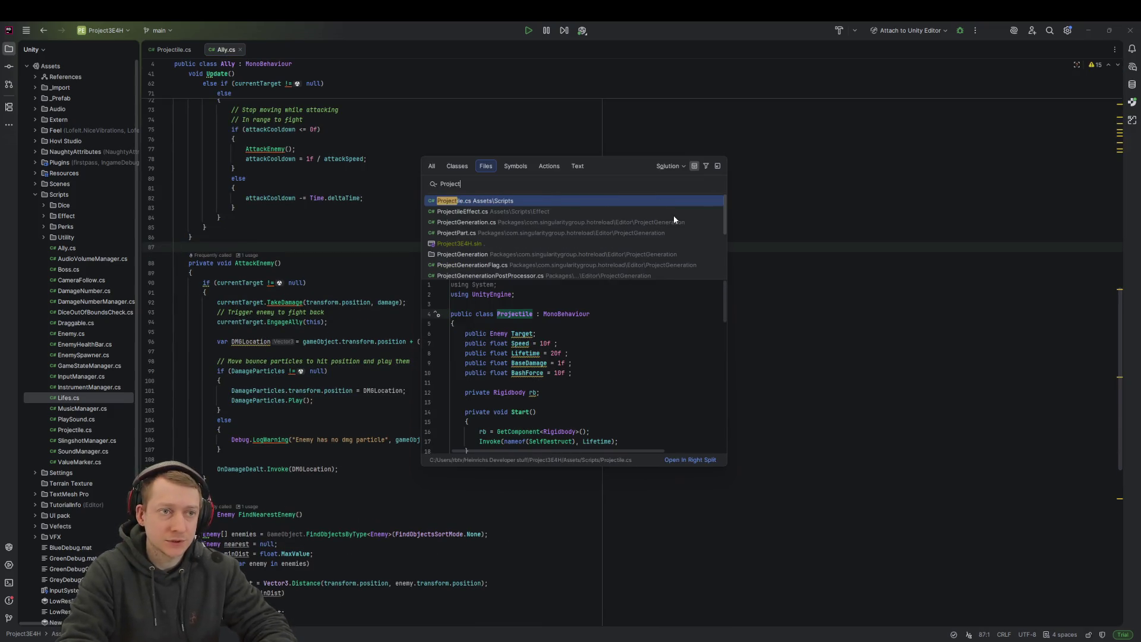
key("Return")
key("ctrl+shift+n")
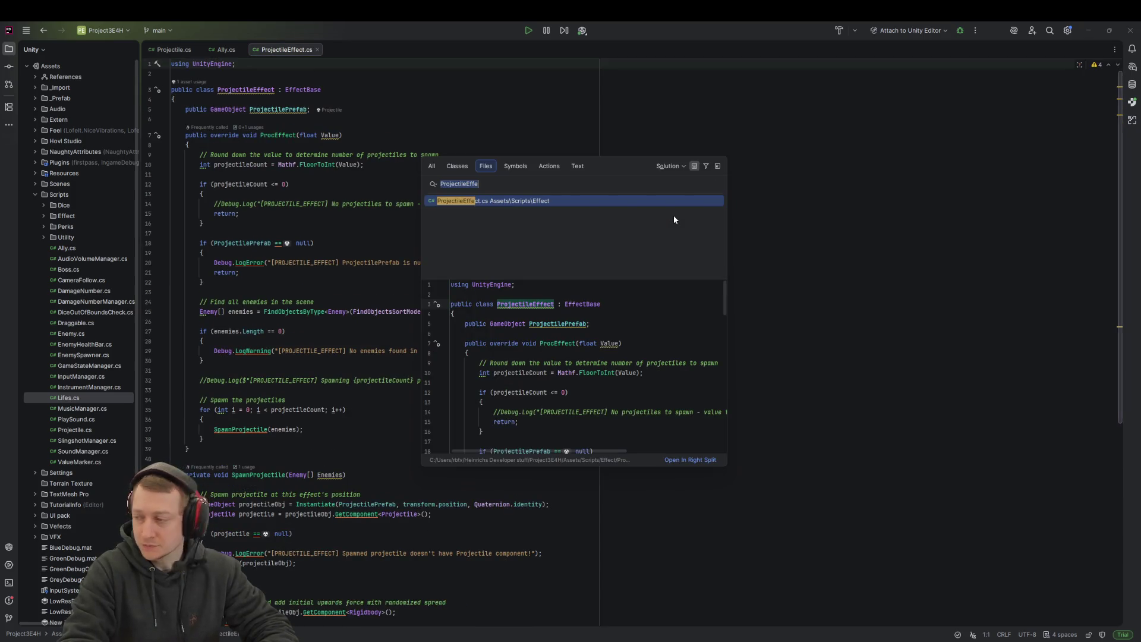
type("Boss")
key("Return")
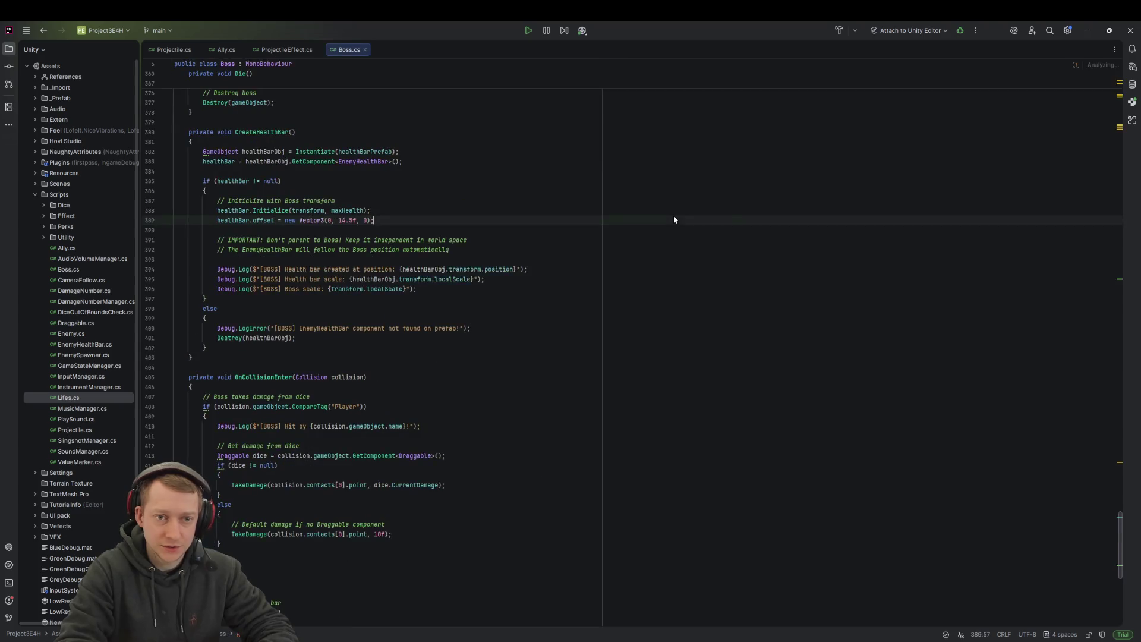
key("ctrl+shift+n")
type("nemy")
key("Return")
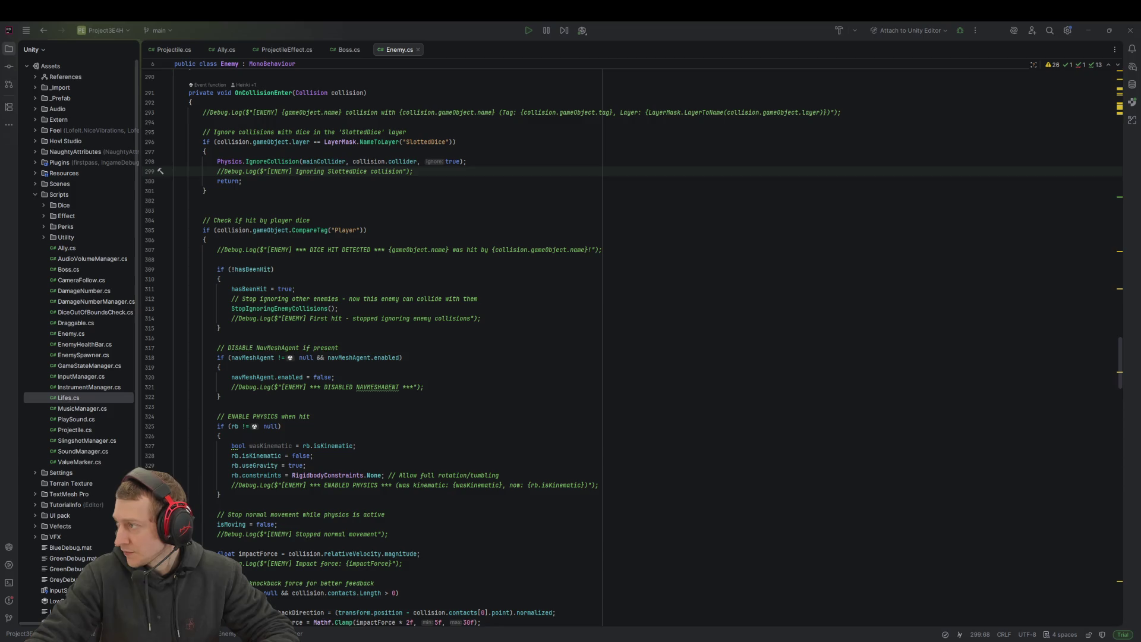
left_click(225, 49)
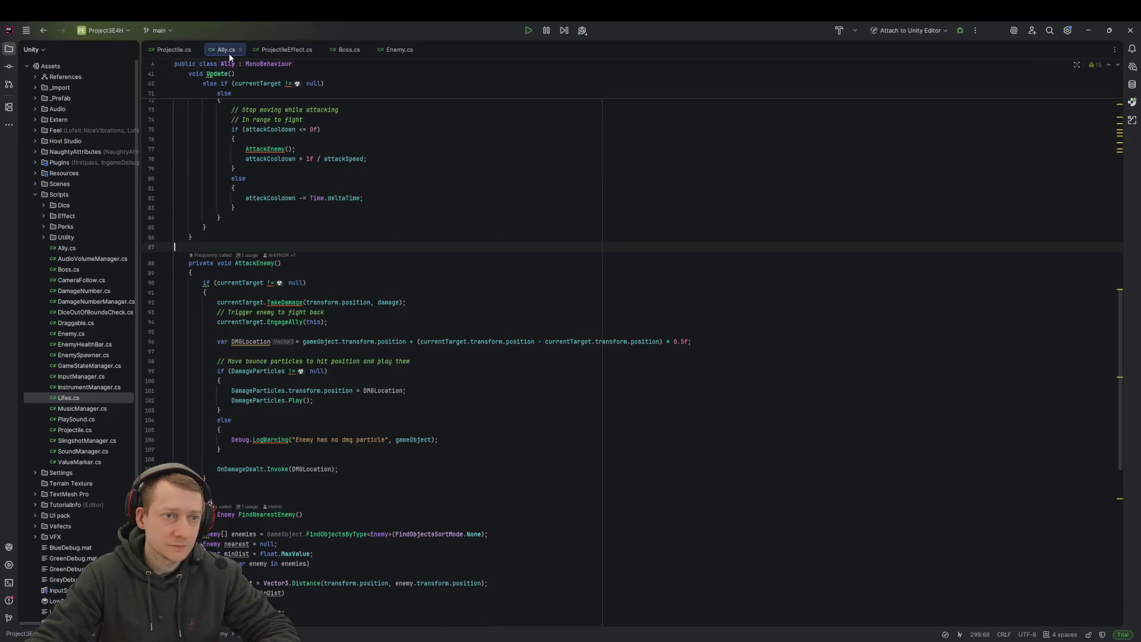
Step: Paste the new OnTriggerEnter code damaging an Enemy or Boss over Projectile.cs
scroll(416, 357, "down", 5)
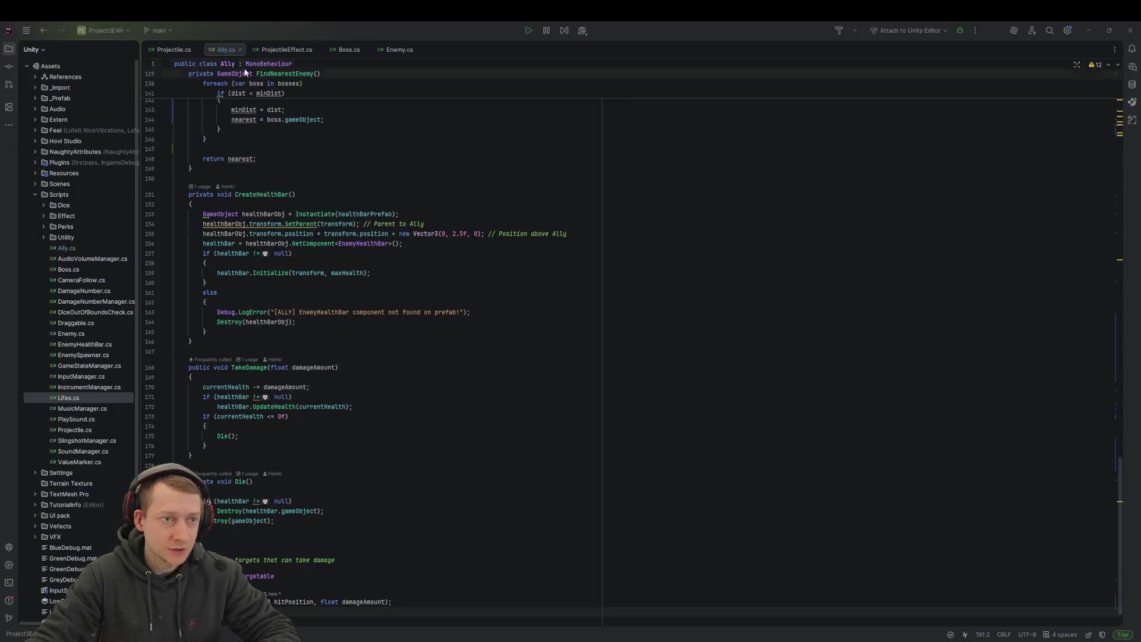
left_click(182, 50)
key("ctrl+v")
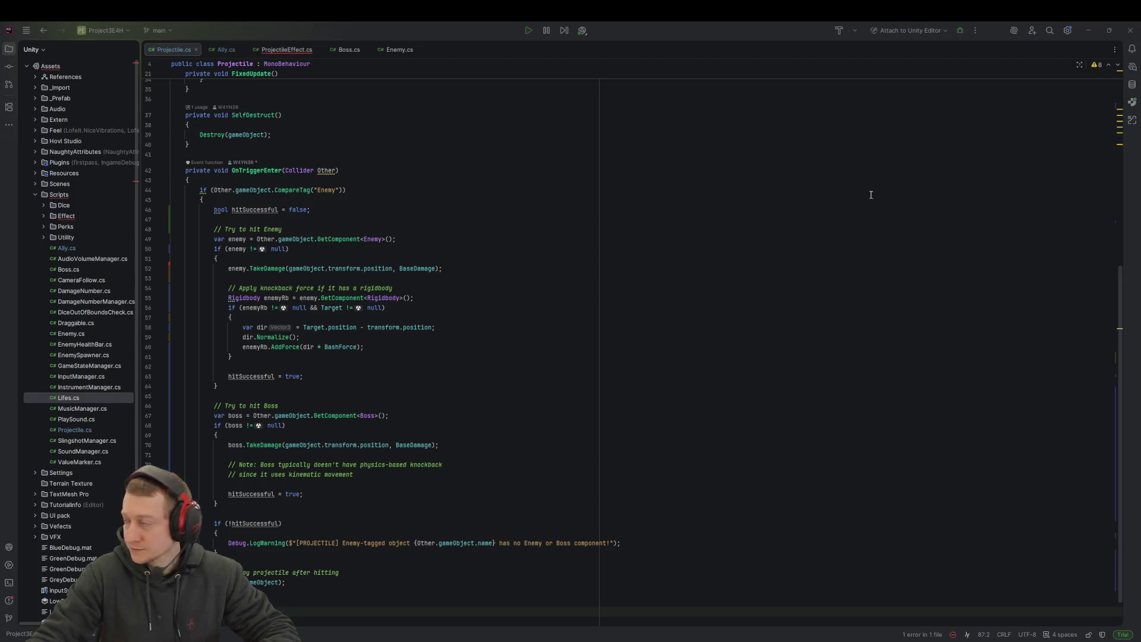
Step: Review ProjectileEffect.cs, Boss.cs and Enemy.cs's physics-recovery gizmo condition, then bring Fork forward
left_click(292, 50)
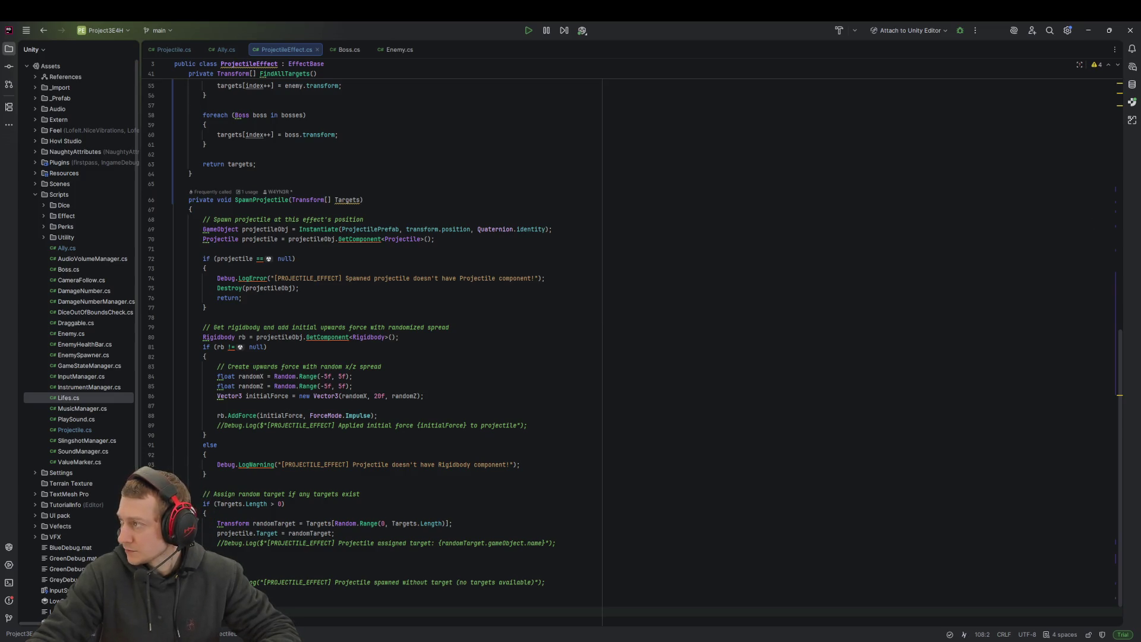
left_click(349, 50)
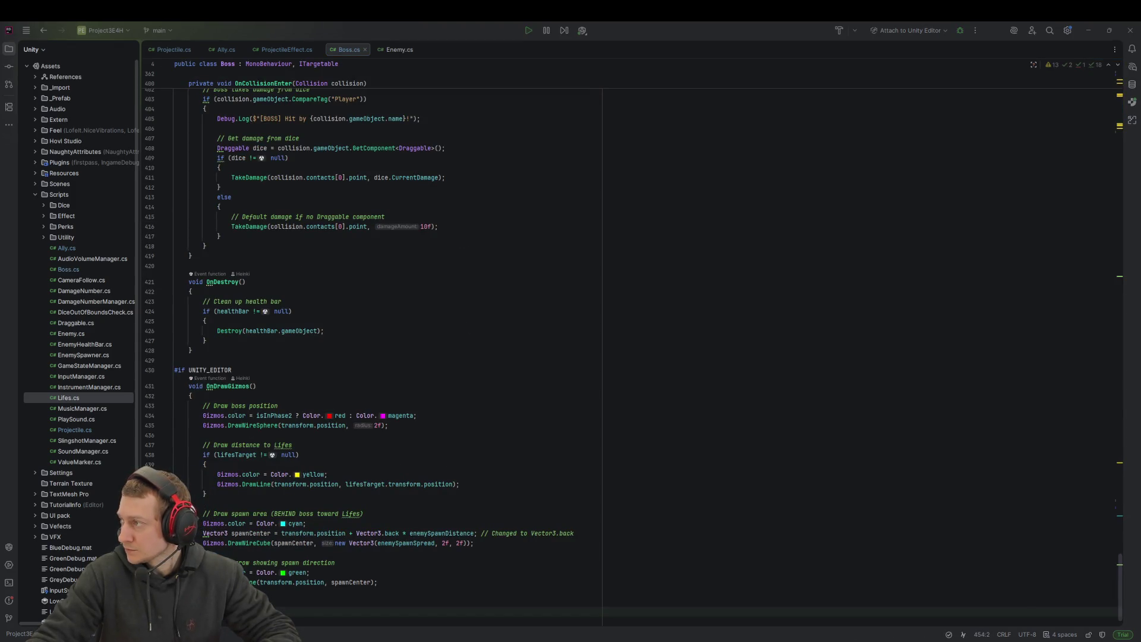
left_click(390, 51)
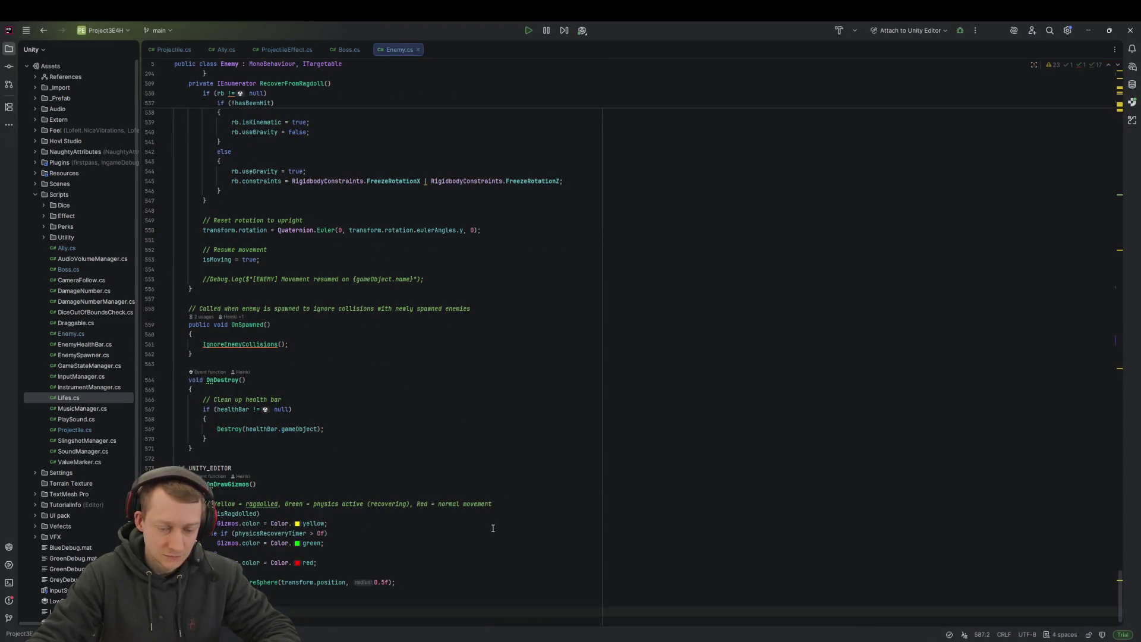
left_click(489, 533)
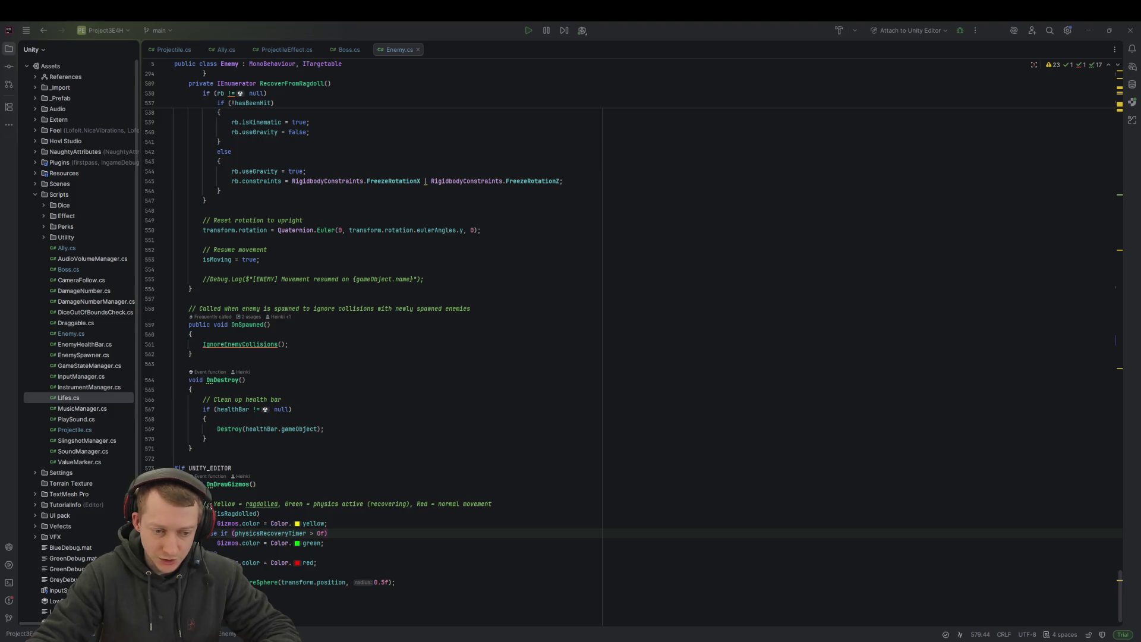
left_click(212, 134)
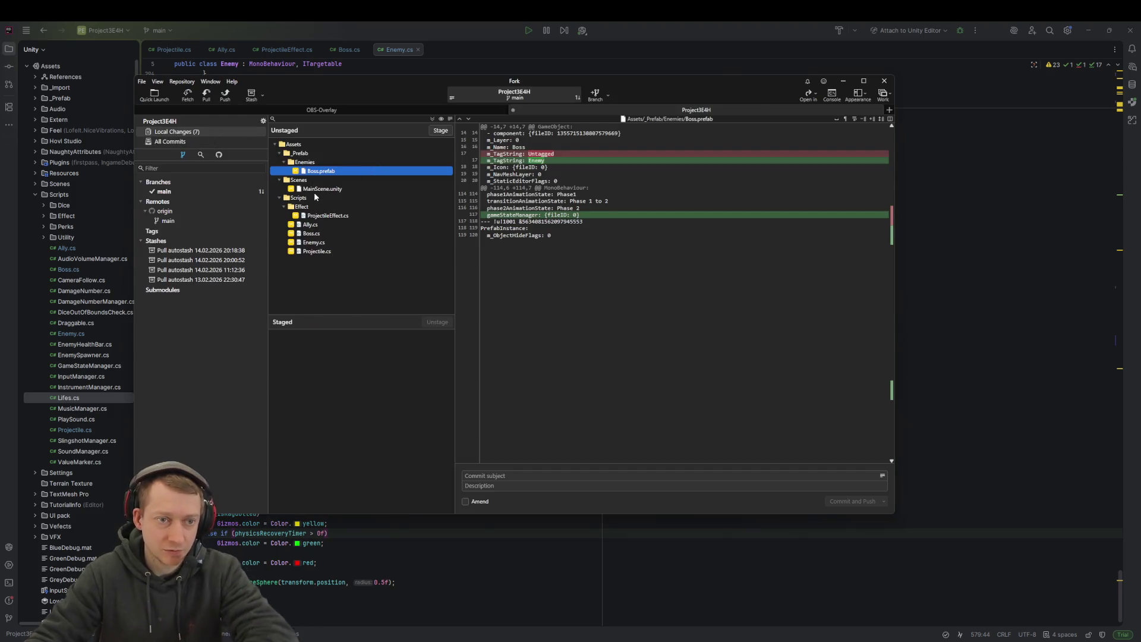
Step: Discard the 13-line Lifes collision hunk from the Enemy.cs changes
left_click(314, 242)
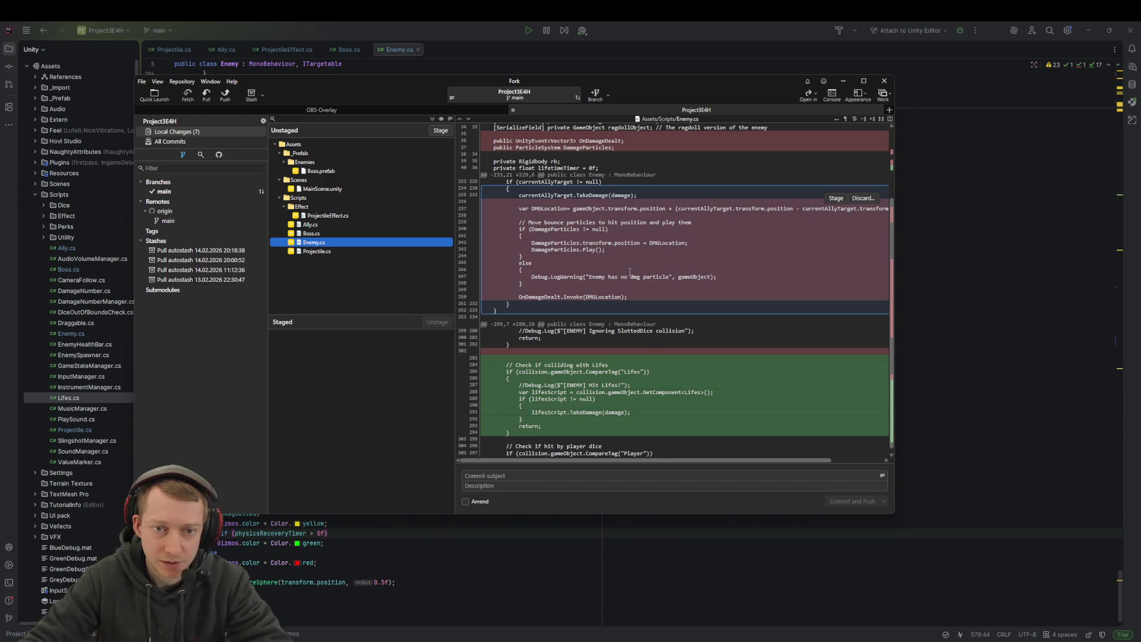
scroll(629, 271, "down", 1)
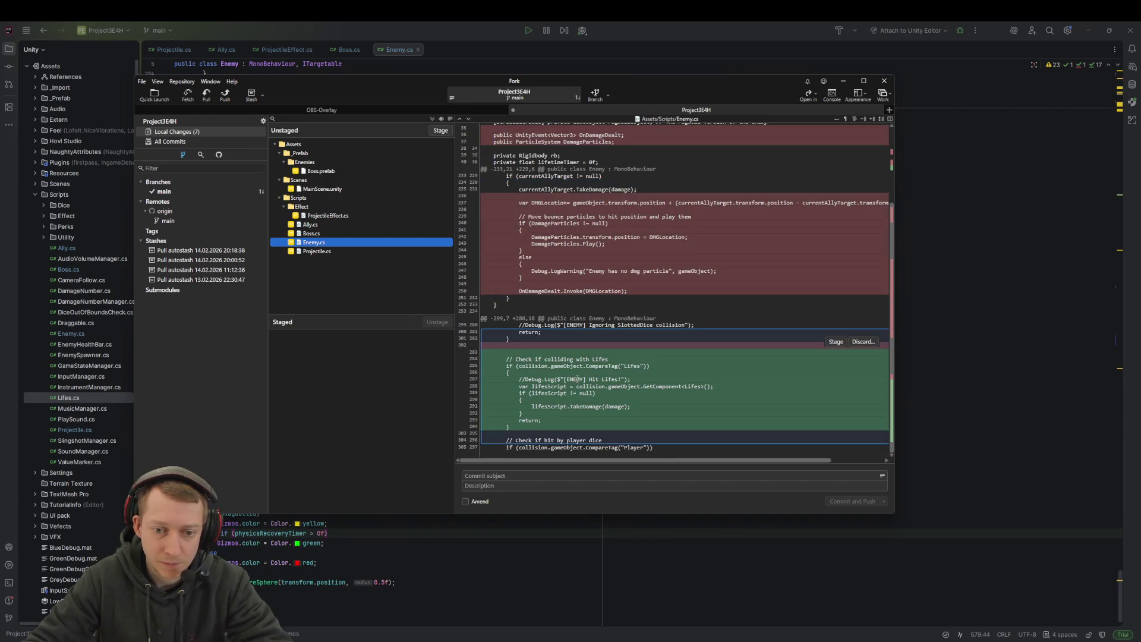
left_click(863, 342)
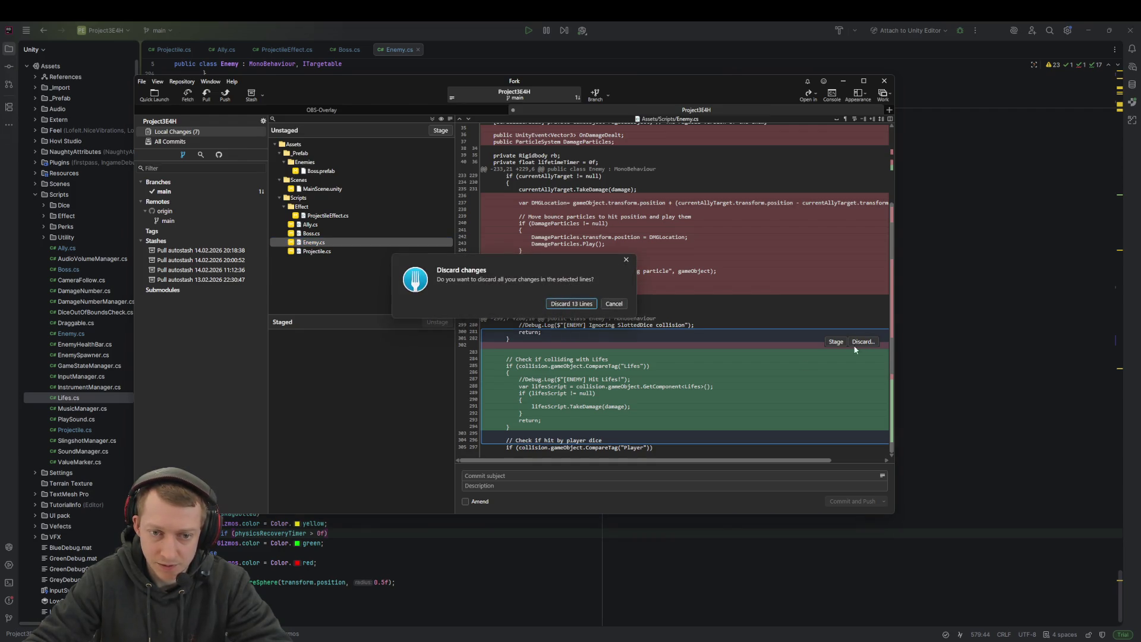
left_click(583, 305)
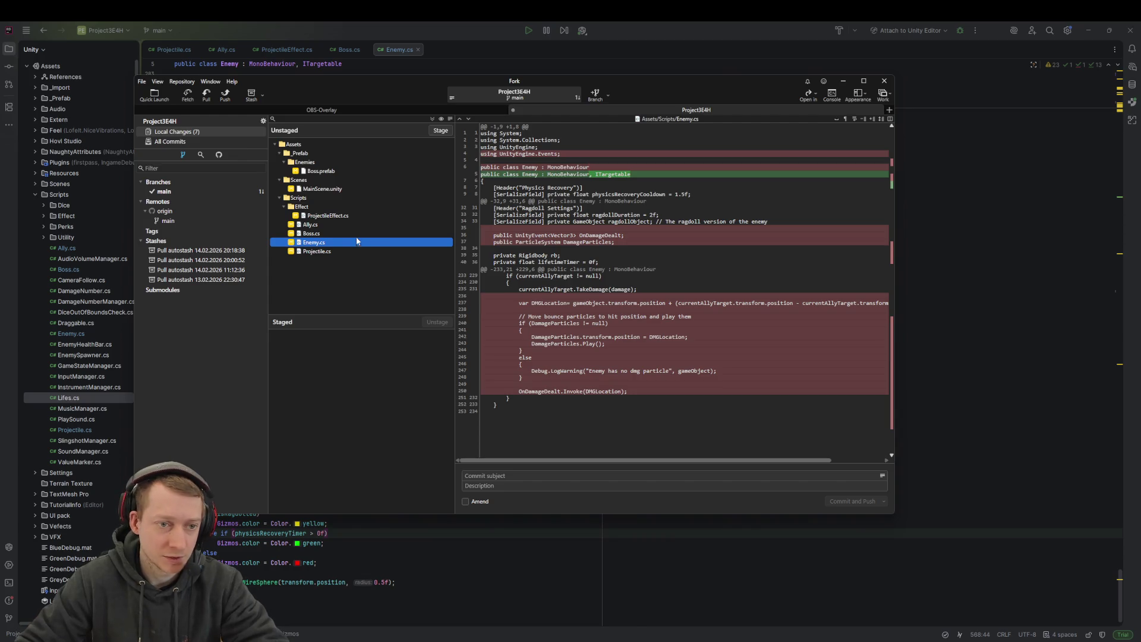
Step: Review the Boss.cs, Projectile.cs, ProjectileEffect.cs and Ally.cs diffs in Fork
left_click(338, 235)
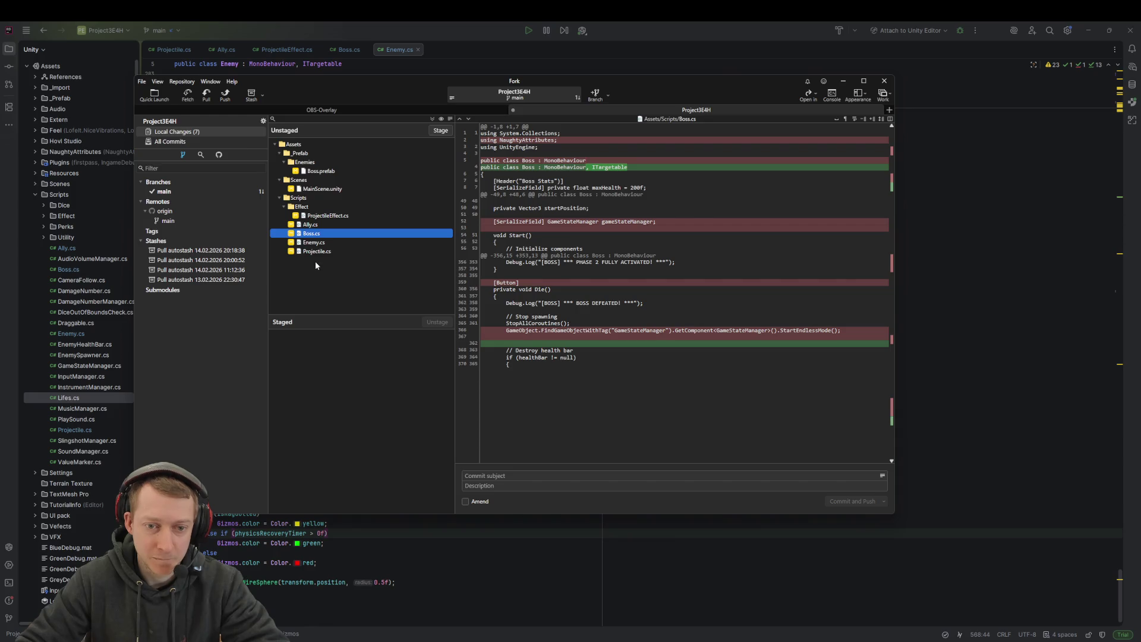
left_click(330, 253)
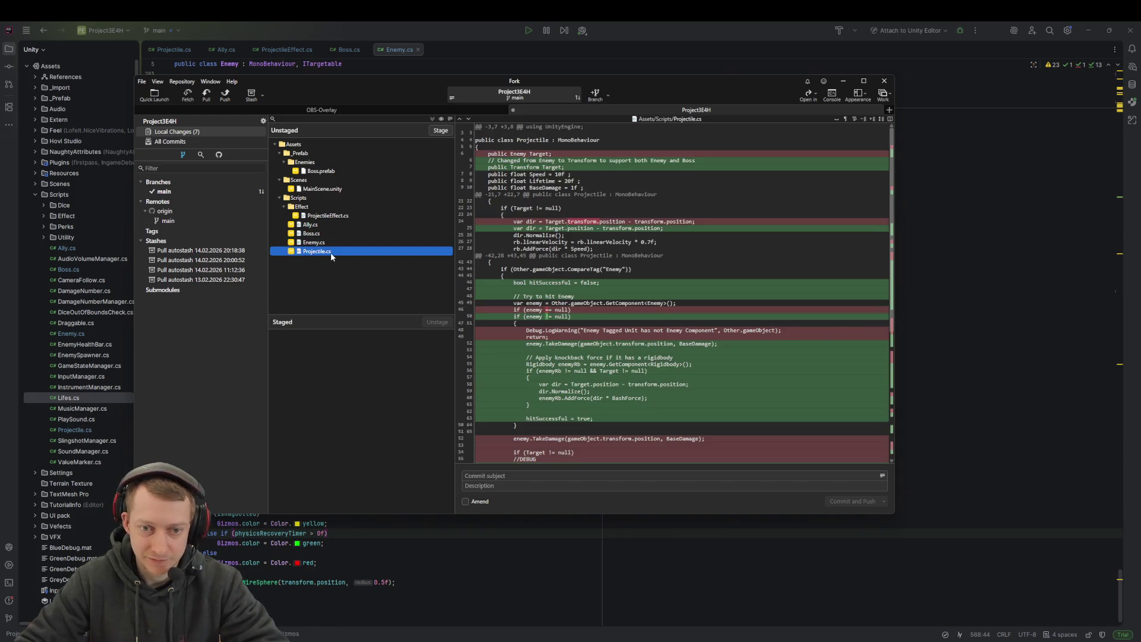
key("Up")
key("Up")
key("Up")
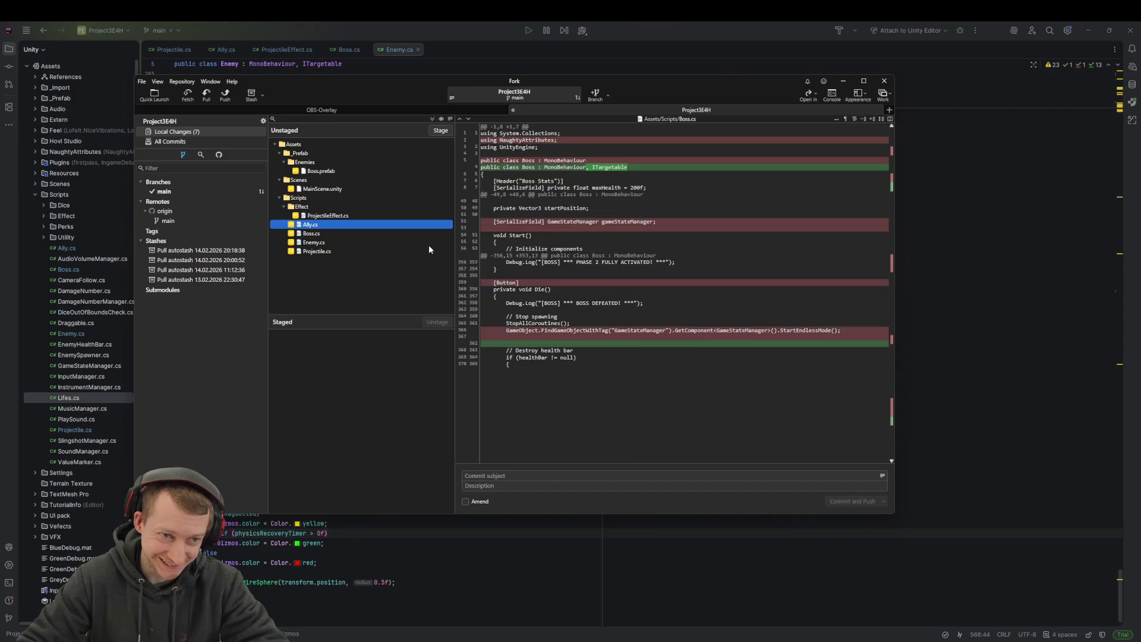
scroll(555, 273, "down", 15)
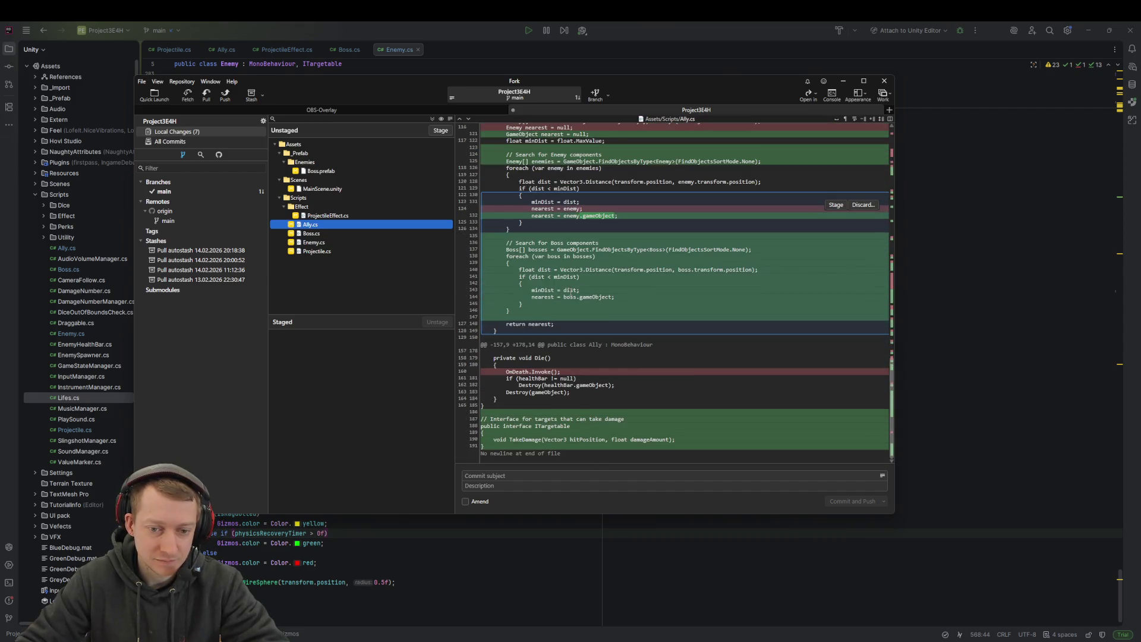
key("Up")
scroll(576, 294, "down", 10)
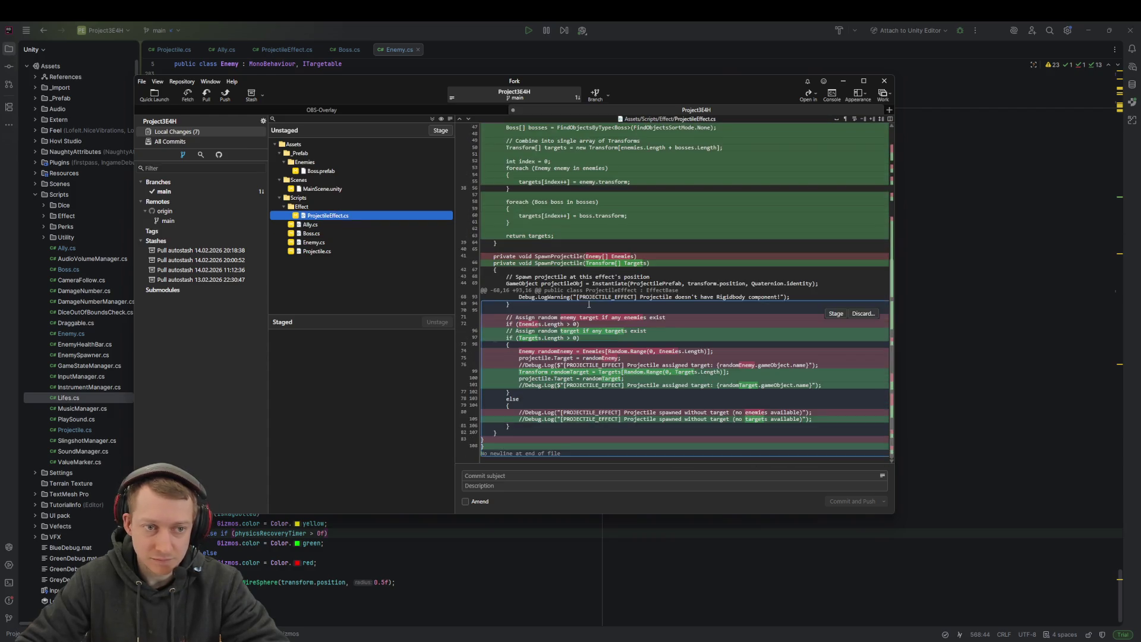
key("Up")
key("Up")
key("Up")
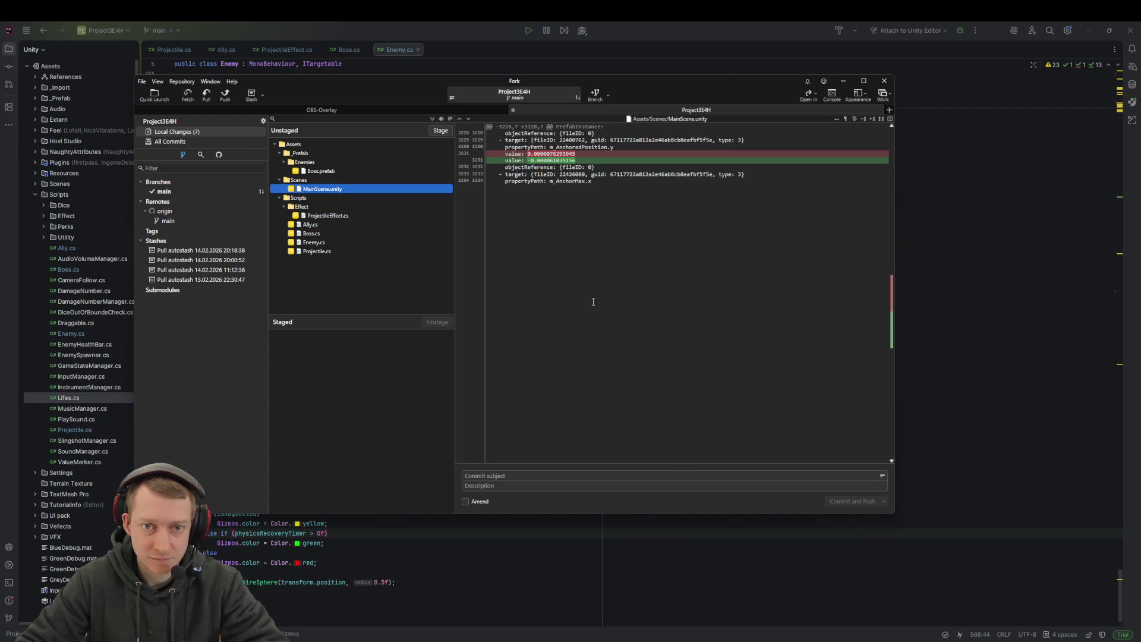
key("Down")
key("Down")
key("Down")
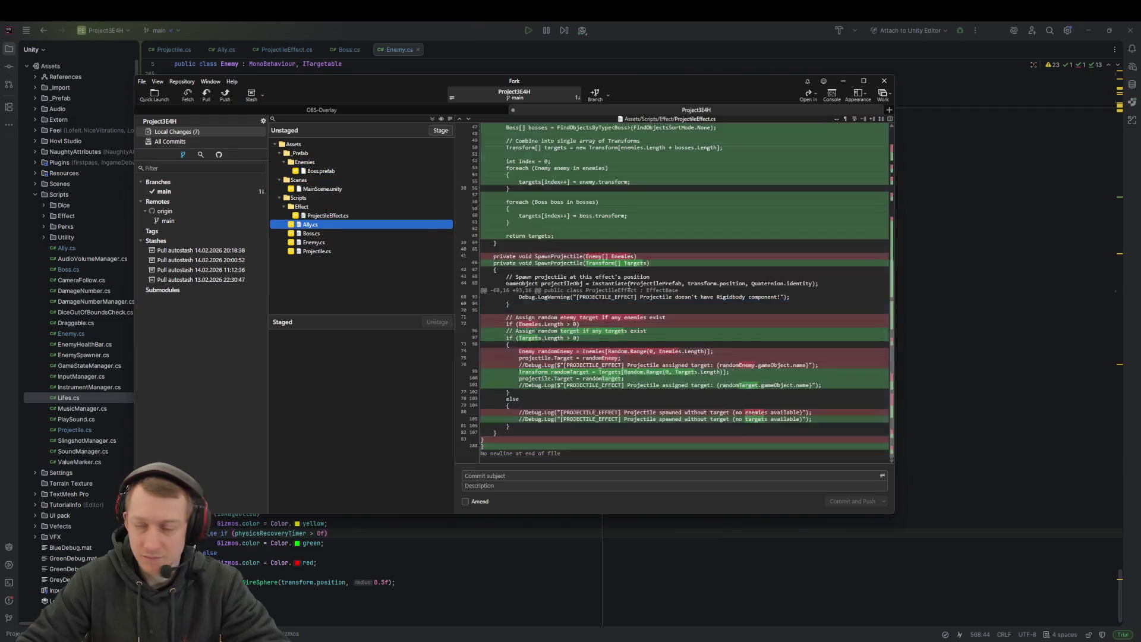
Step: Leave Fork and go back to Enemy.cs in Rider
key("Tab")
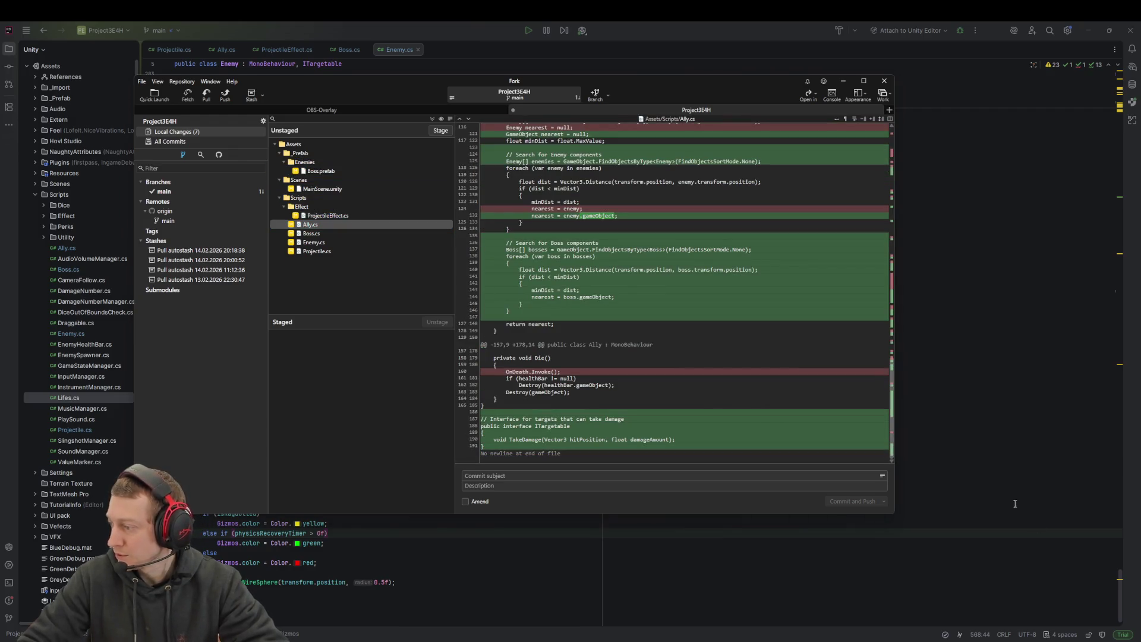
key("alt+Tab")
key("Up")
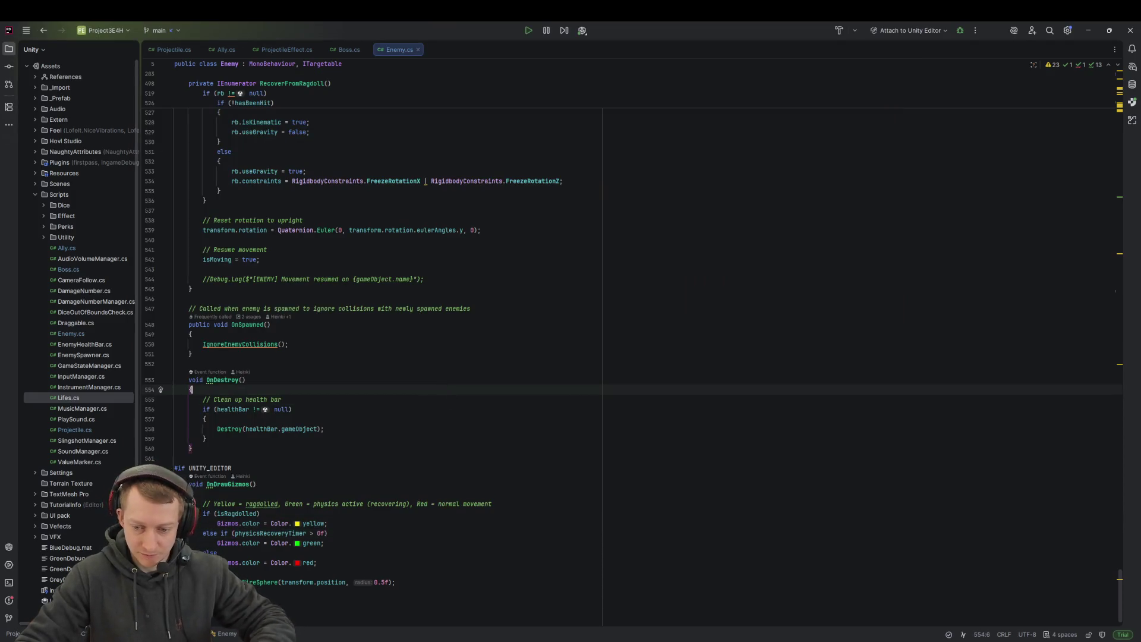
Step: Switch from Rider to the Unity editor so Hot Reload recompiles the edited scripts
key("alt+Tab")
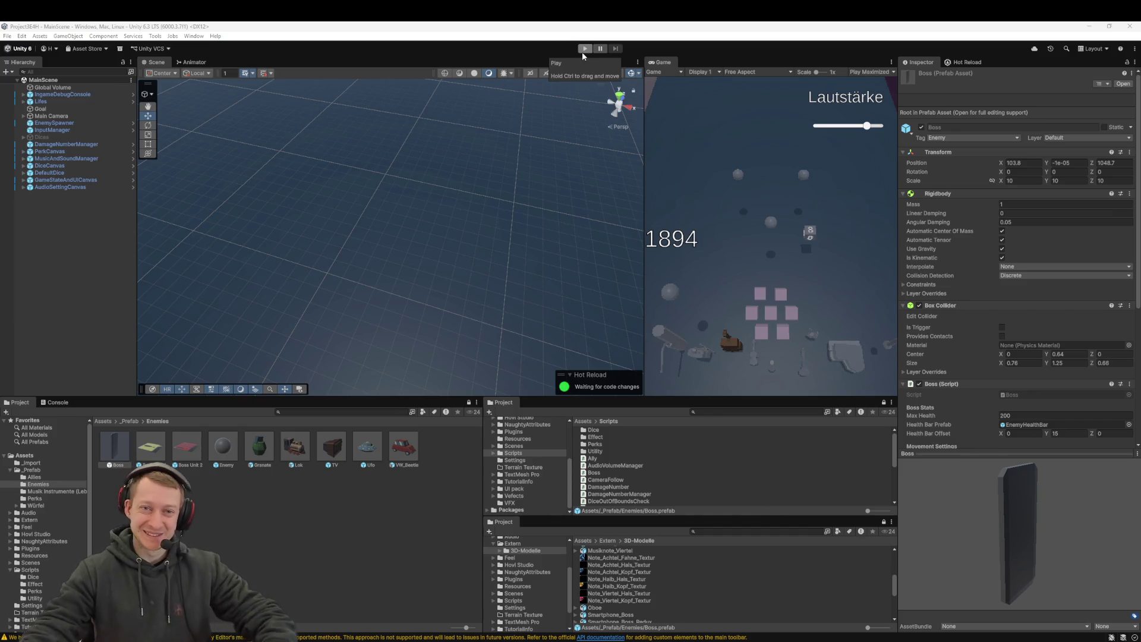
Step: Start the playtest, turn the volume way down, and throw the blue and brown dice at the enemies
left_click(582, 52)
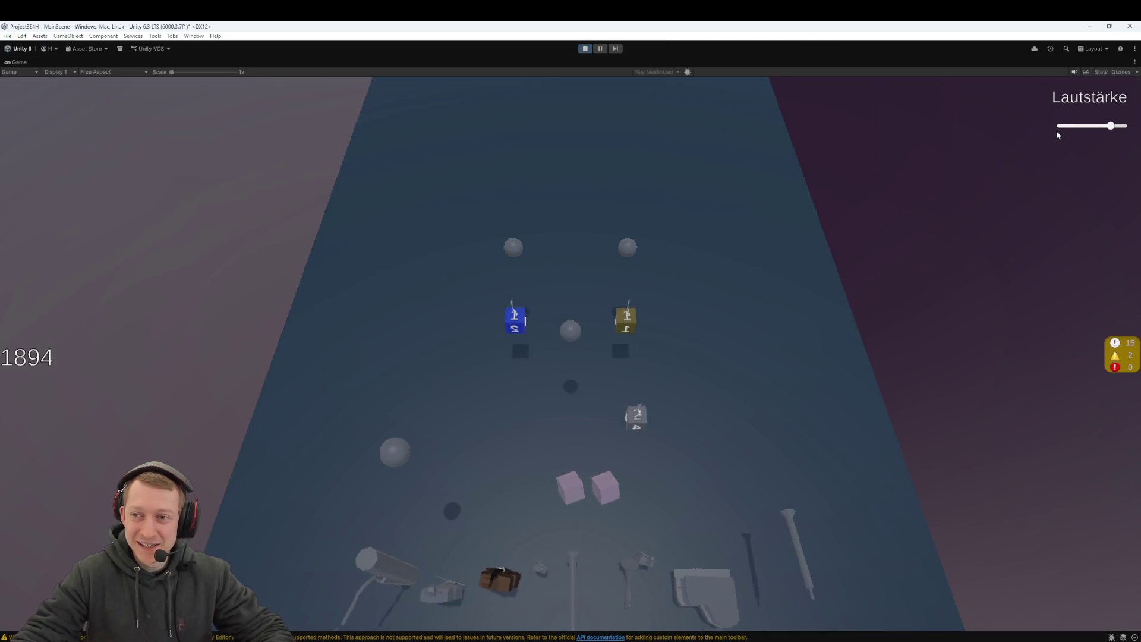
left_click(1067, 126)
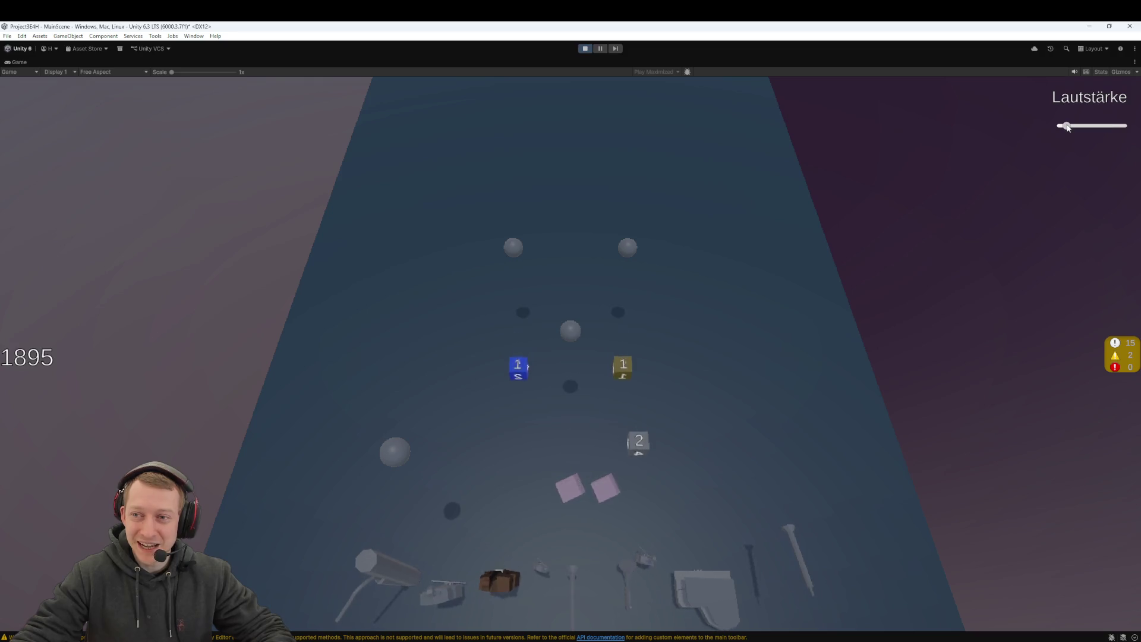
left_click_drag(533, 446, 565, 475)
left_click(602, 495)
left_click_drag(446, 237, 328, 216)
left_click_drag(456, 181, 565, 401)
left_click(570, 480)
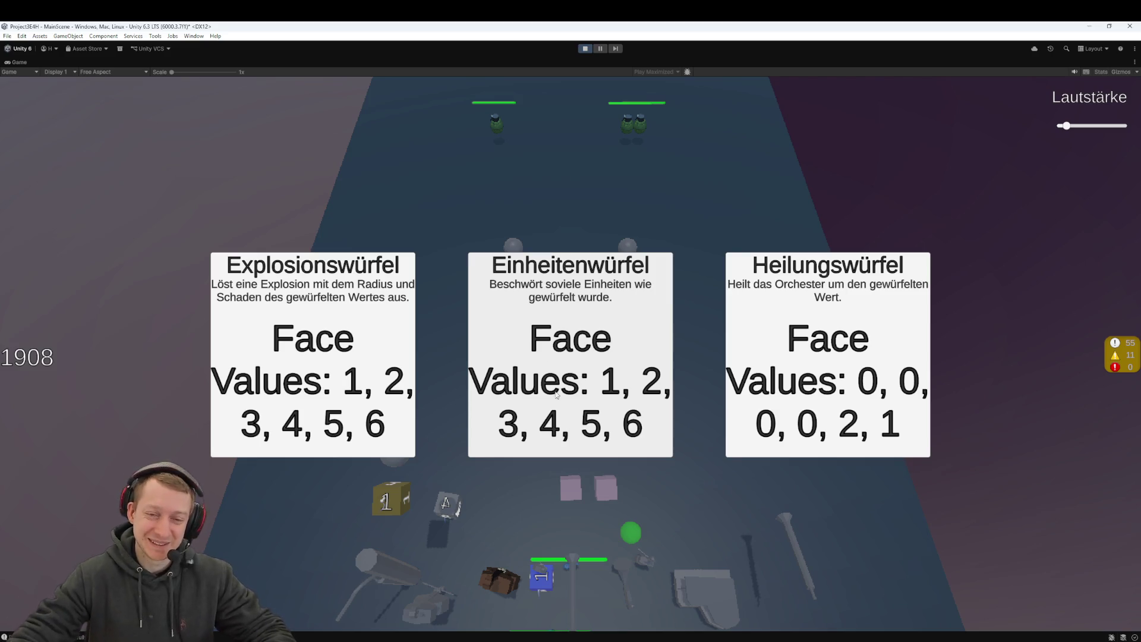
Step: Pick the Einheitenwürfel and the Clapsgiving +1 die value upgrade, then pull the 2 die back
left_click(572, 304)
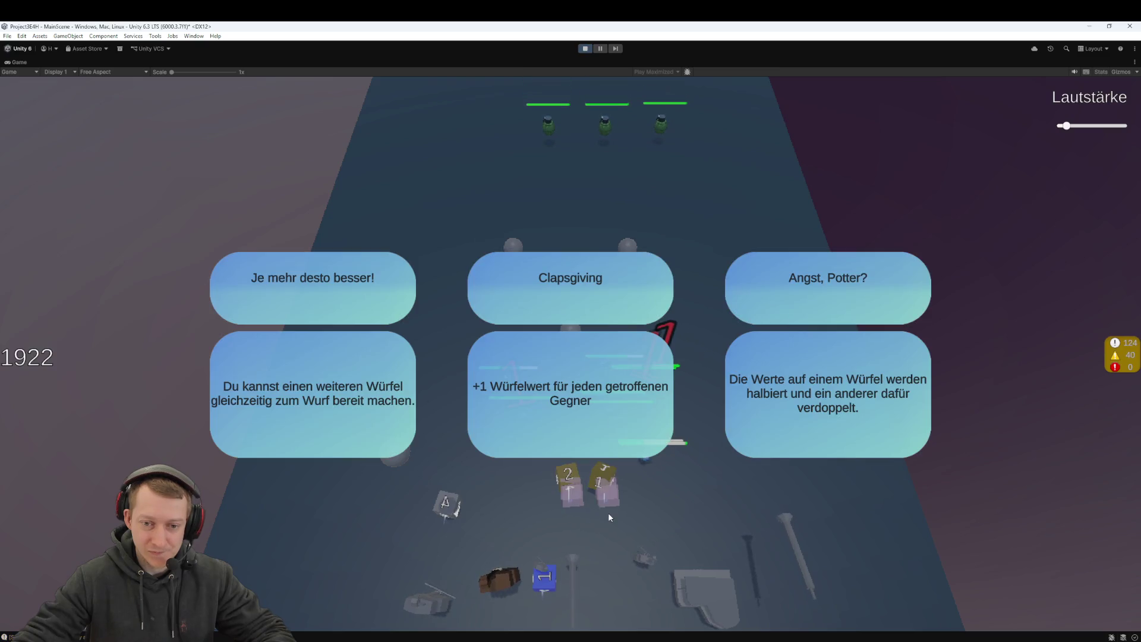
left_click(590, 398)
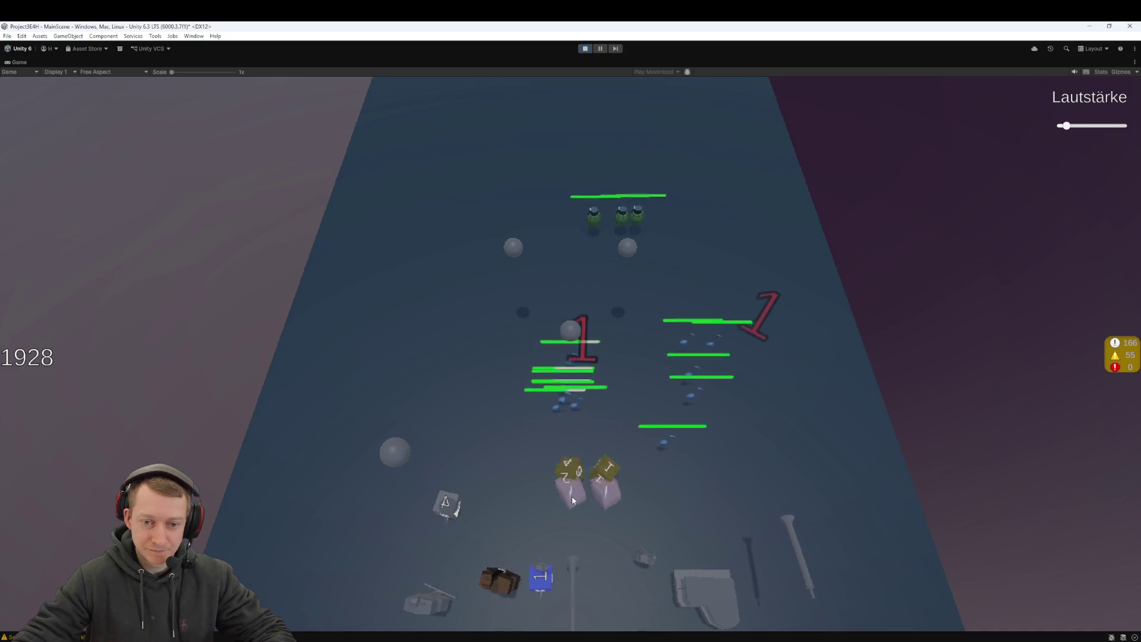
mouse_move(573, 463)
left_mouse_down()
mouse_move(590, 466)
mouse_move(586, 607)
left_mouse_up()
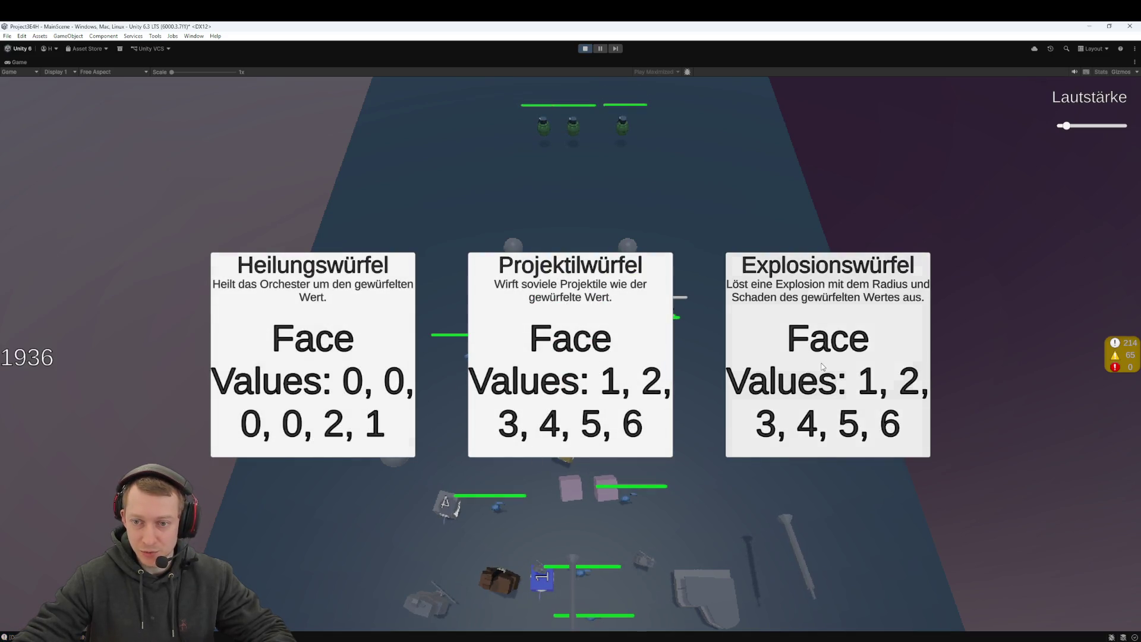
Step: Pick the Explosionswürfel and the Here we go again... upgrade, then load the 1 and yellow dice into slots
left_click(823, 367)
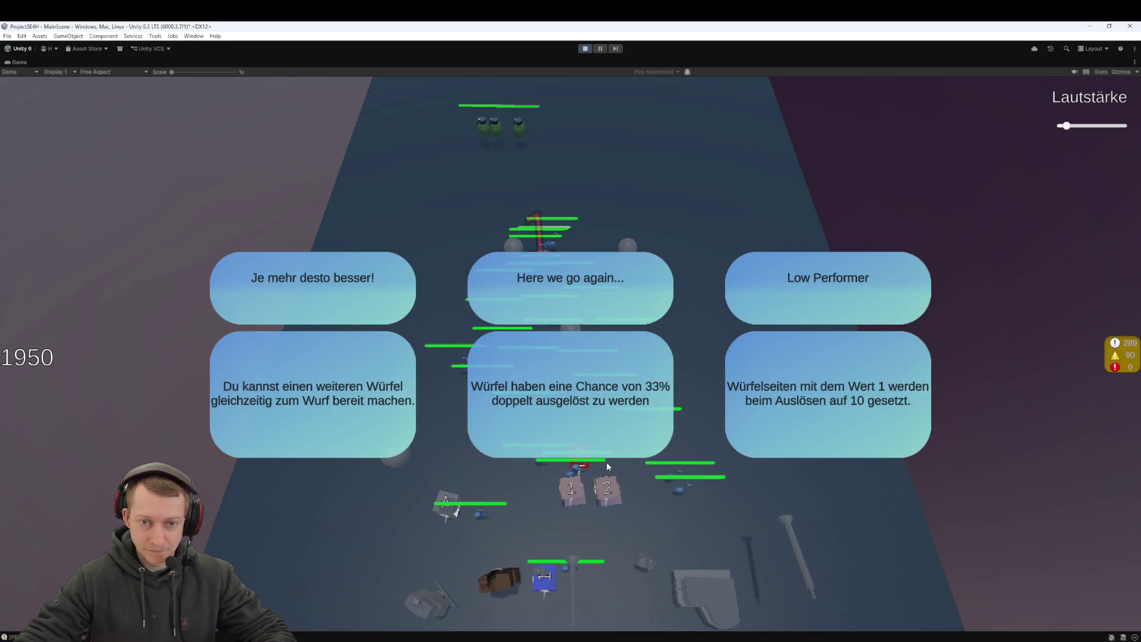
left_click(664, 415)
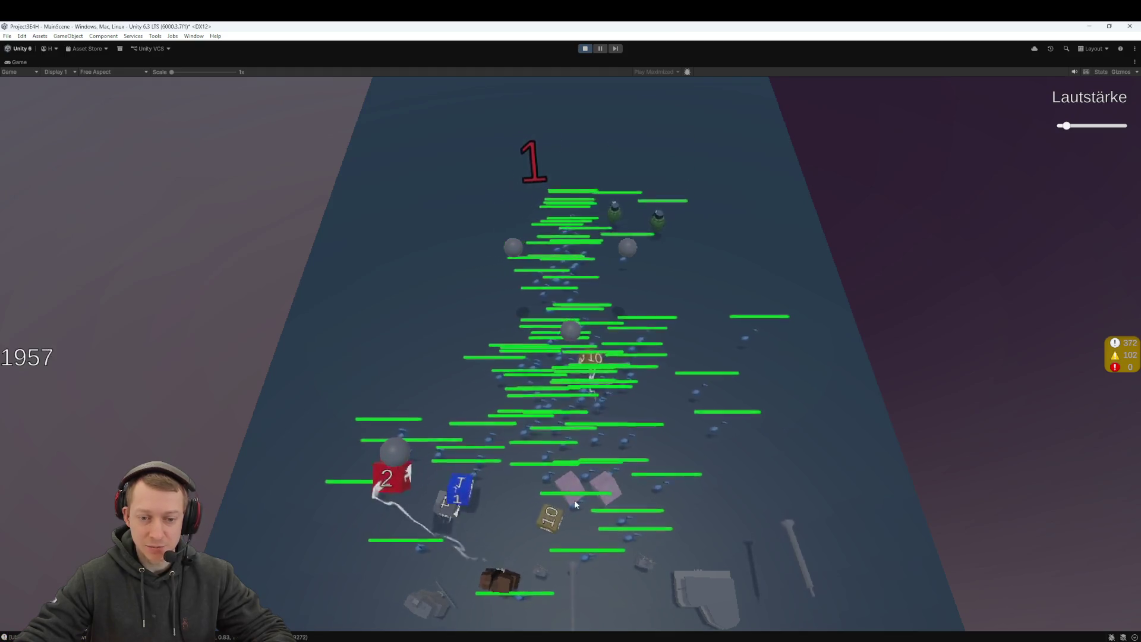
left_click_drag(551, 535, 610, 495)
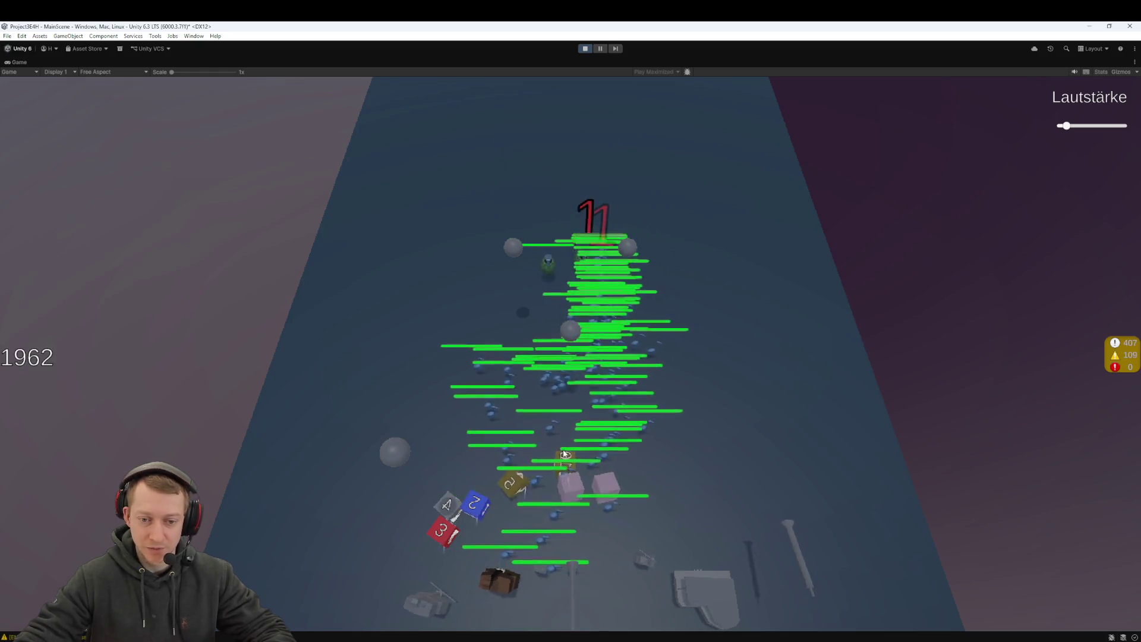
left_click_drag(519, 494, 608, 499)
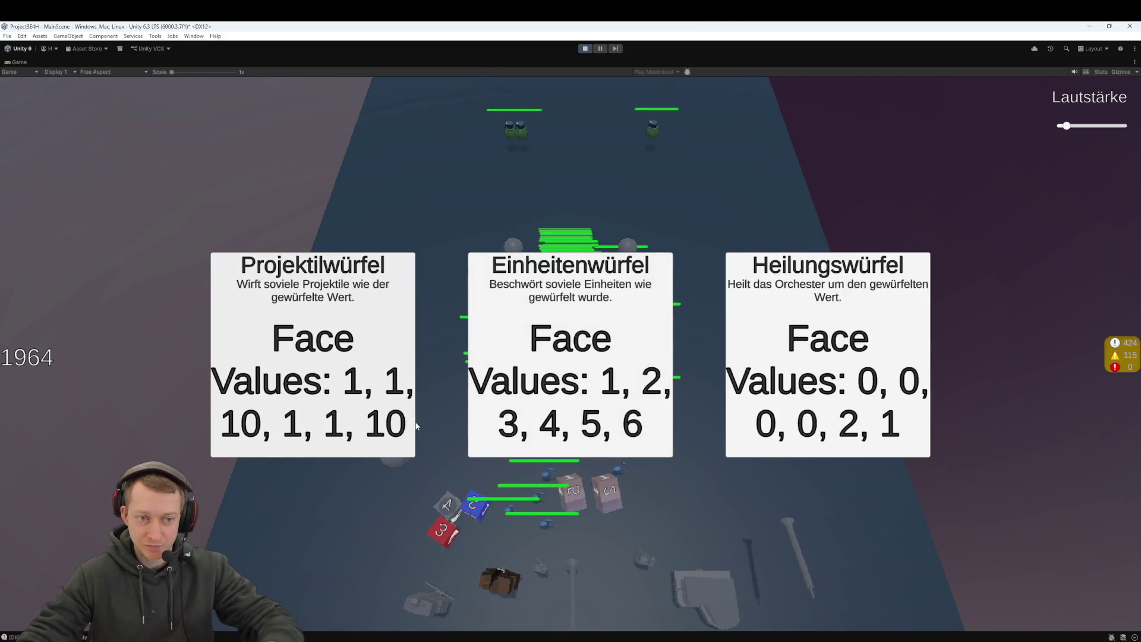
Step: Pick the Projektilwürfel, load the 1, 5 and 10 dice, and take Je mehr desto besser!
left_click(367, 348)
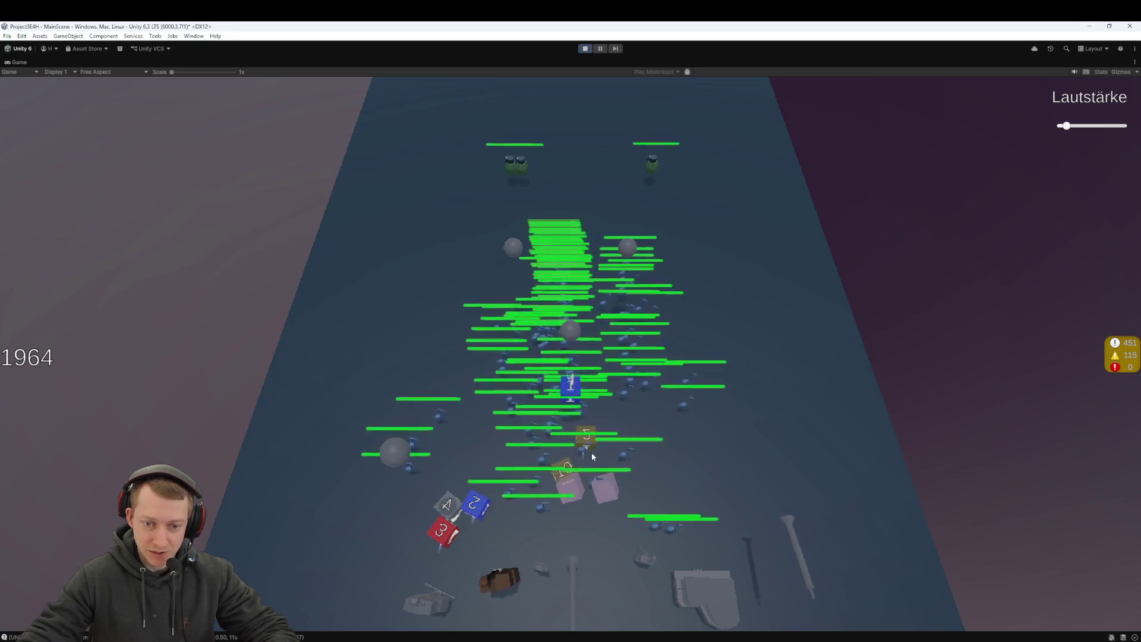
mouse_move(553, 400)
left_mouse_down()
mouse_move(565, 509)
mouse_move(598, 485)
left_mouse_up()
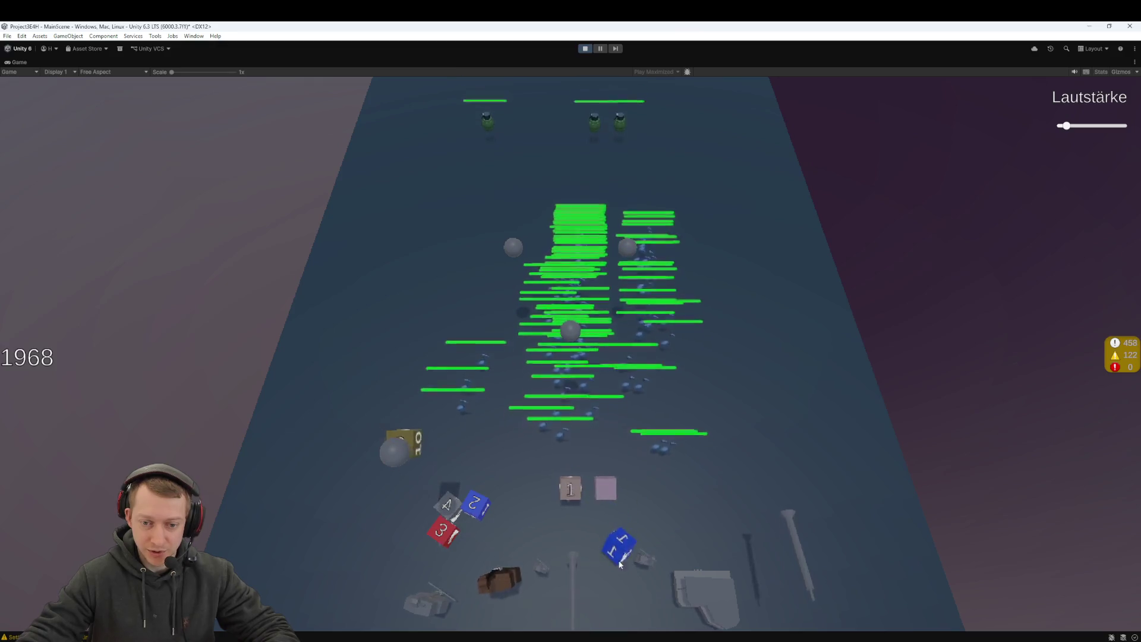
left_click_drag(618, 609, 607, 489)
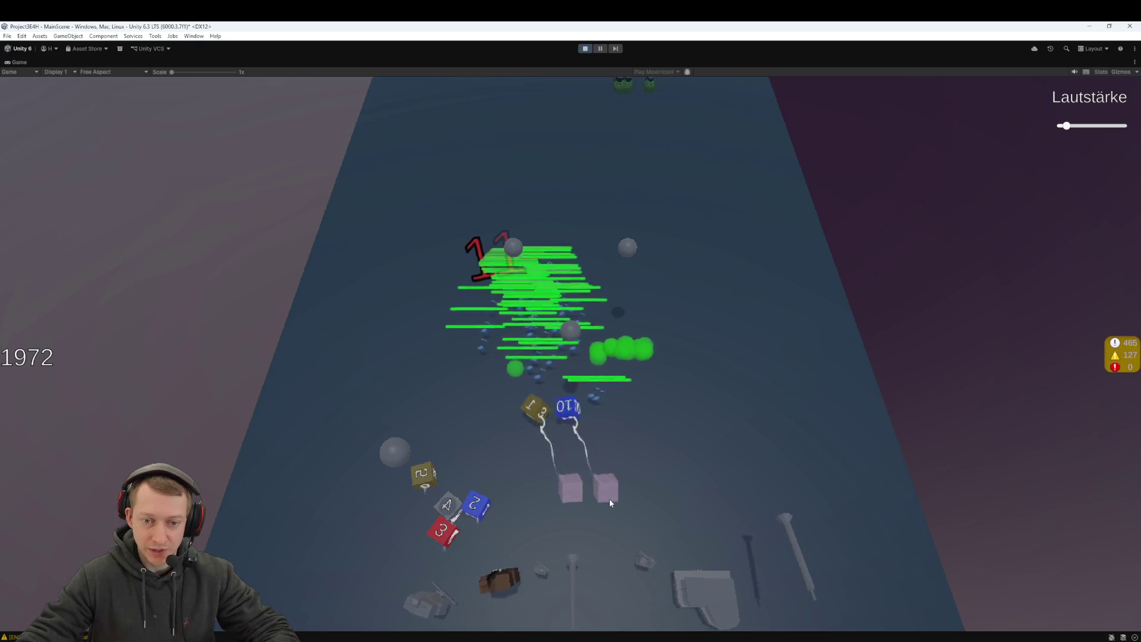
left_click_drag(555, 411, 563, 502)
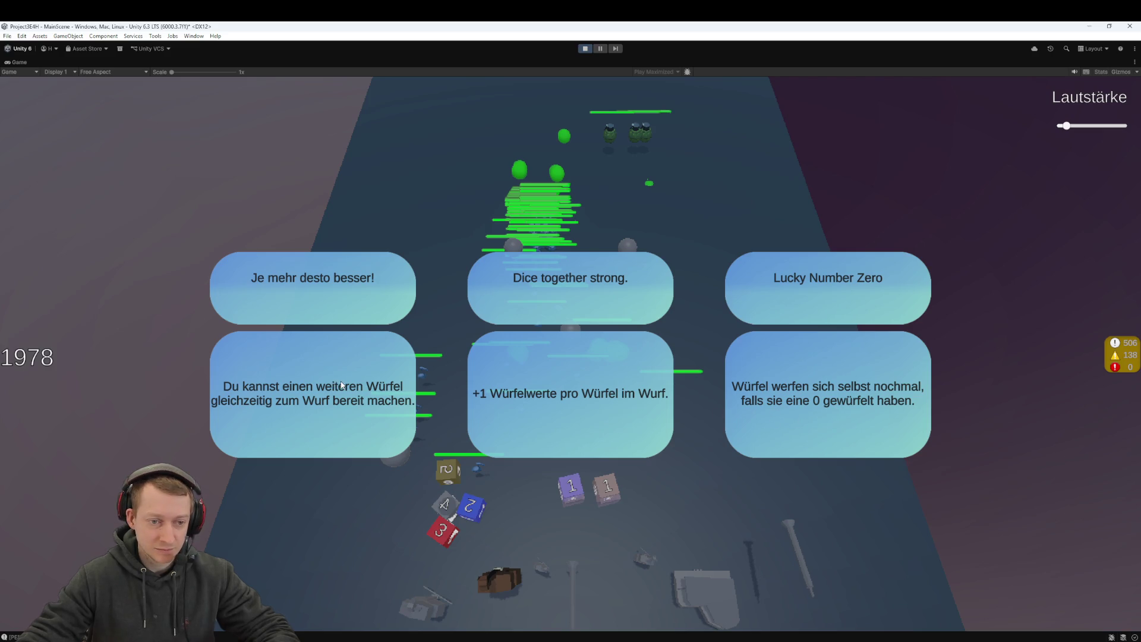
left_click(346, 400)
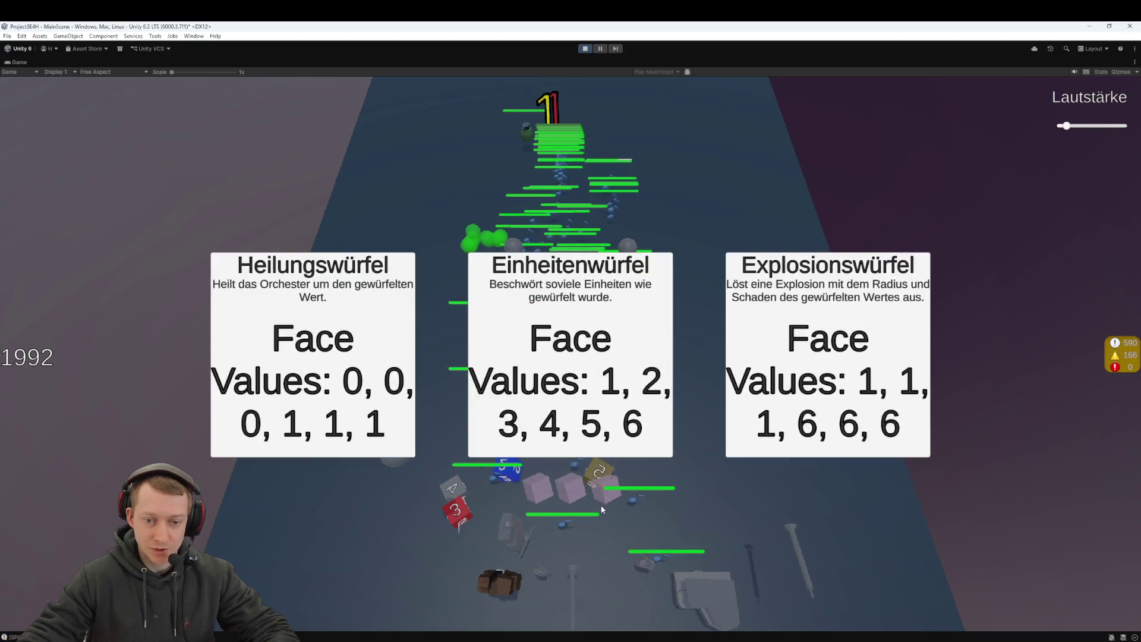
Step: Pick the 1,1,1,6,6,6 Explosionswürfel, another extra die and an Einheitenwürfel, then stop the playtest
left_click(820, 402)
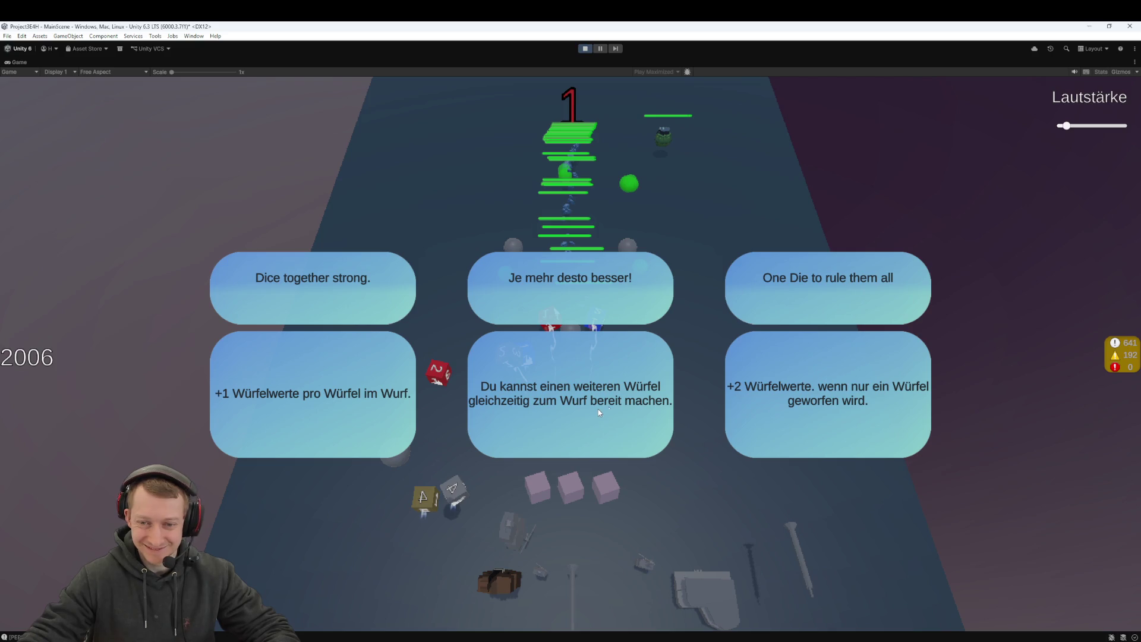
left_click(618, 410)
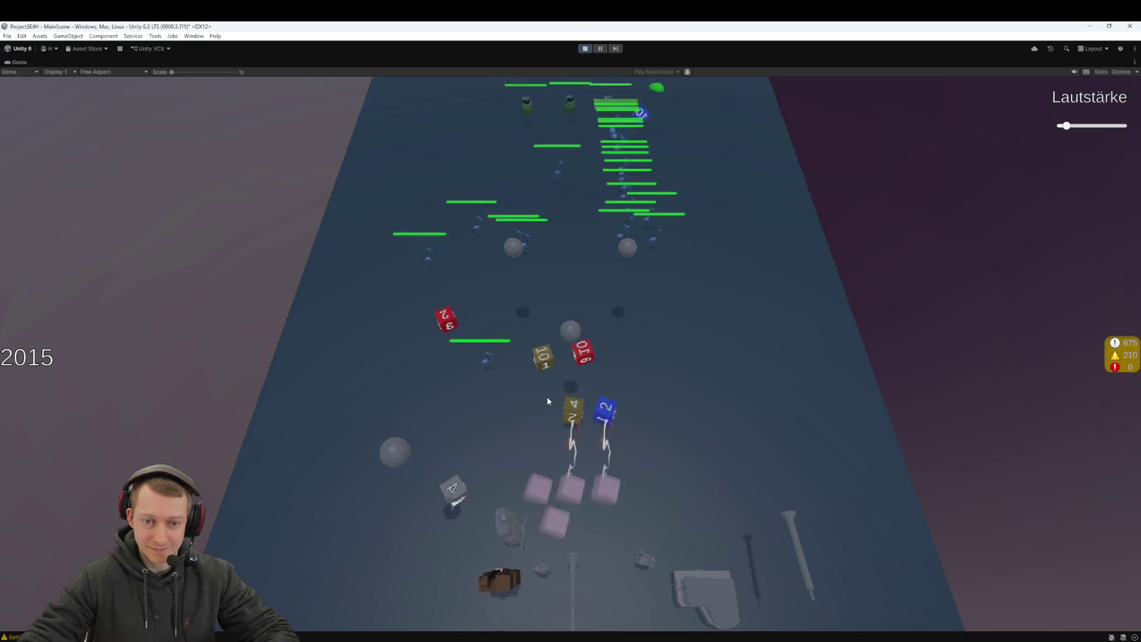
left_click(590, 399)
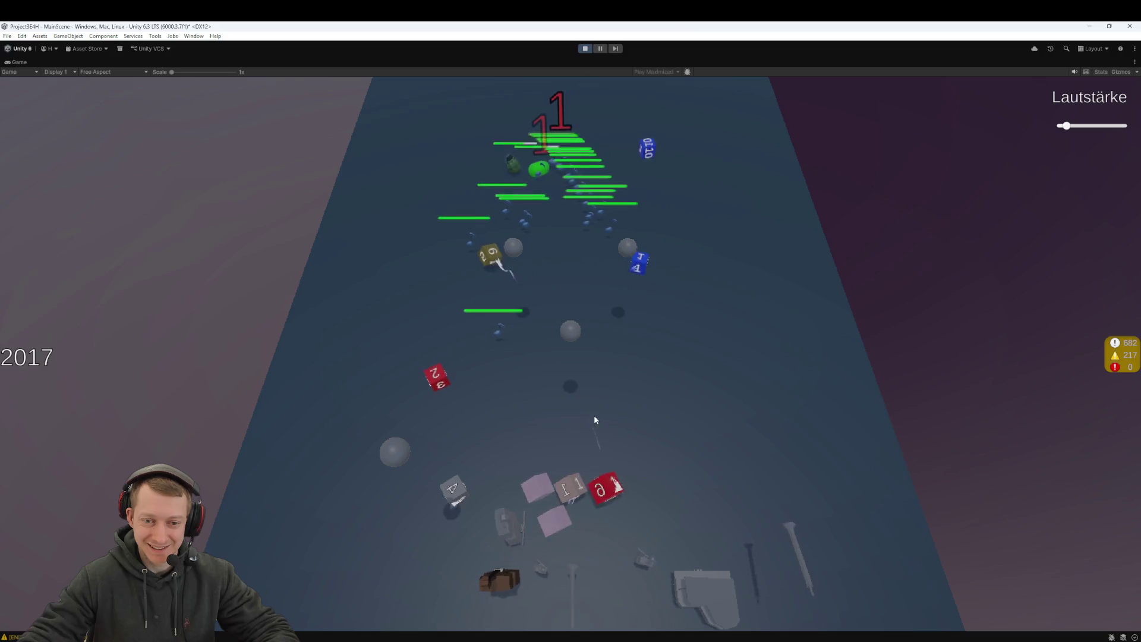
left_click(434, 397)
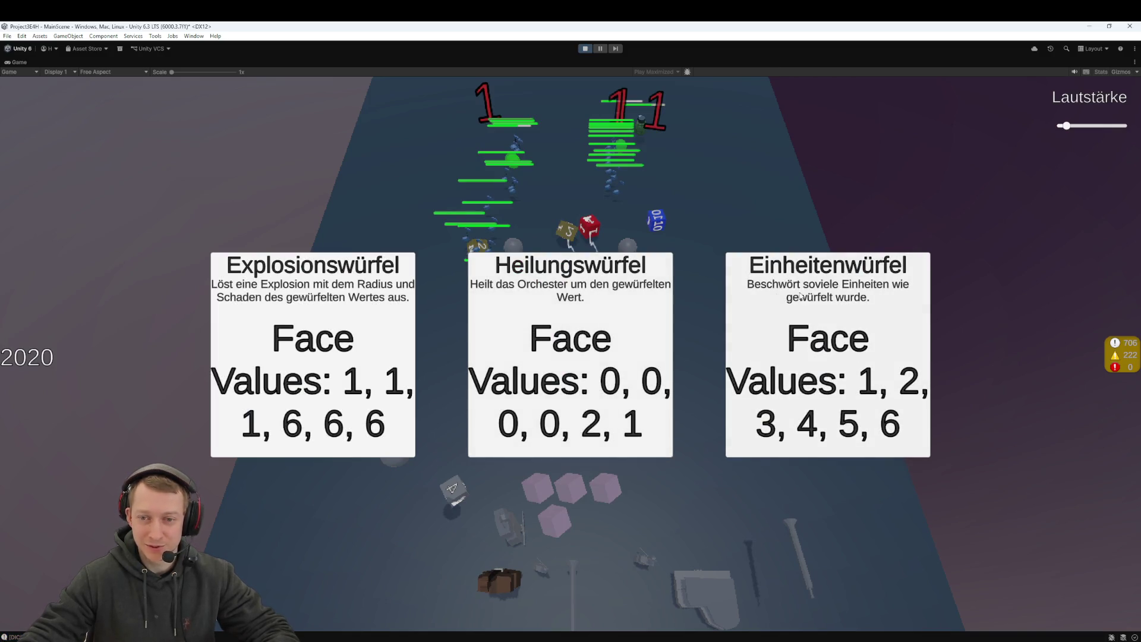
left_click(851, 328)
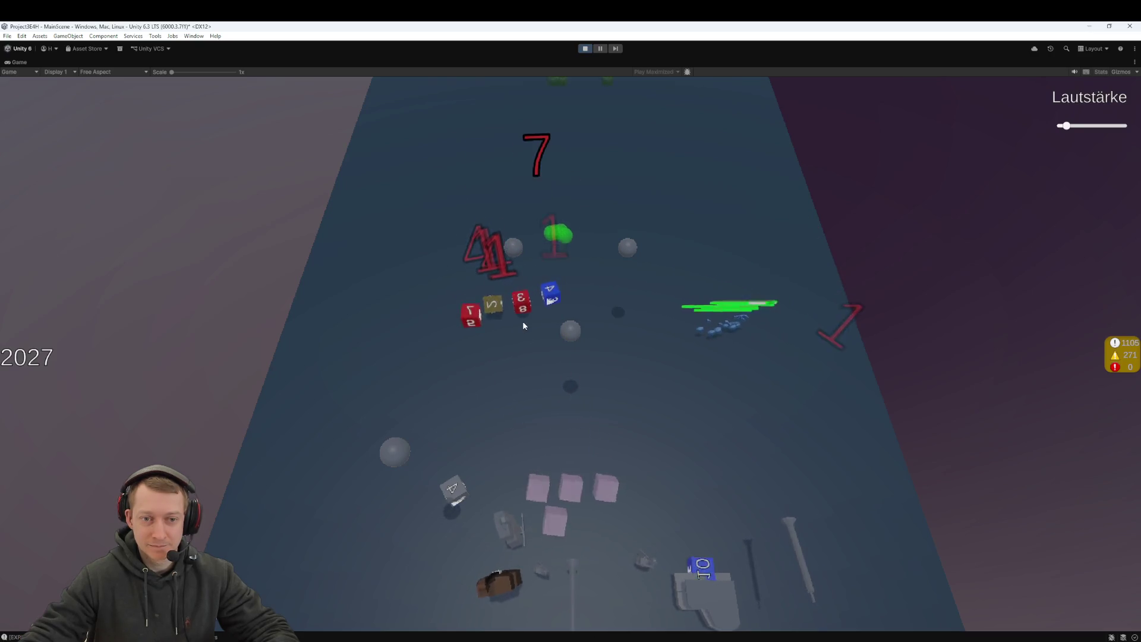
left_click(585, 50)
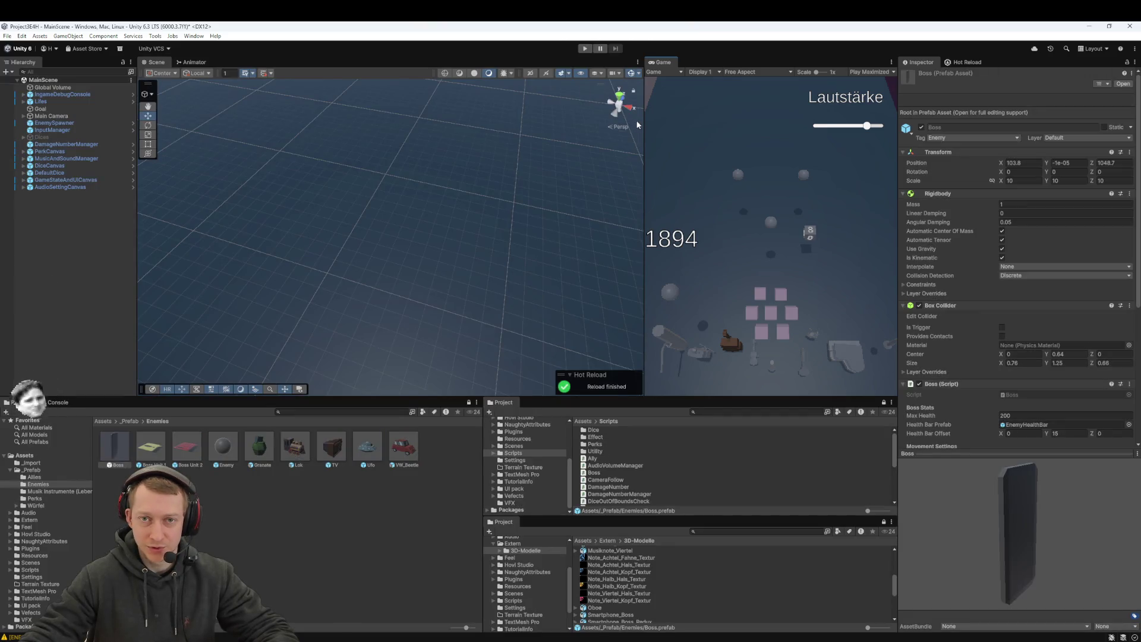
Step: Widen the game view, deselect the Boss prefab, and switch to Fork
left_click_drag(644, 135, 517, 135)
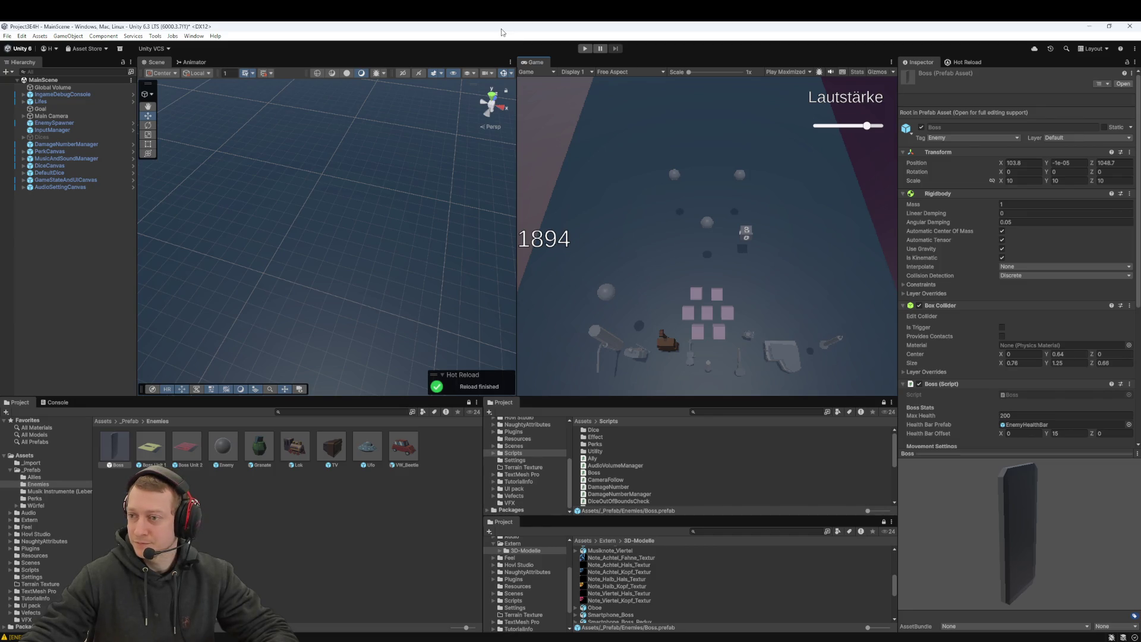
left_click(410, 570)
key("alt+Tab")
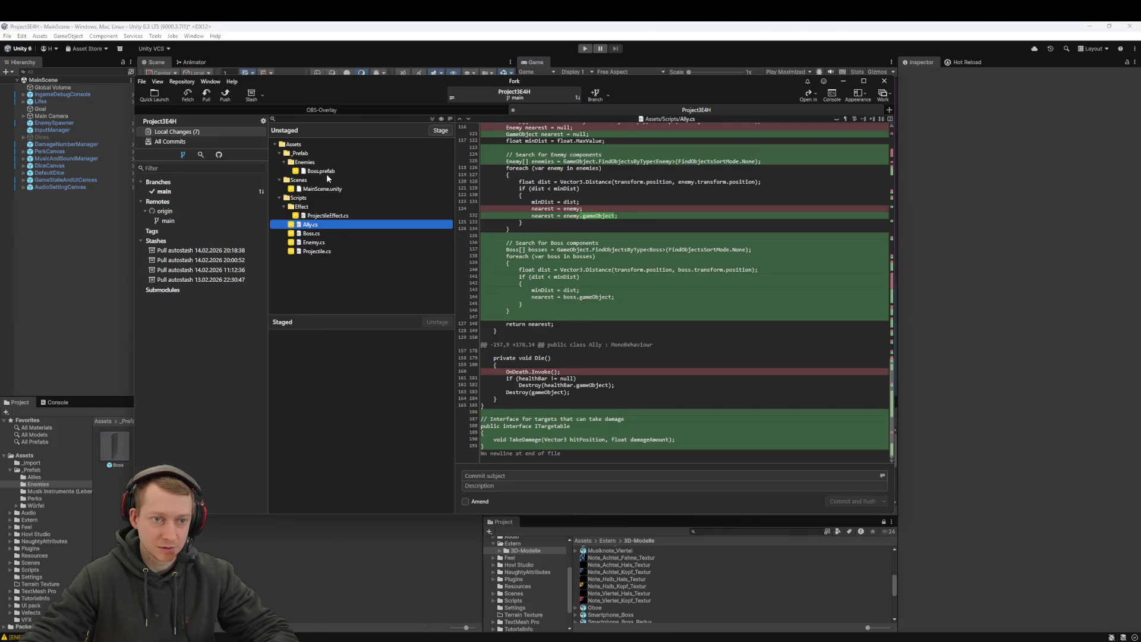
Step: Pull from origin/main, then commit and push all seven fix files as 'fix: fix projectiles and allies focusing the boss aswell'
left_click(207, 95)
left_click(581, 330)
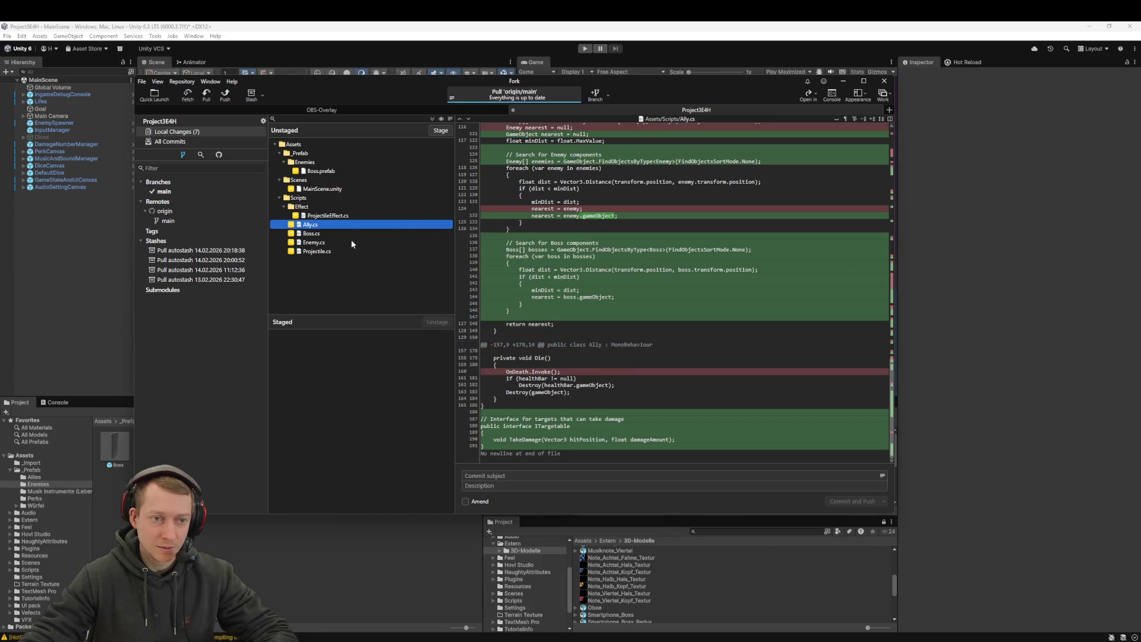
left_click(321, 170)
key("ctrl+a")
left_click_drag(324, 170, 344, 458)
type("feat")
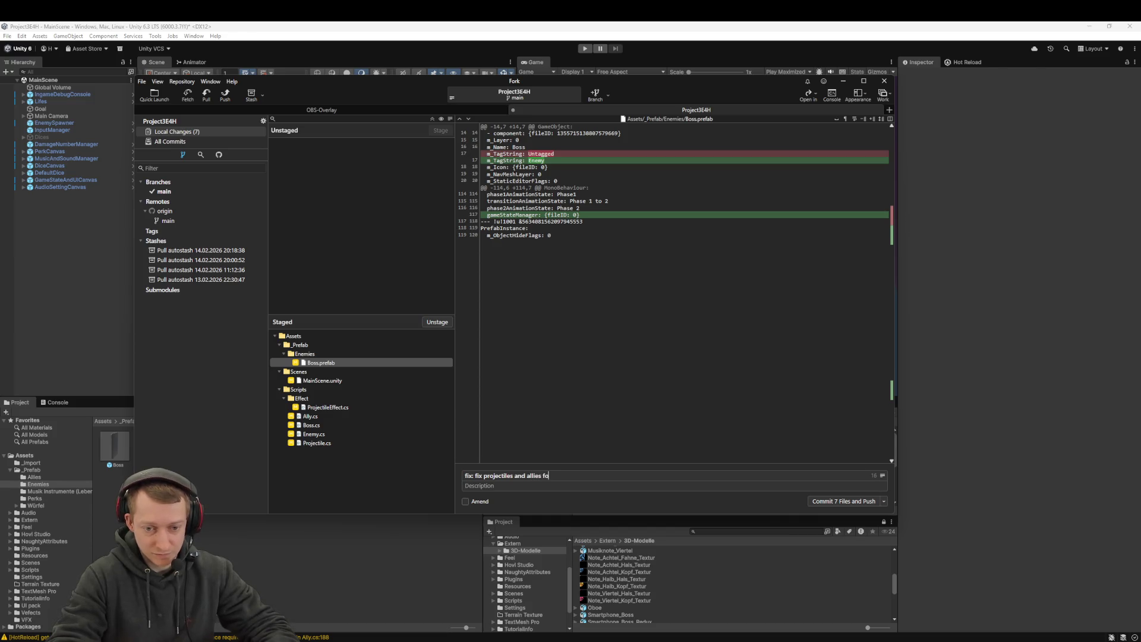
type("the boss aswel")
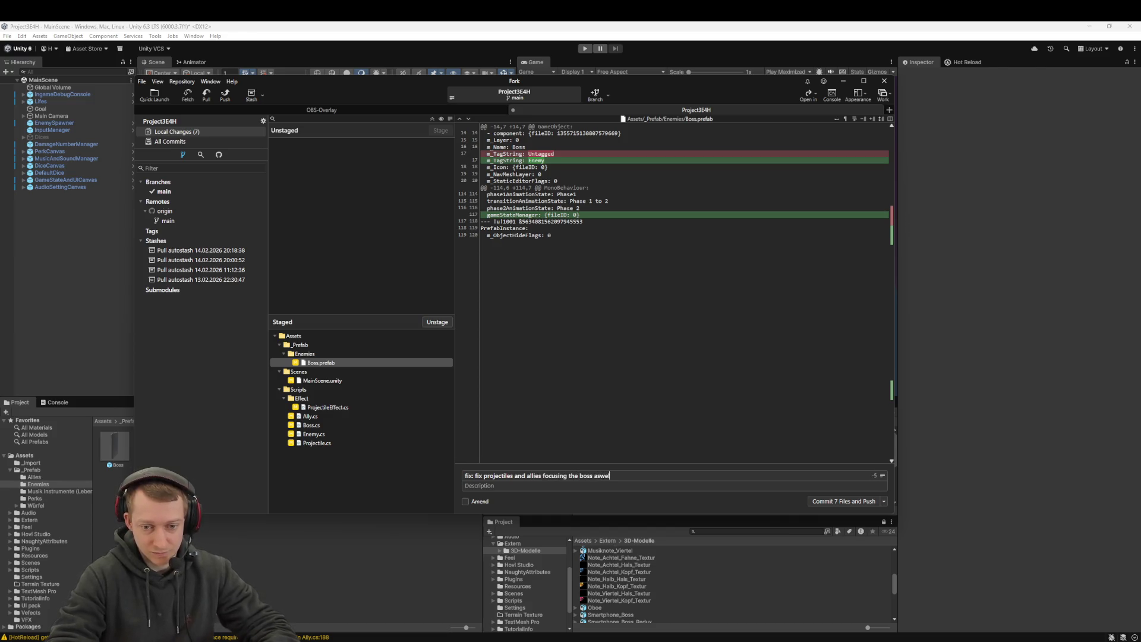
key("ctrl+Return")
Step: Stage the two texture .meta files, then commit and push them as a chore commit
key("ctrl+a")
key("Return")
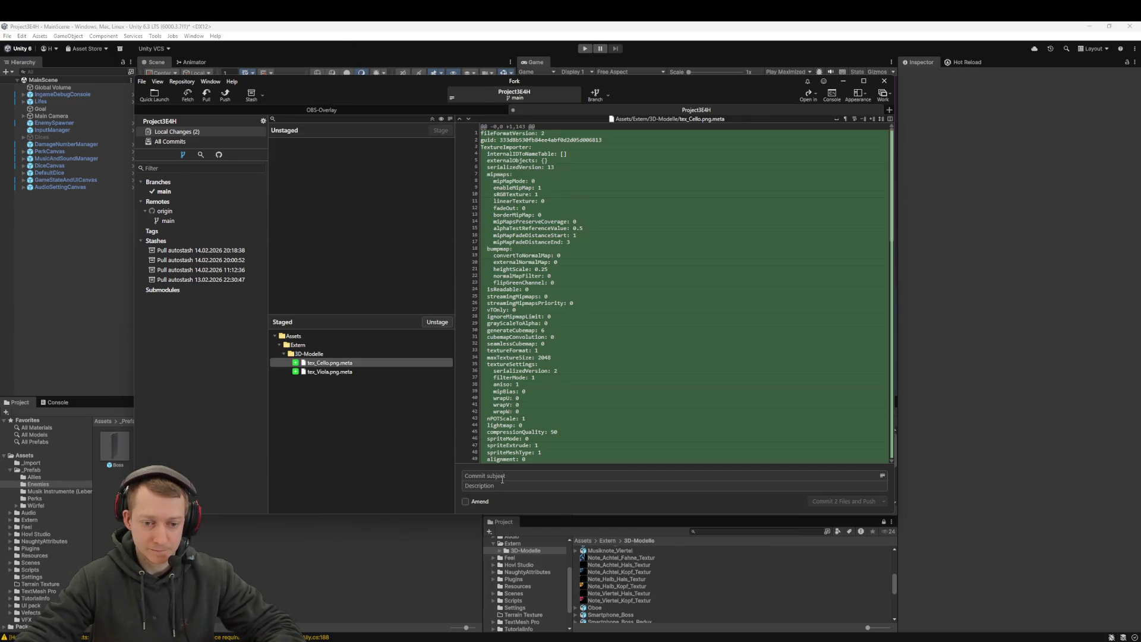
type("chore: add me")
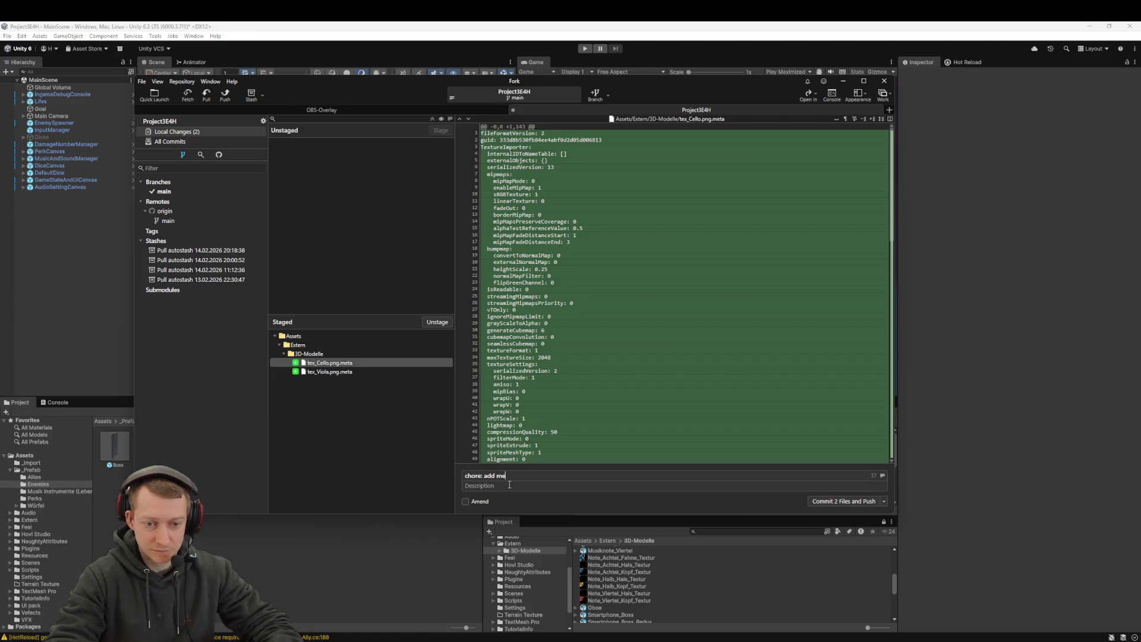
key("ctrl+Return")
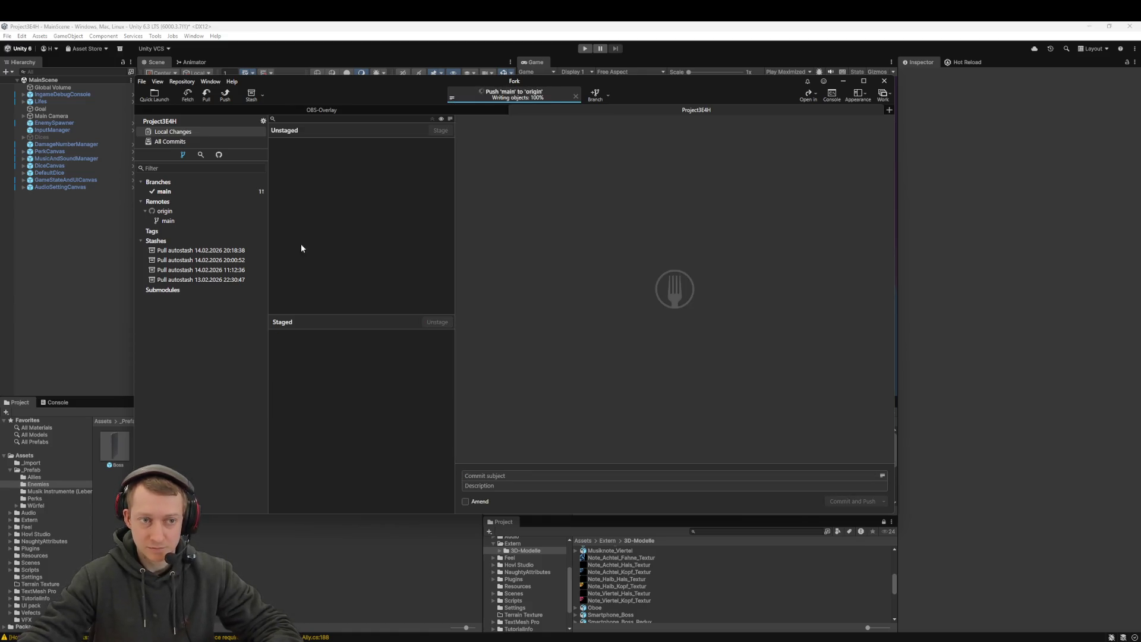
left_click(21, 301)
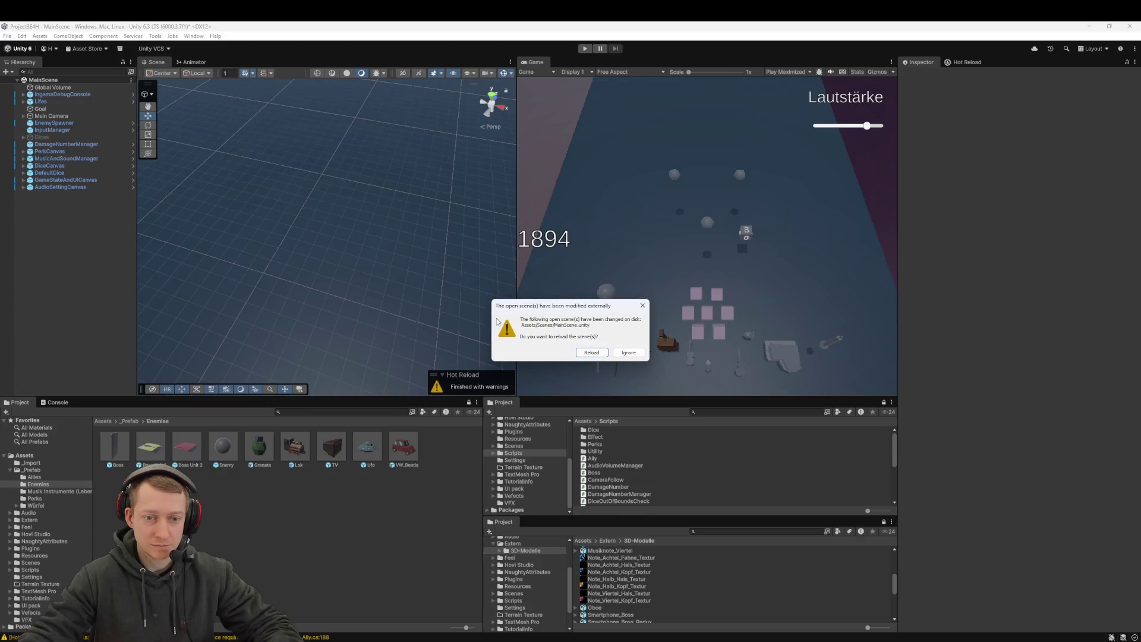
Step: Reload MainScene with the pulled changes, look over the play area, and switch to the TODO document
left_click(596, 352)
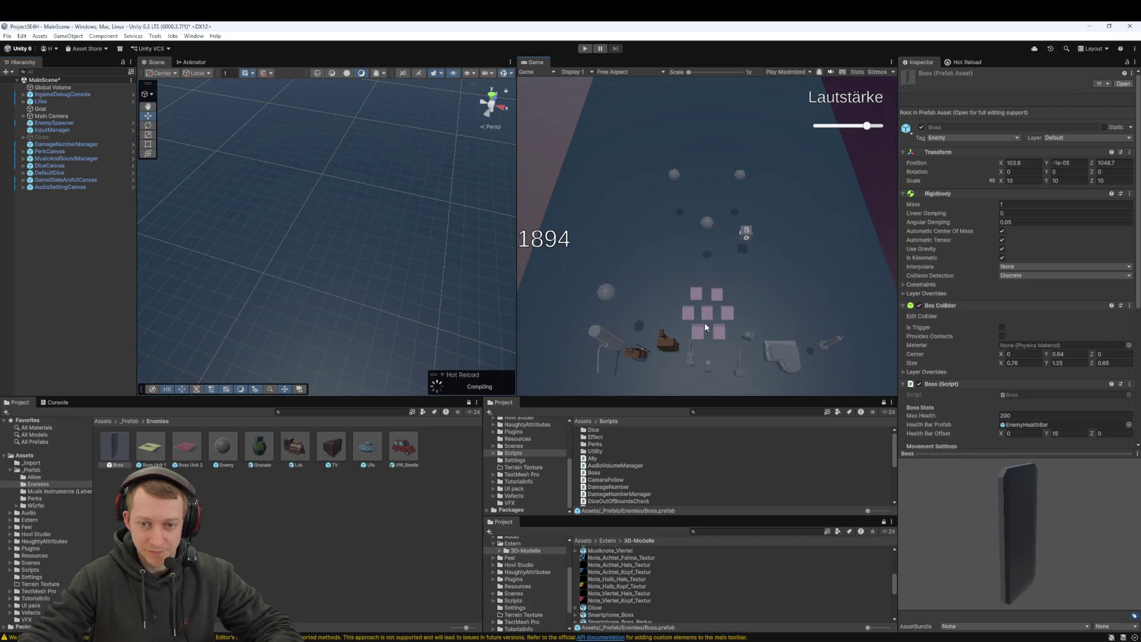
mouse_move(423, 303)
left_mouse_down()
mouse_move(361, 315)
mouse_move(326, 224)
mouse_move(311, 284)
mouse_move(331, 275)
mouse_move(407, 120)
mouse_move(279, 324)
mouse_move(385, 158)
mouse_move(341, 198)
mouse_move(348, 157)
mouse_move(351, 183)
left_mouse_up()
scroll(352, 184, "up", 2)
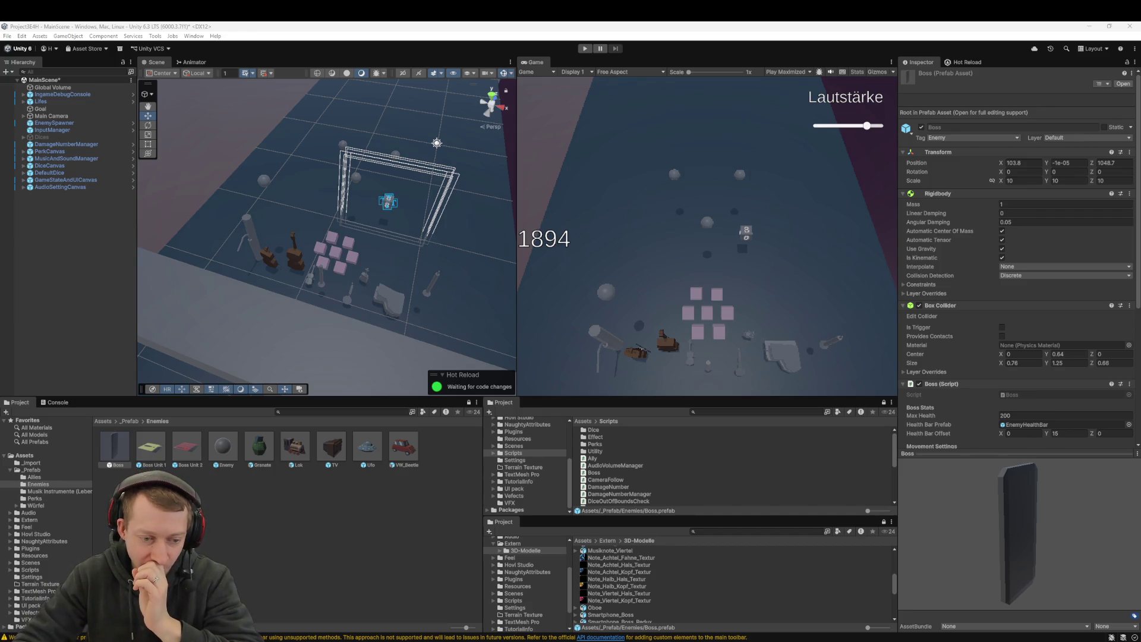
key("alt+Tab")
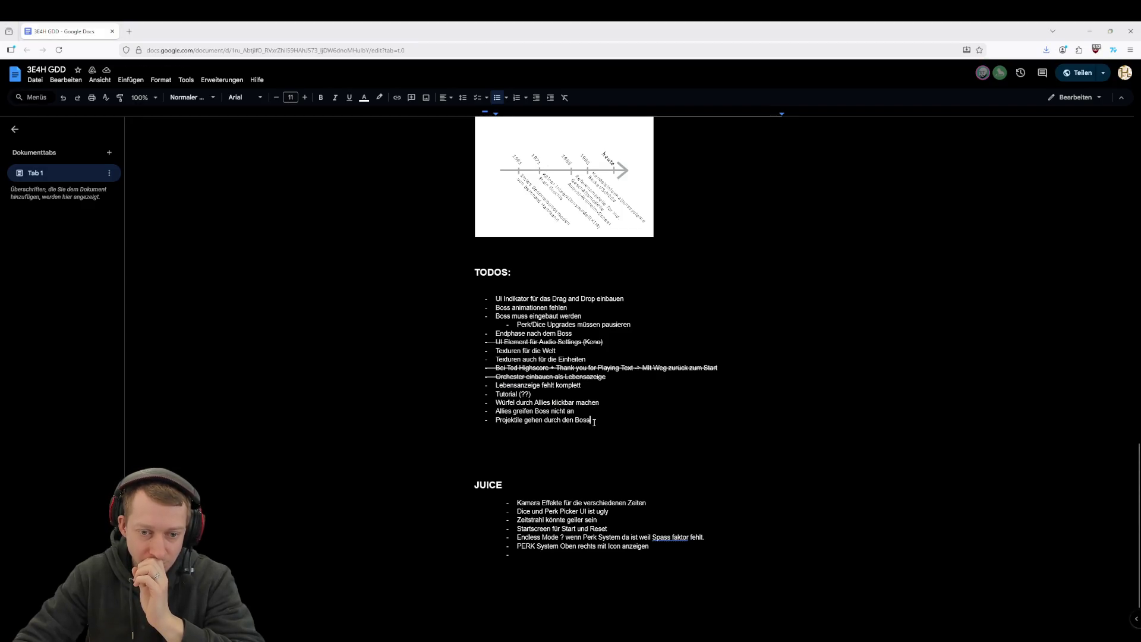
Step: Strike through 'Allies greifen Boss nicht an' and 'Projektile gehen durch den Boss' in the TODO list
left_click_drag(594, 422, 507, 412)
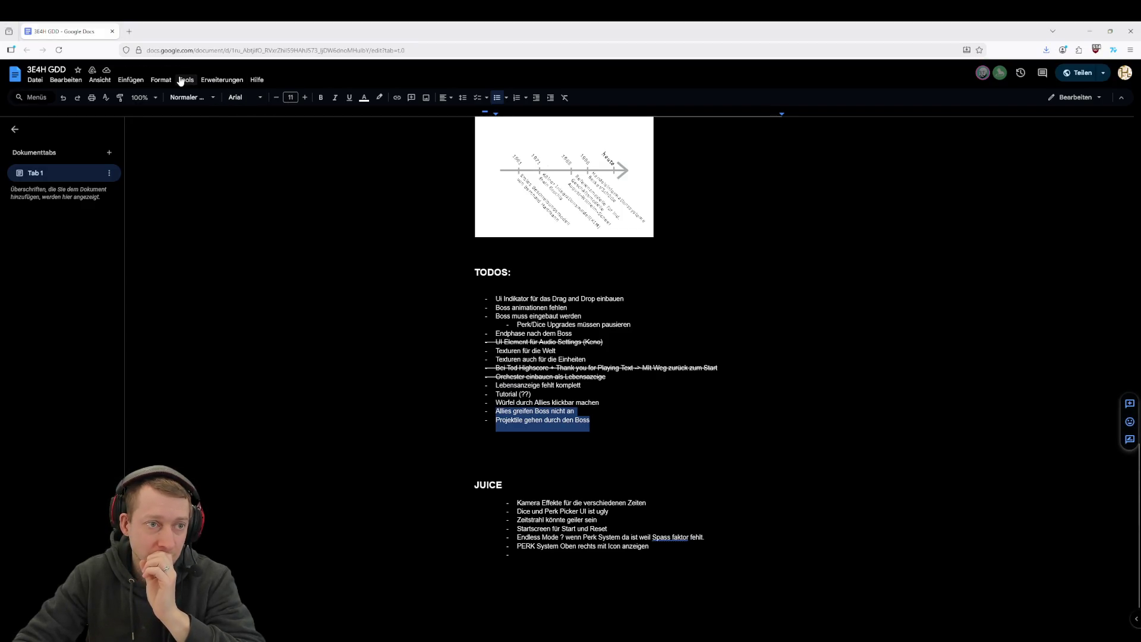
left_click(161, 79)
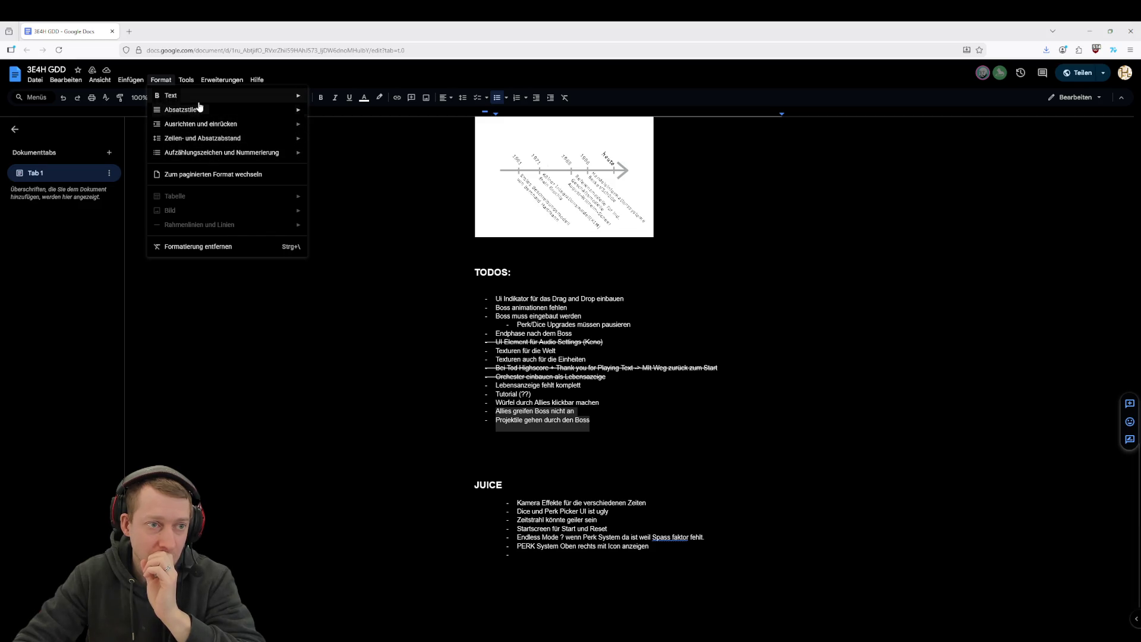
mouse_move(236, 102)
left_click(321, 143)
left_click(618, 406)
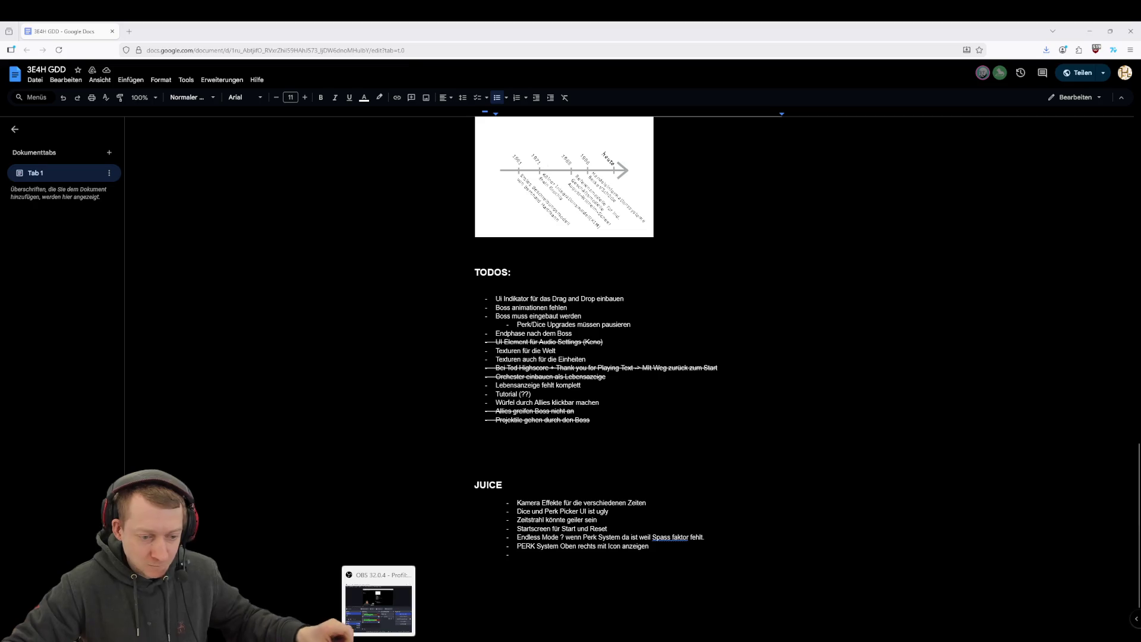
Step: Return to Unity and orbit the Scene view over the arena
mouse_move(458, 641)
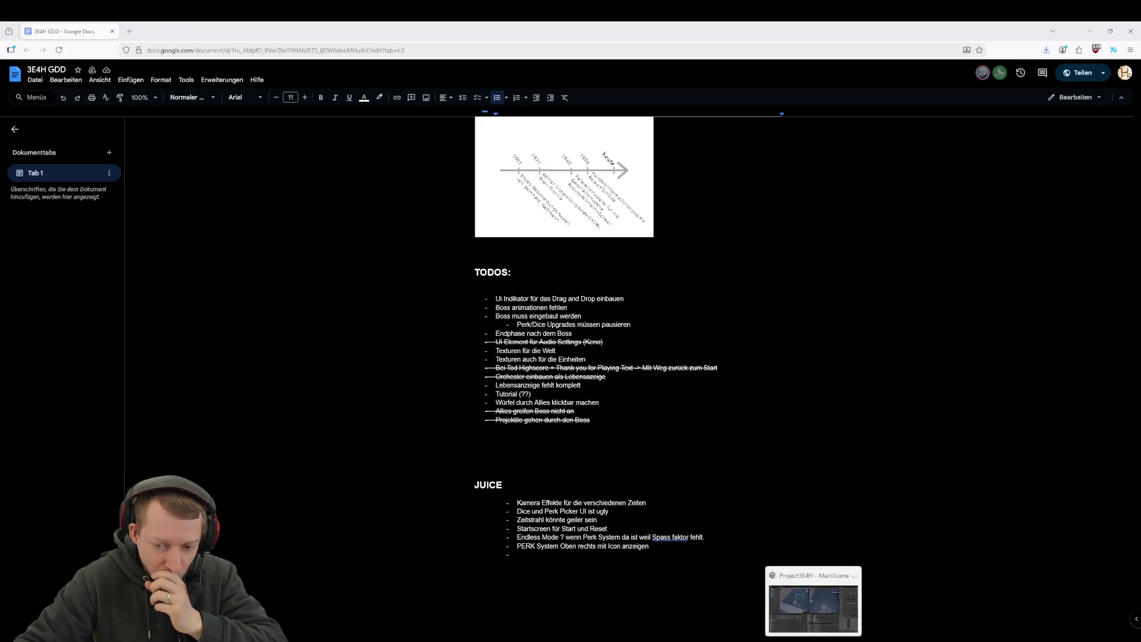
key("alt+Tab")
mouse_move(330, 203)
left_mouse_down()
mouse_move(401, 216)
mouse_move(385, 247)
mouse_move(410, 212)
left_mouse_up()
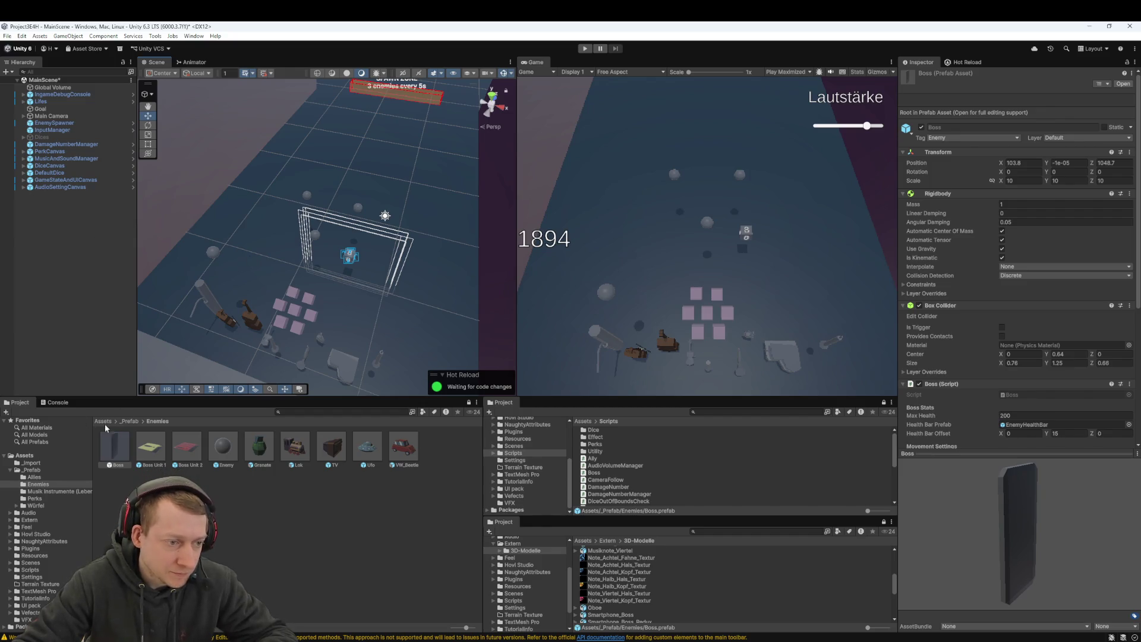
Step: In _Prefab/Allies, select Musiknote Allied and screenshot its Inspector settings
left_click(131, 420)
double_click(127, 456)
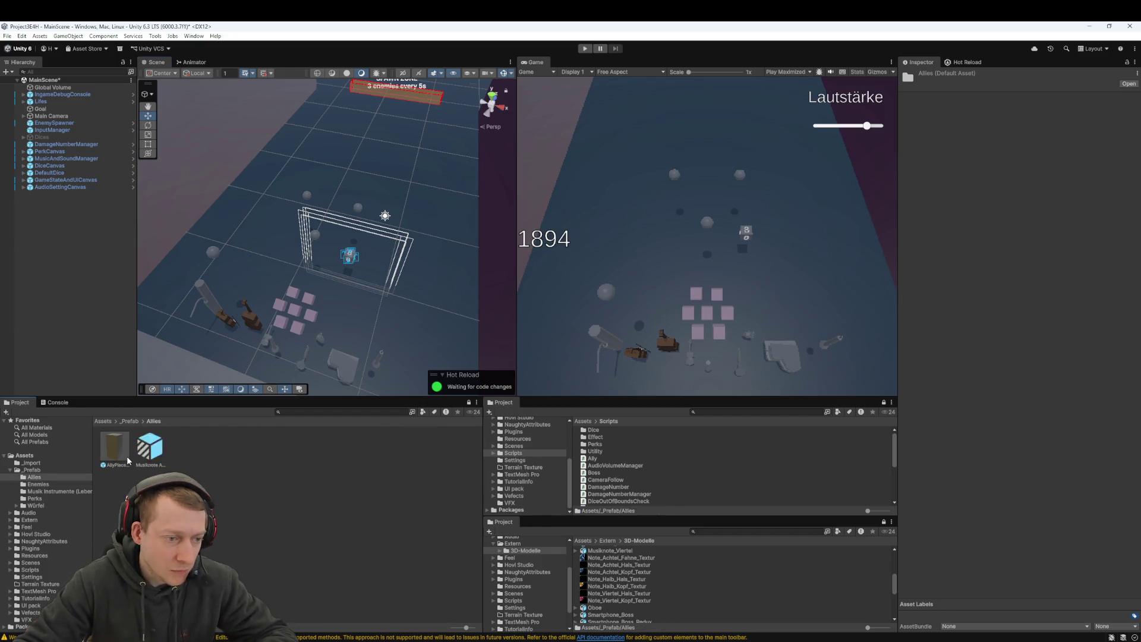
left_click(124, 451)
left_click(147, 452)
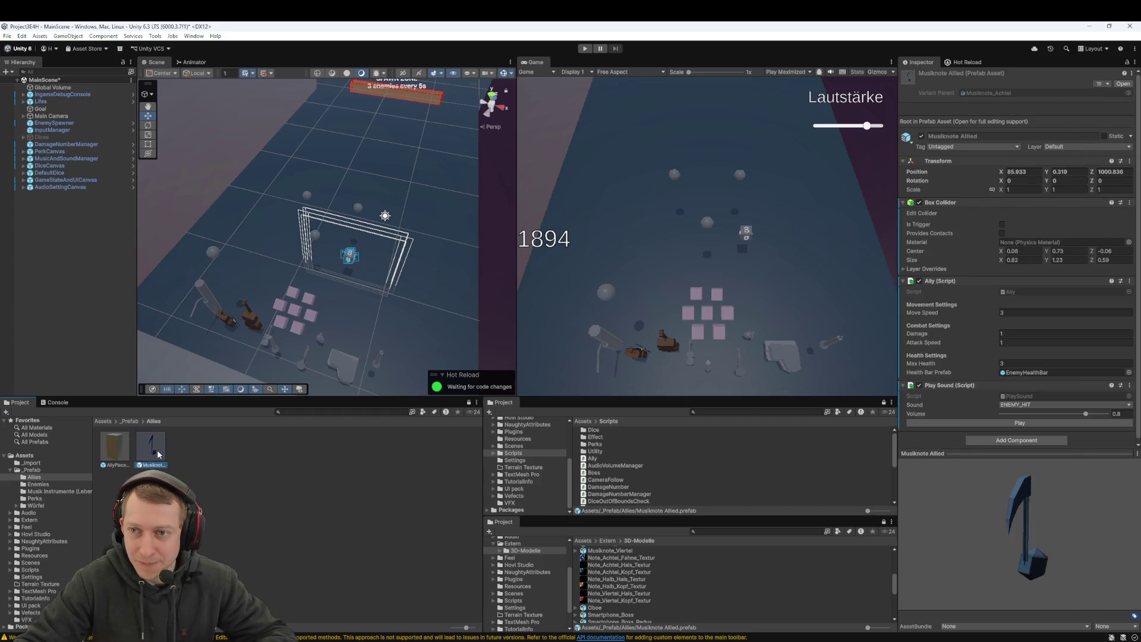
left_click(115, 444)
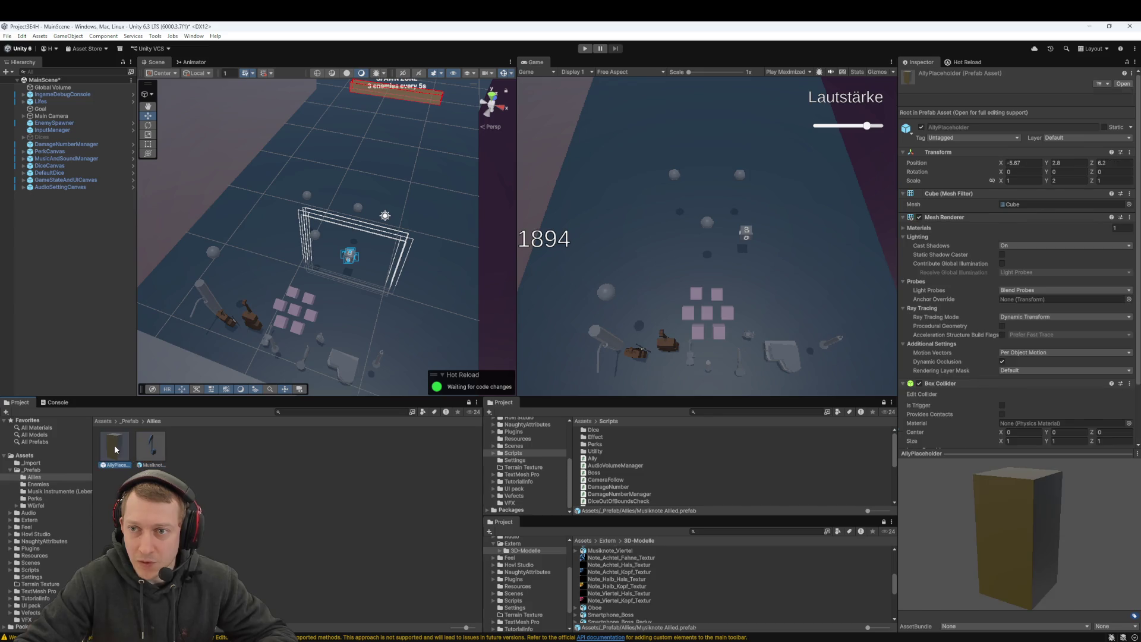
left_click(150, 456)
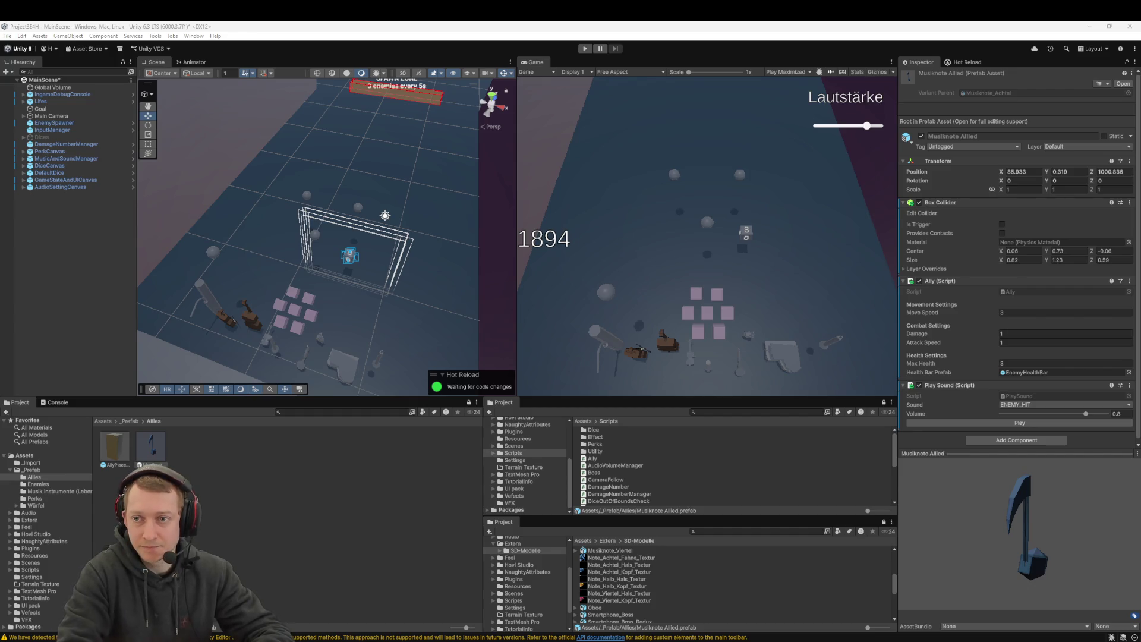
key("super+shift+s")
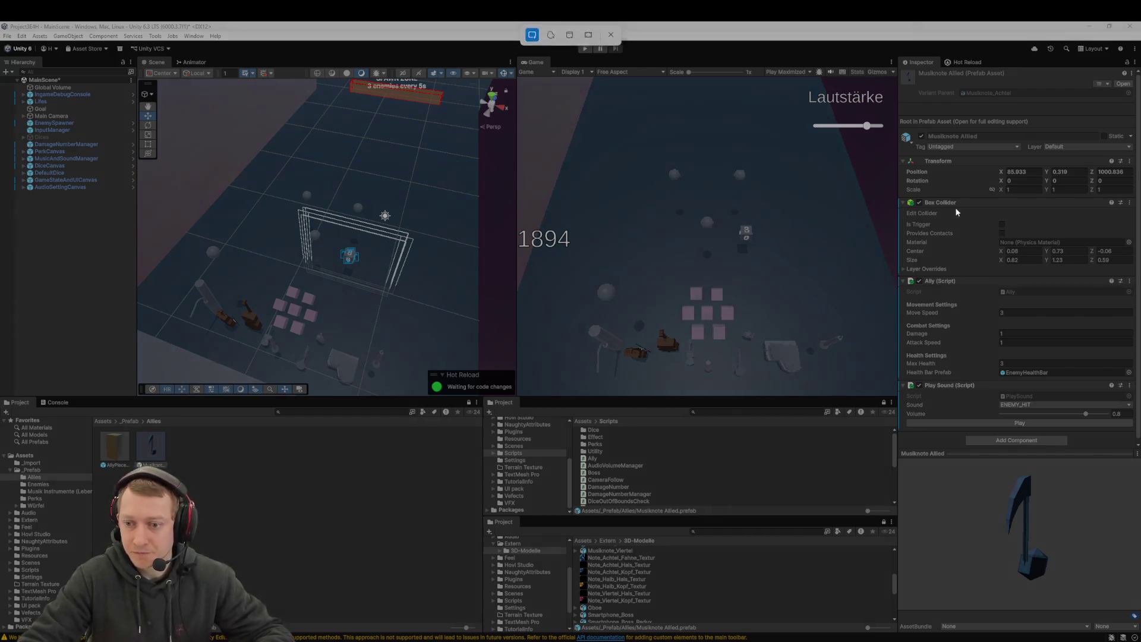
left_click_drag(893, 73, 1138, 469)
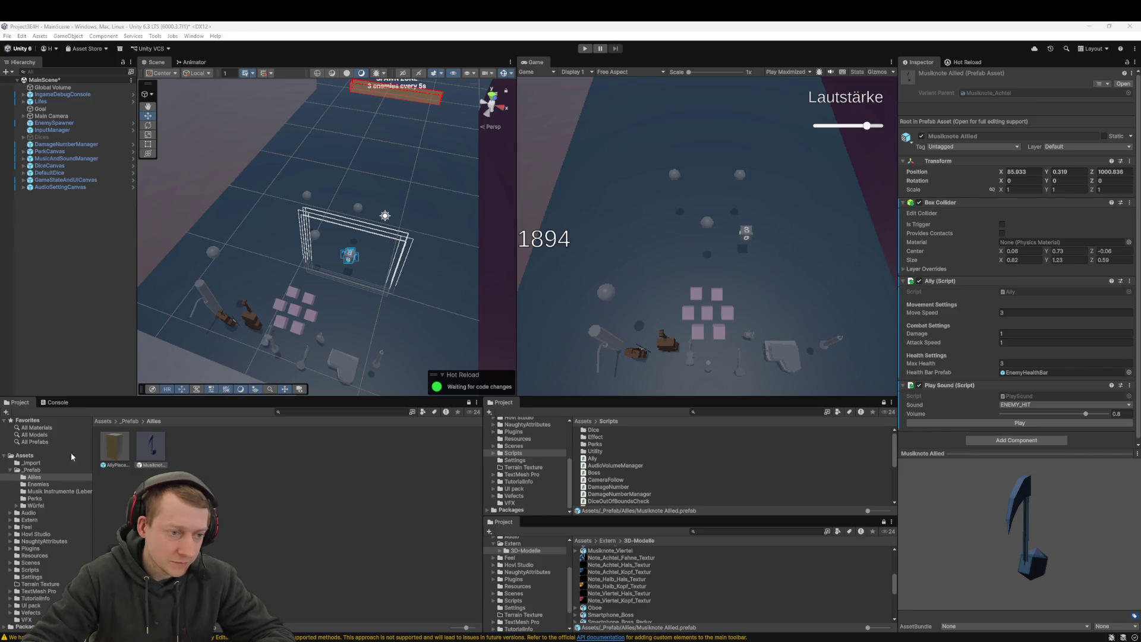
Step: In _Prefab/Würfel, select HealDice and screenshot its Inspector settings
left_click(129, 422)
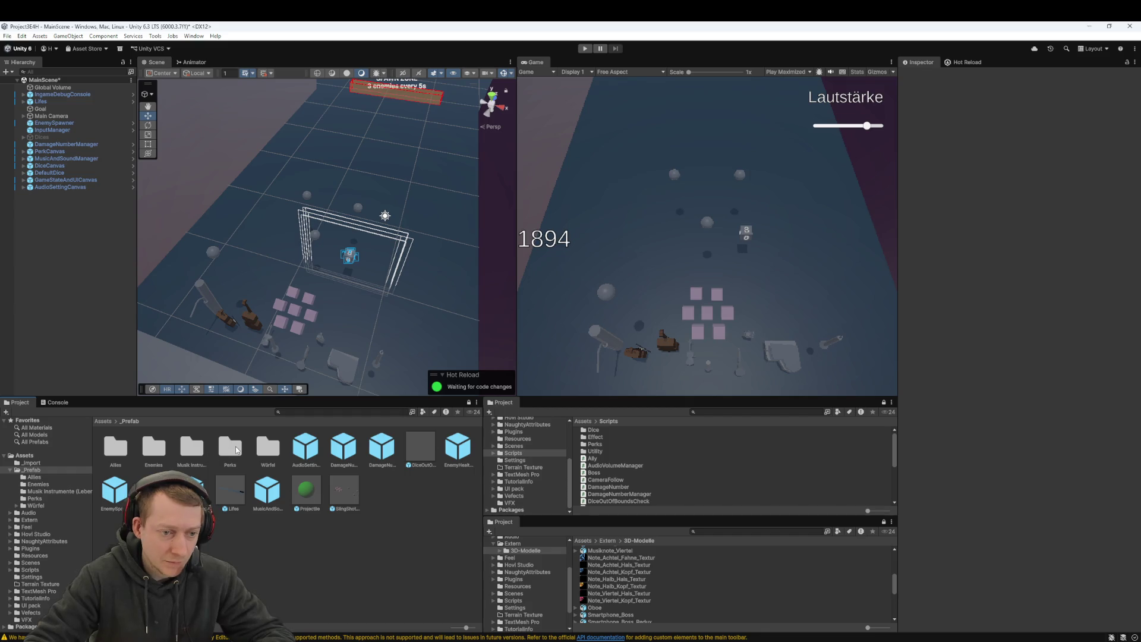
double_click(268, 447)
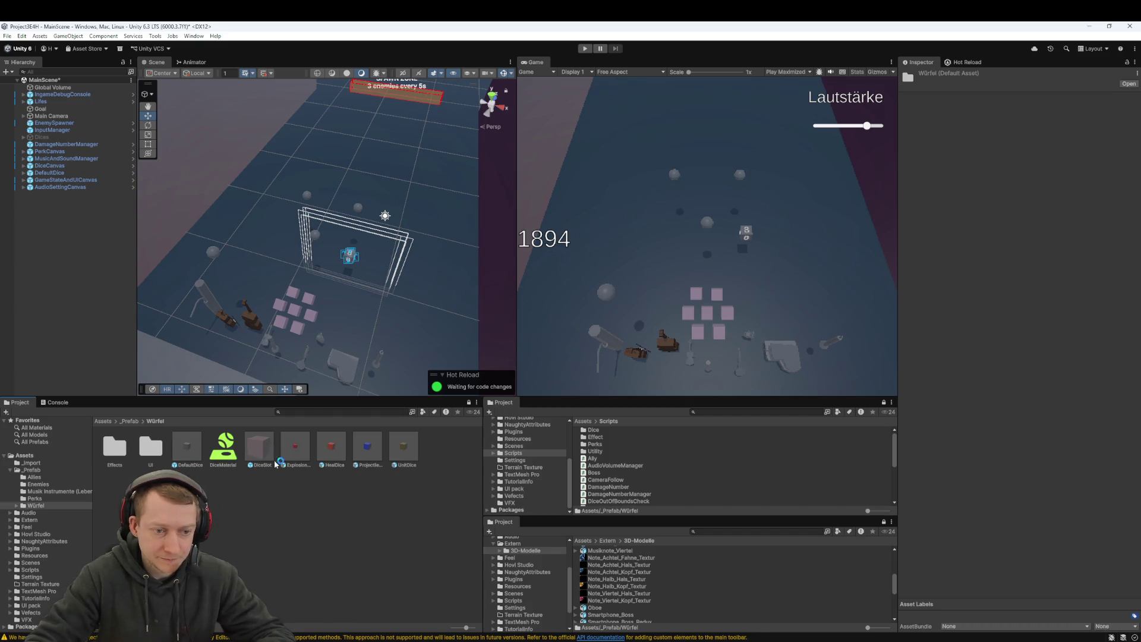
left_click(331, 447)
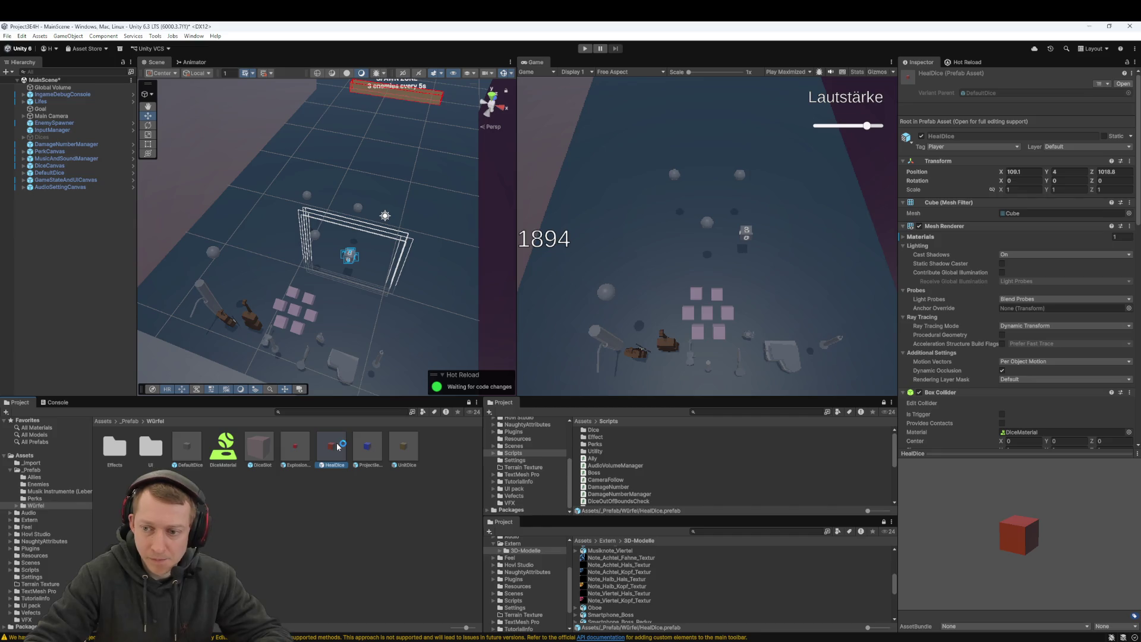
scroll(951, 238, "down", 5)
scroll(949, 202, "up", 5)
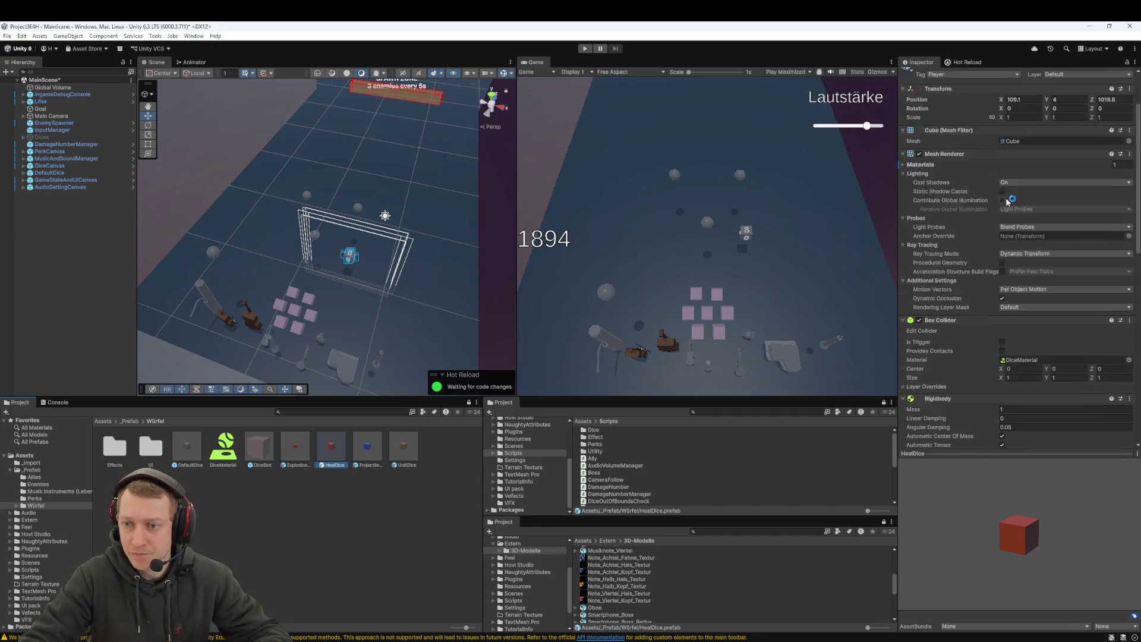
scroll(951, 196, "down", 2)
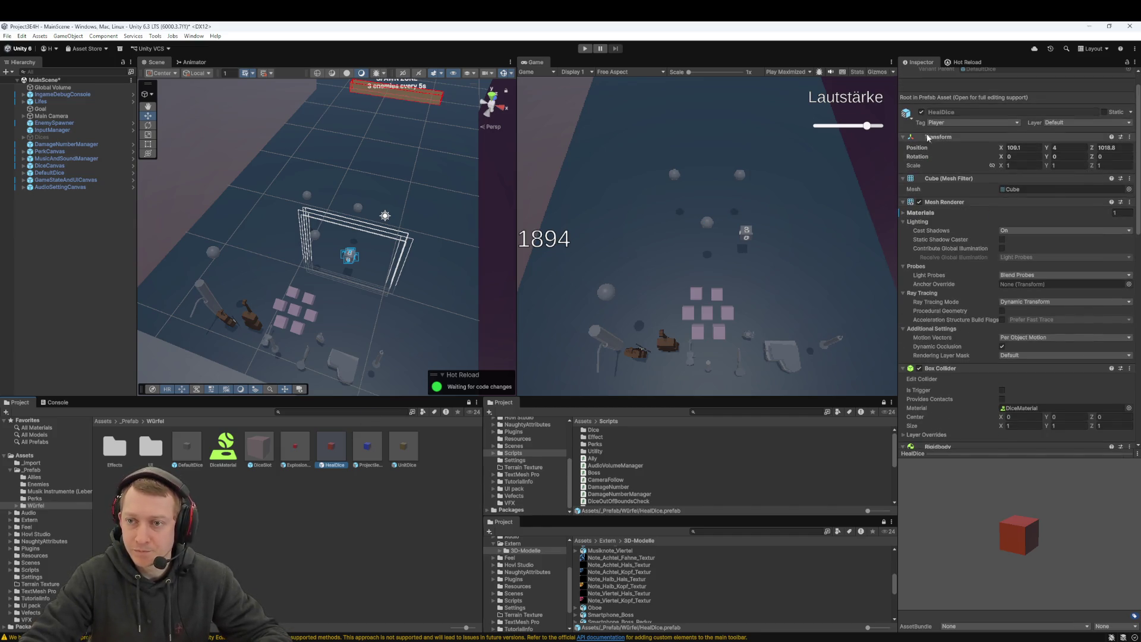
key("super+shift+s")
mouse_move(901, 71)
left_mouse_down()
mouse_move(1103, 361)
mouse_move(1137, 455)
left_mouse_up()
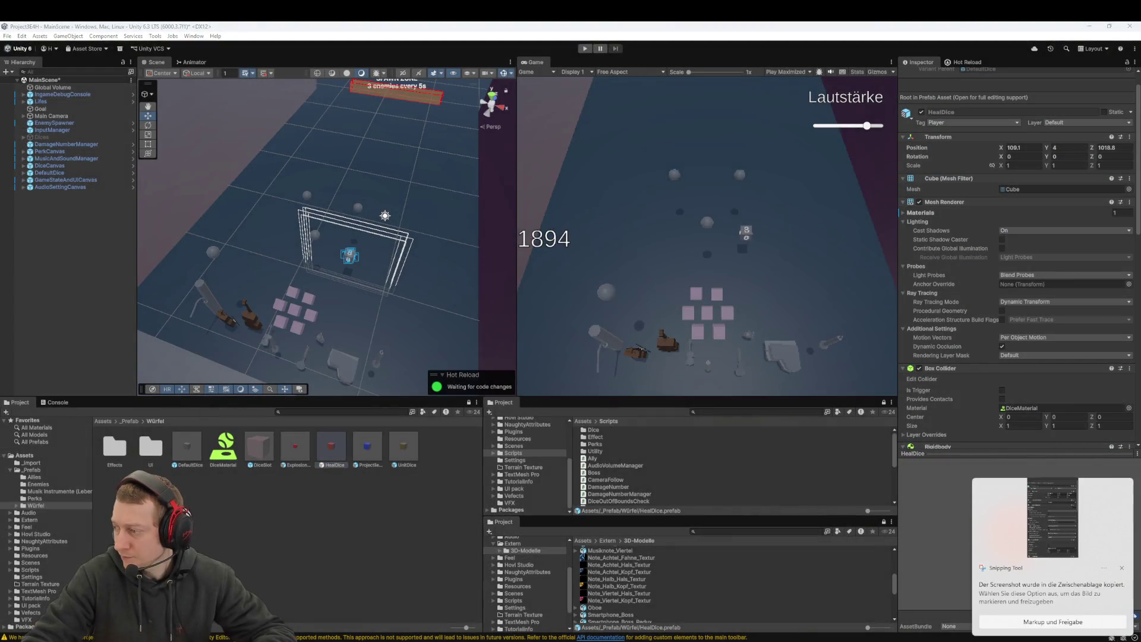
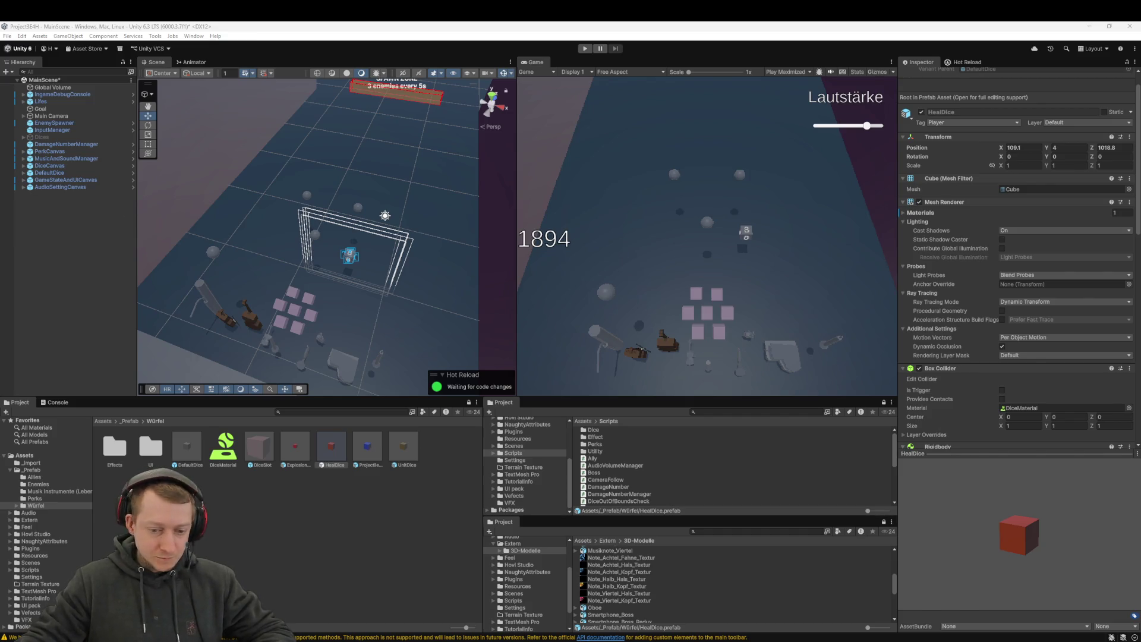
Step: Open InputManager.cs through project file search and jump to the end of the file
key("alt+Tab")
key("ctrl+shift+n")
type("InputManager")
key("Return")
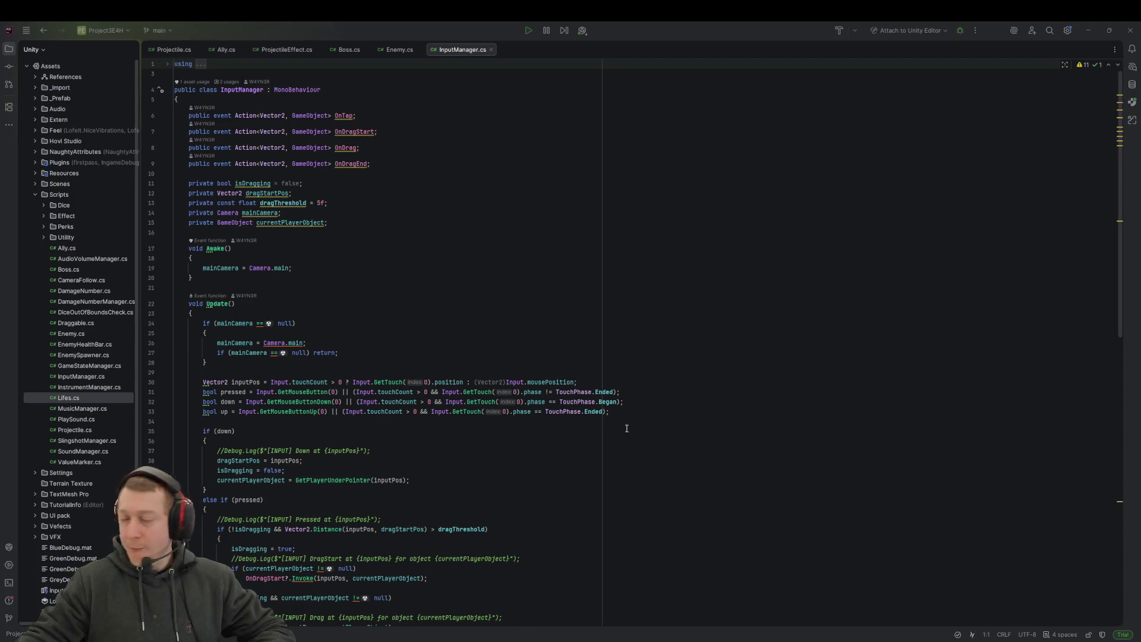
key("ctrl+End")
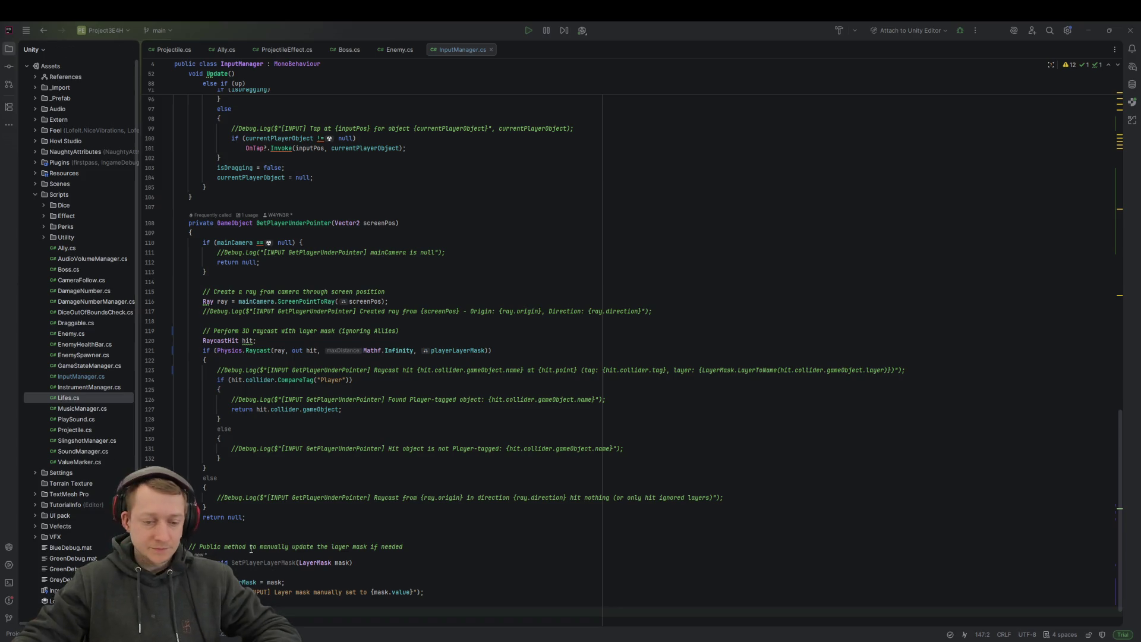
Step: Name User Layer 8 'Ally' in Project Settings > Tags and Layers, then return to the _Prefab folder
left_click(685, 600)
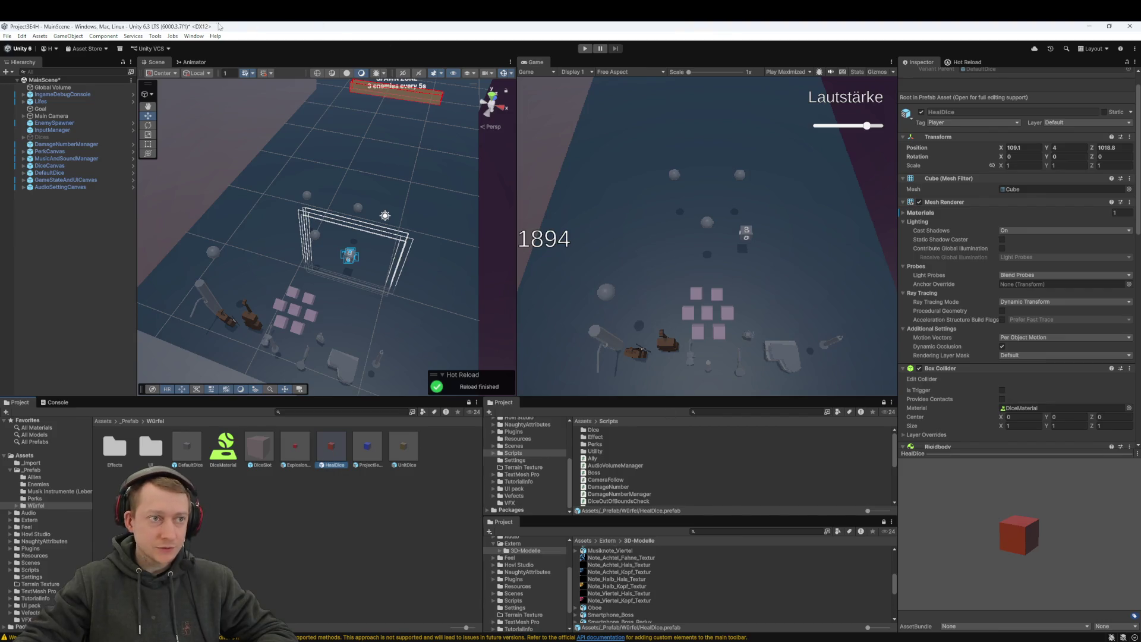
left_click(24, 37)
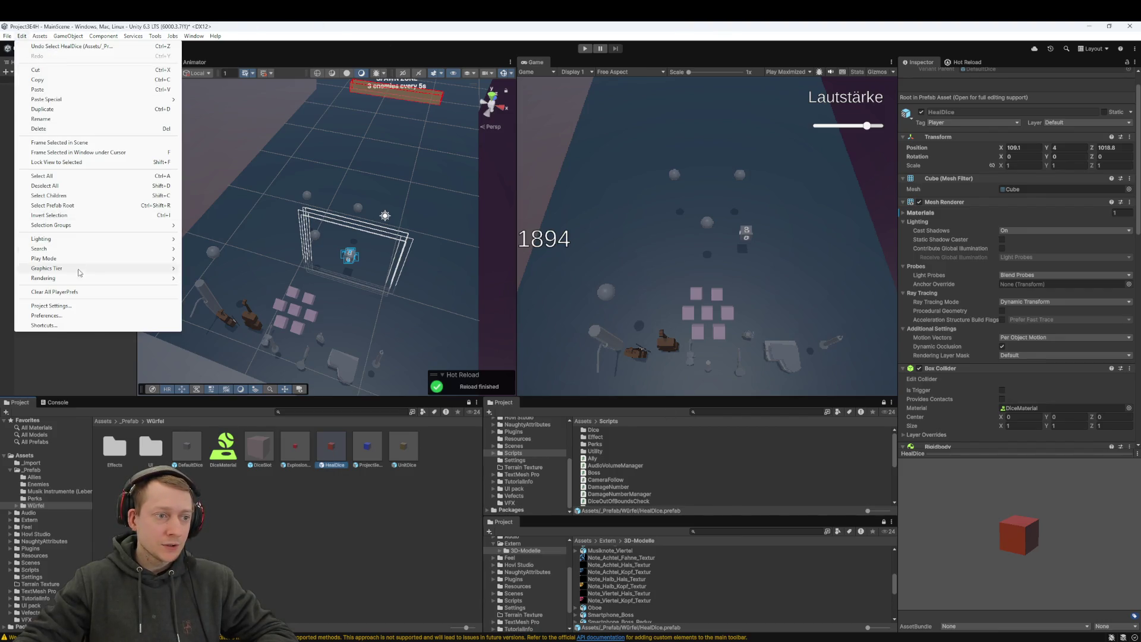
left_click(54, 306)
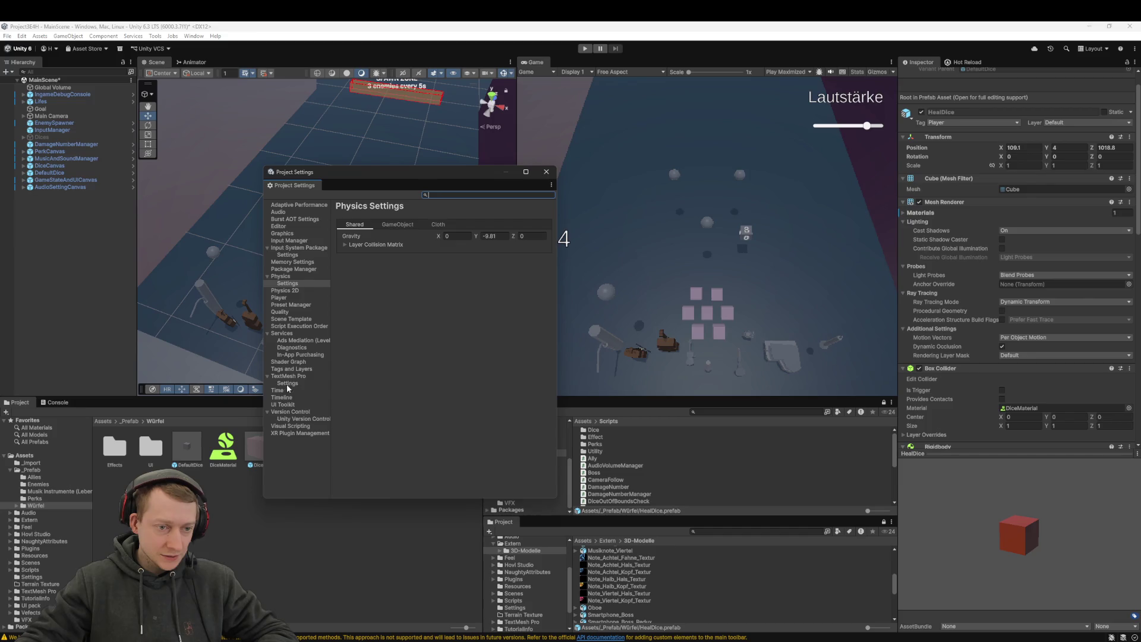
left_click(284, 369)
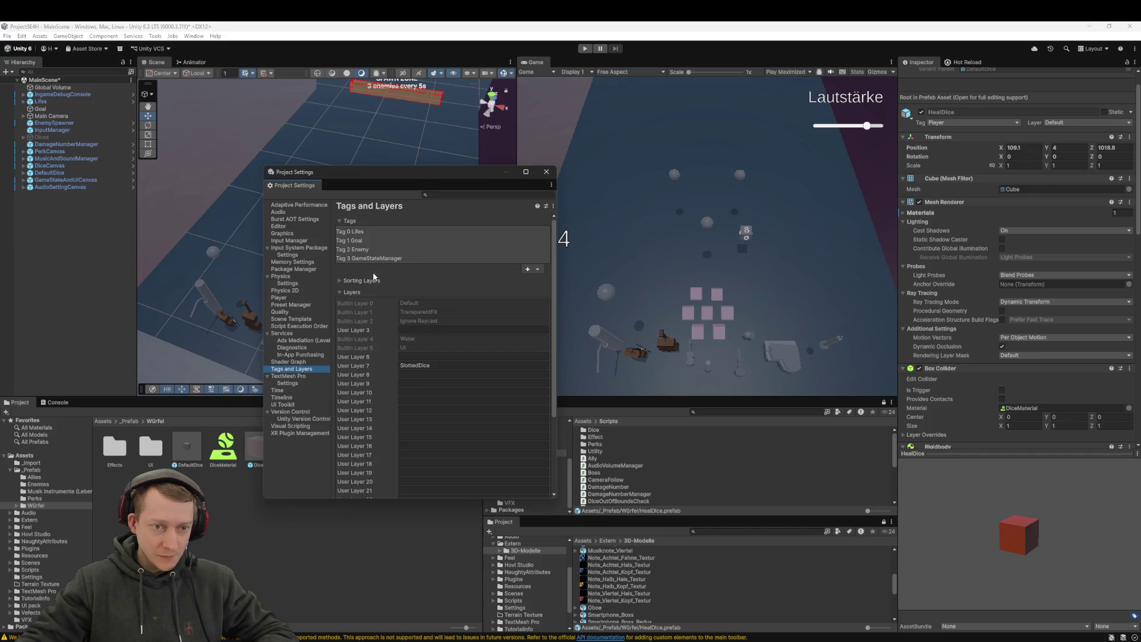
left_click(409, 356)
left_click(406, 373)
type("Ally")
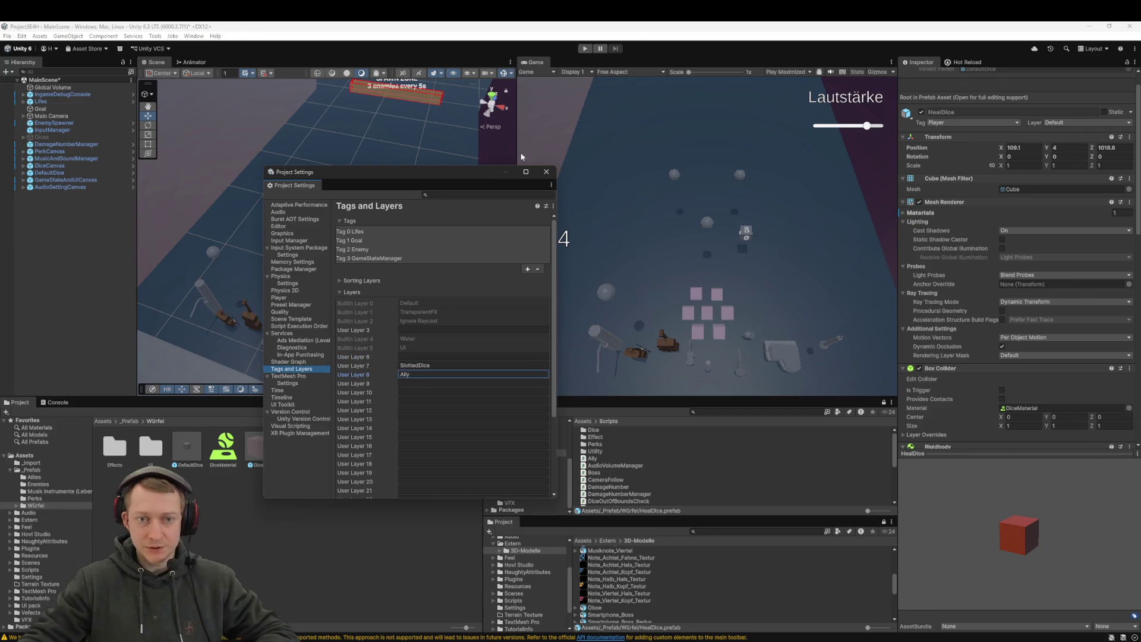
left_click(545, 173)
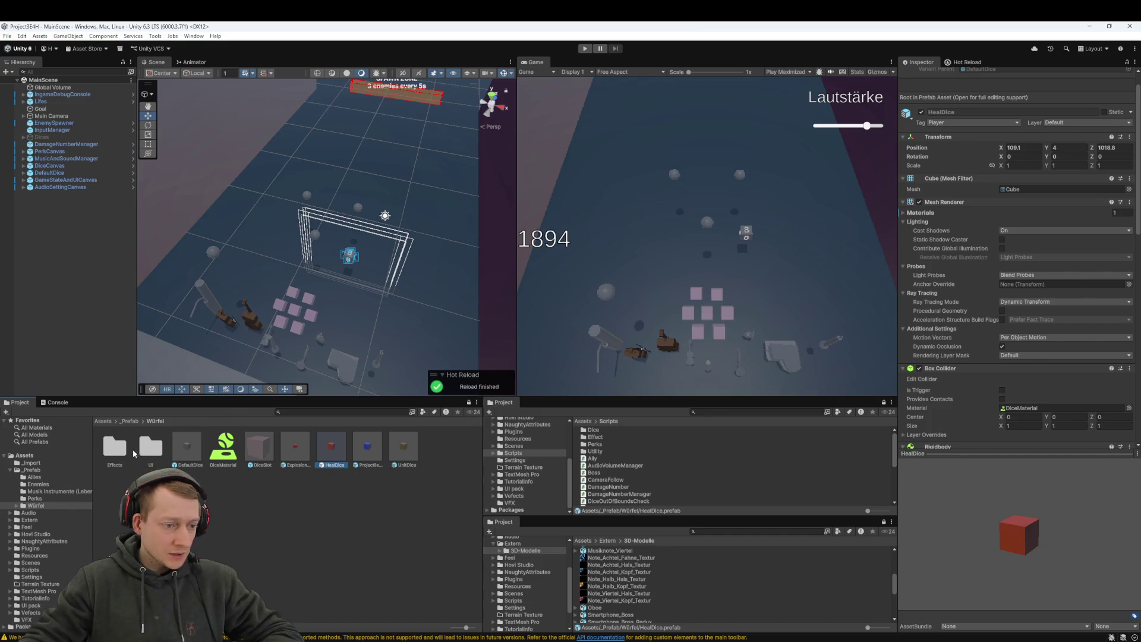
left_click(131, 422)
Step: Set the Musiknote Allied prefab's layer to Ally and confirm the child-objects prompt
double_click(115, 452)
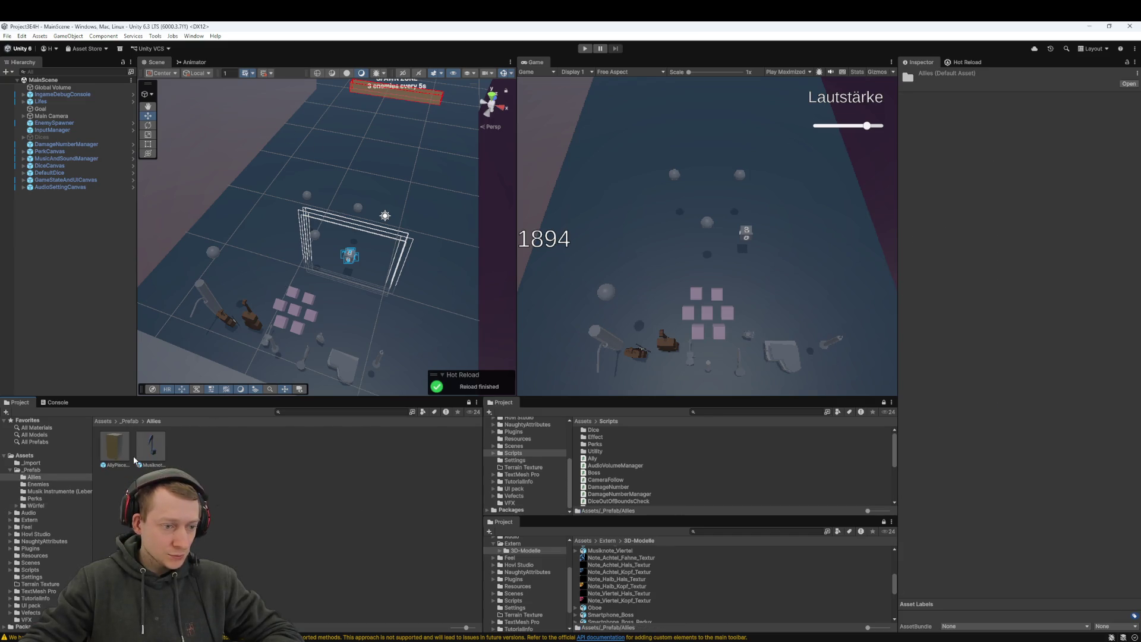
left_click(151, 449)
left_click(1087, 146)
left_click(1070, 218)
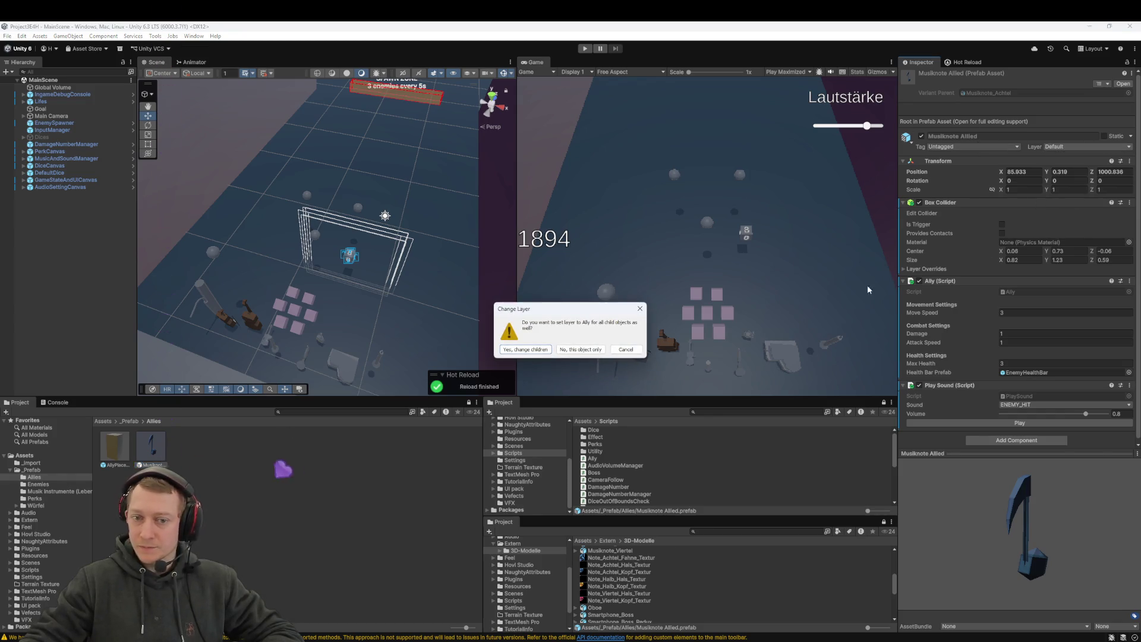
left_click(525, 349)
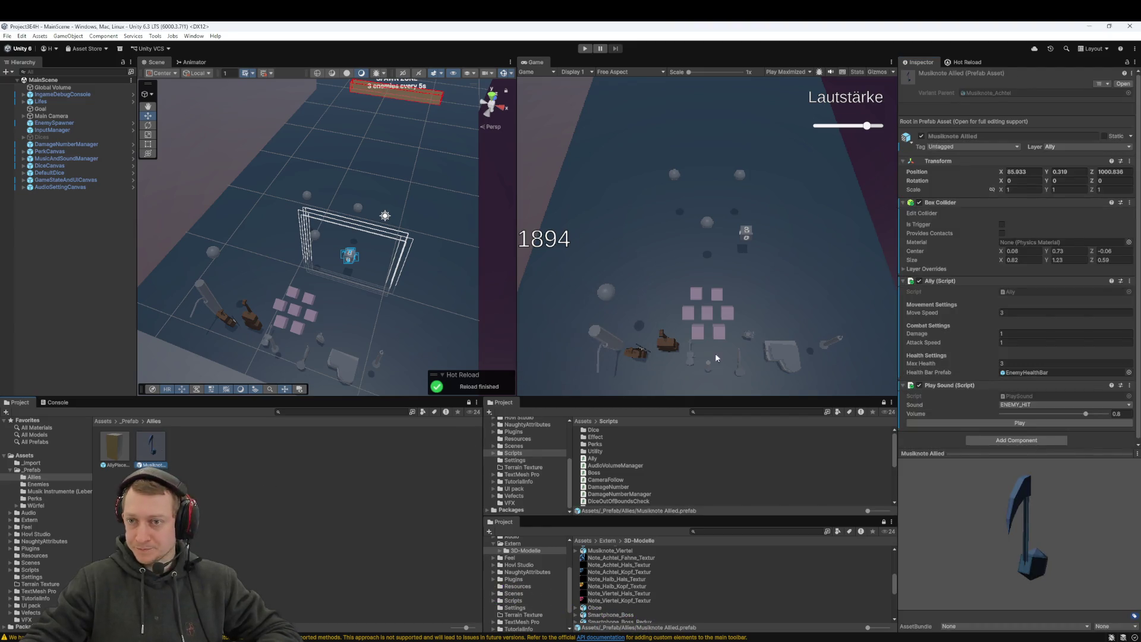
Step: Check the prefab's tag options, pan across the playfield, and start Play mode
left_click(979, 147)
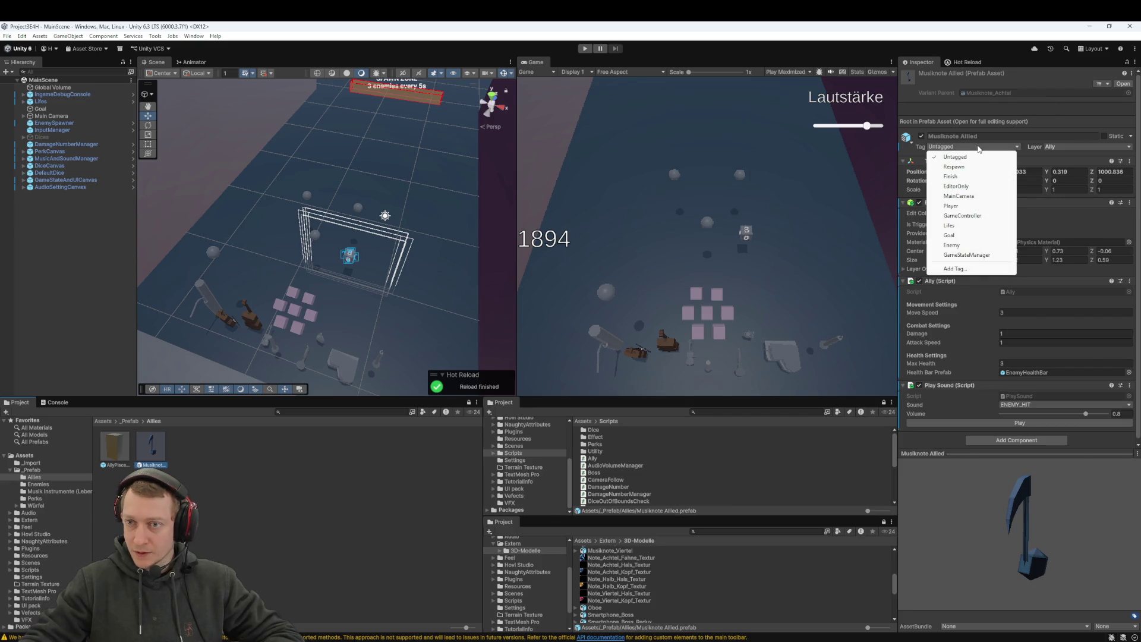
key("Escape")
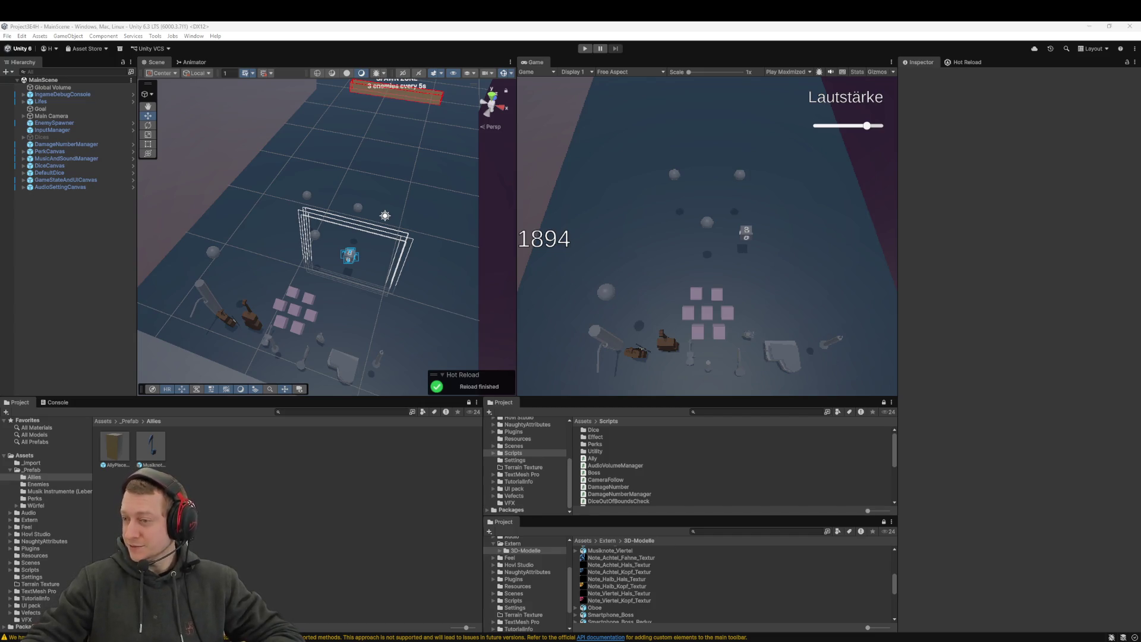
mouse_move(484, 327)
left_mouse_down()
mouse_move(433, 288)
mouse_move(443, 294)
left_mouse_up()
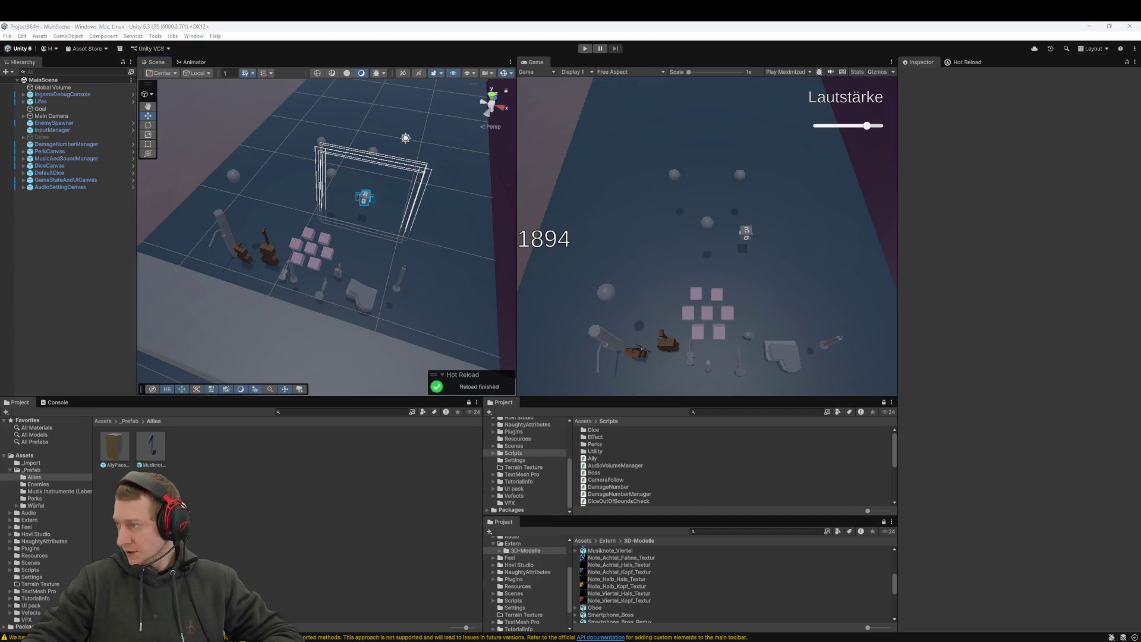
left_click(584, 48)
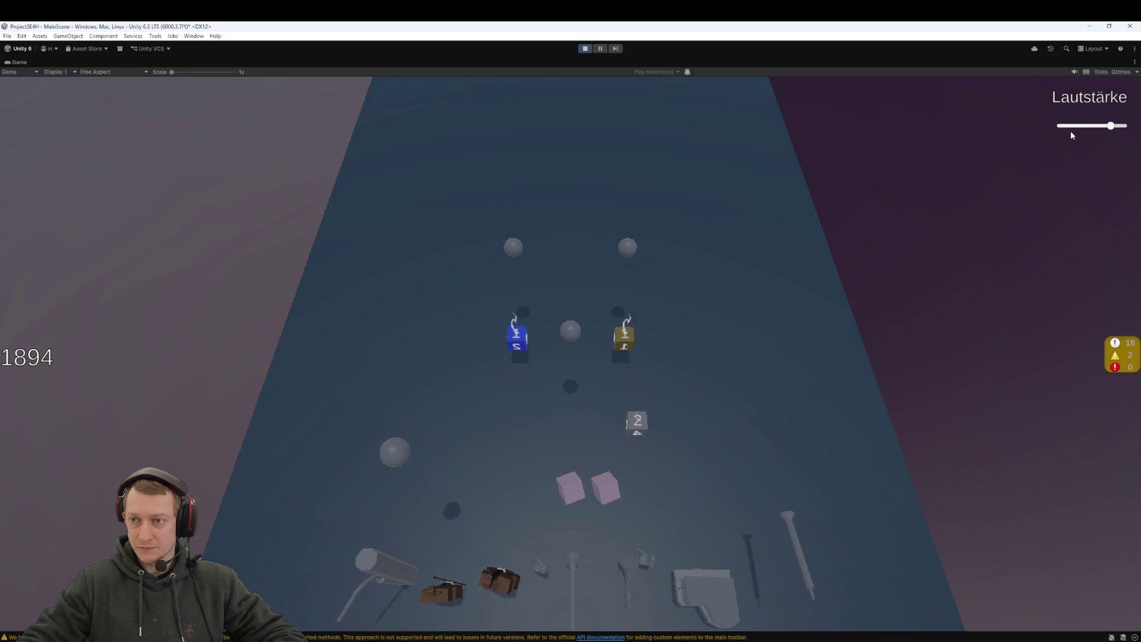
Step: Lower the game volume, roll the blue and yellow dice into the pink slots, and pick a perk card
left_click(1071, 127)
left_click_drag(526, 433, 517, 446)
left_click_drag(556, 532, 537, 594)
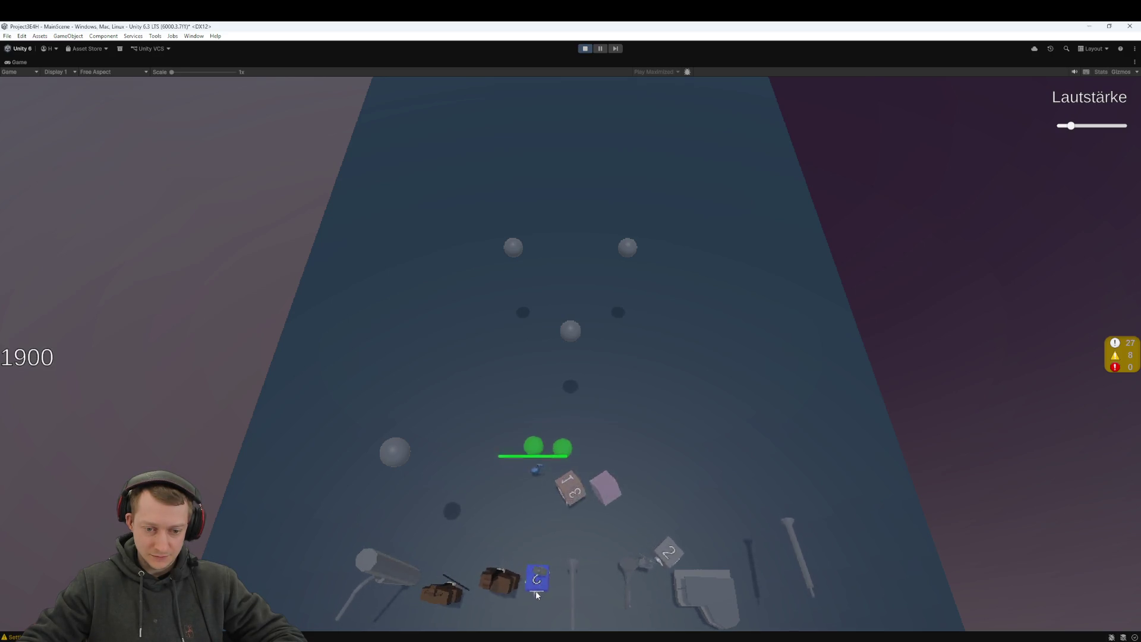
mouse_move(569, 490)
left_mouse_down()
mouse_move(569, 499)
mouse_move(578, 238)
left_mouse_up()
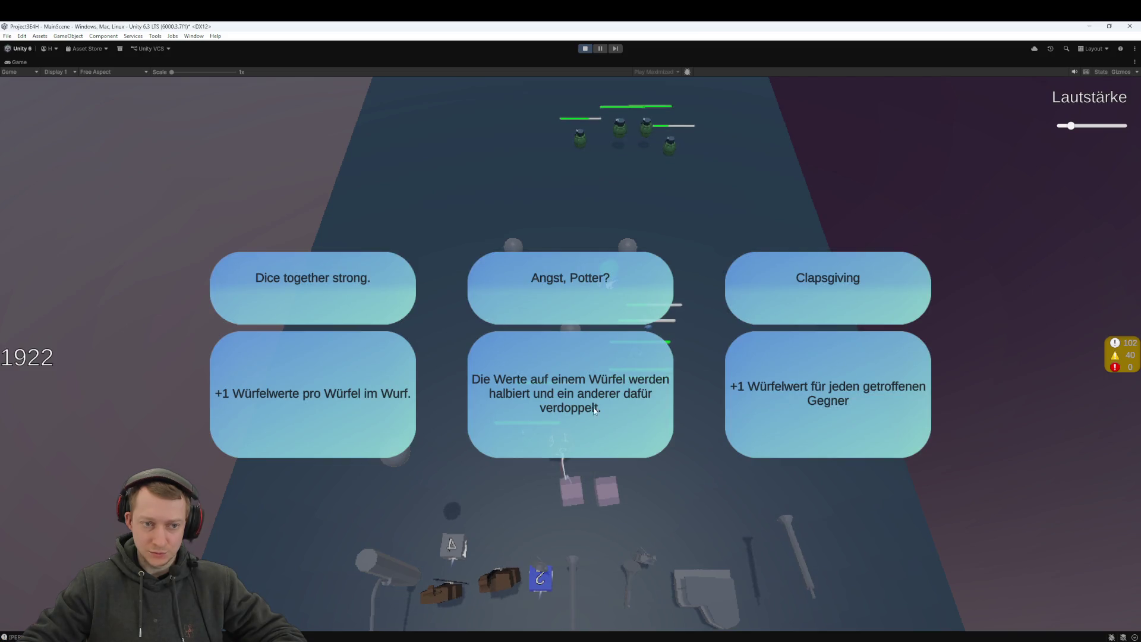
left_click(317, 385)
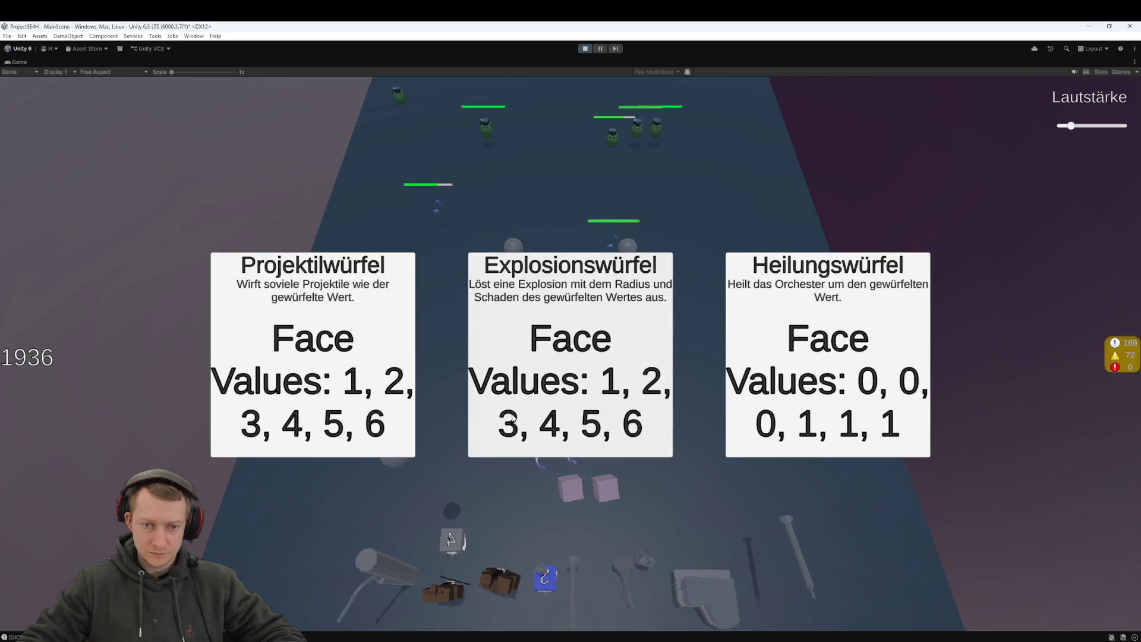
Step: Choose the Projektilwürfel card, load the blue, yellow and purple dice into the slots, and pick the middle perk
left_click(412, 357)
left_click_drag(569, 424, 573, 488)
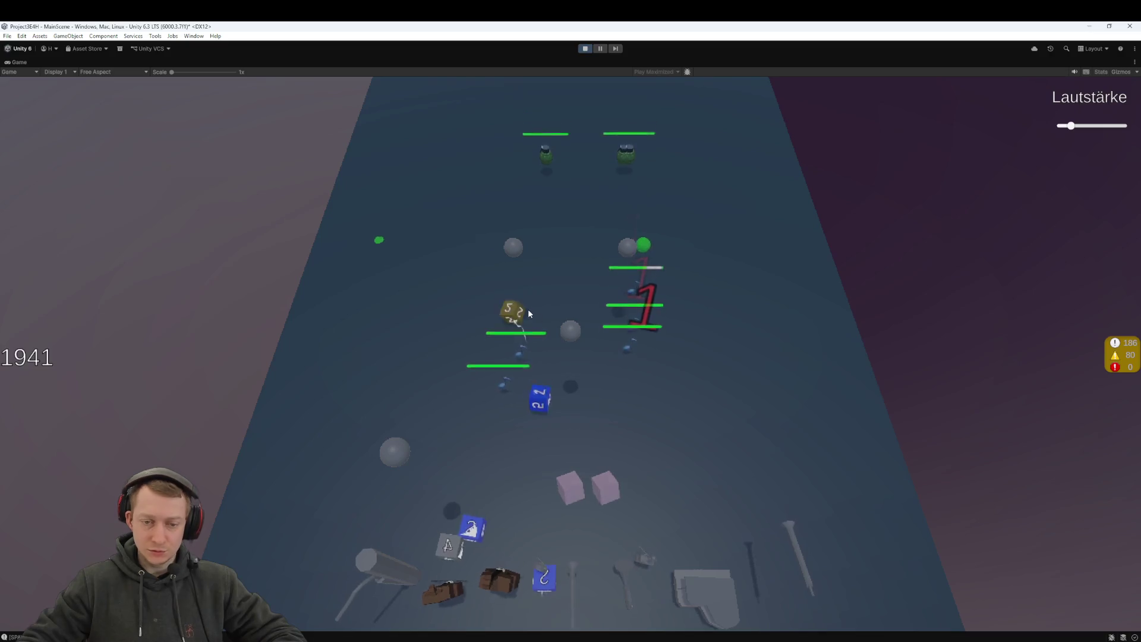
left_click_drag(540, 458, 572, 487)
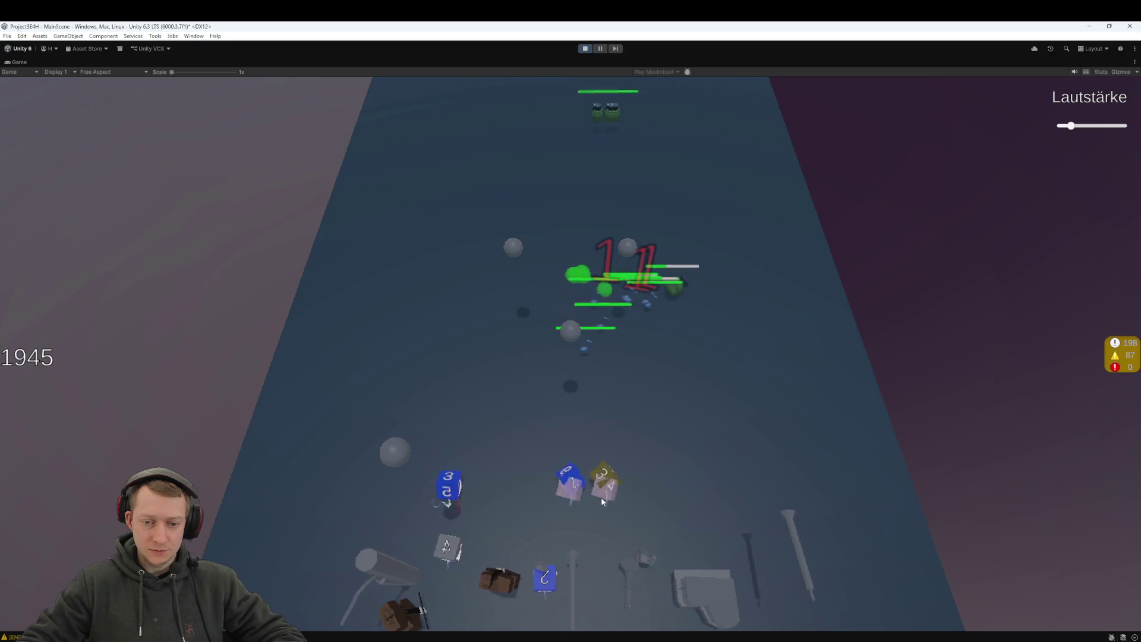
mouse_move(636, 448)
left_mouse_down()
mouse_move(570, 487)
mouse_move(602, 501)
left_mouse_up()
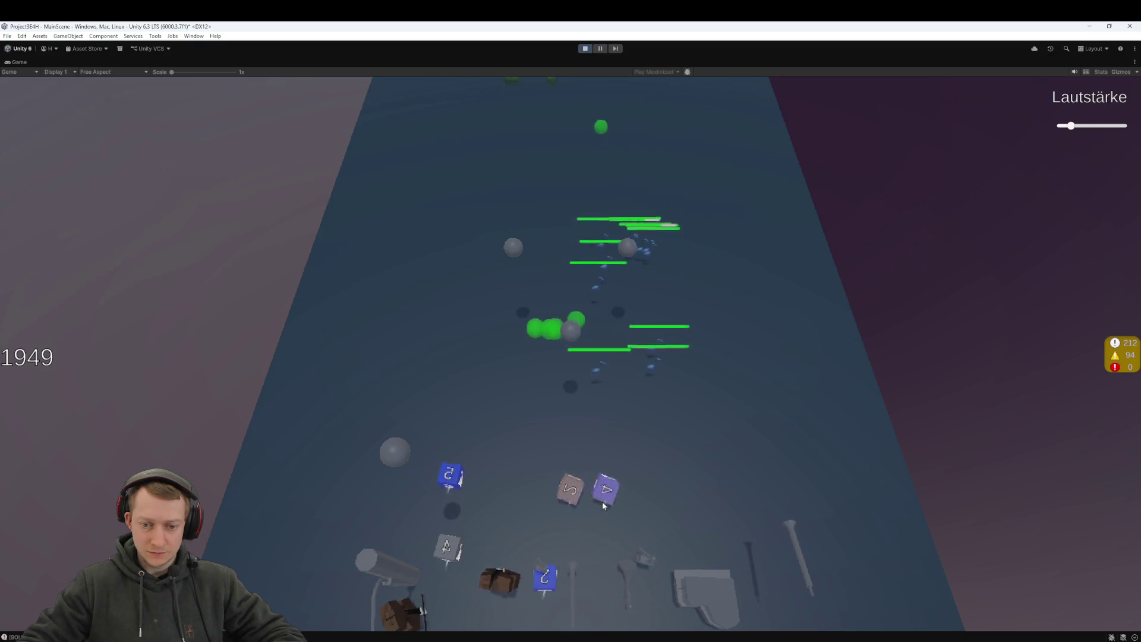
left_click(608, 392)
mouse_move(608, 392)
left_mouse_down()
mouse_move(613, 407)
mouse_move(571, 490)
left_mouse_up()
left_click_drag(574, 241, 606, 488)
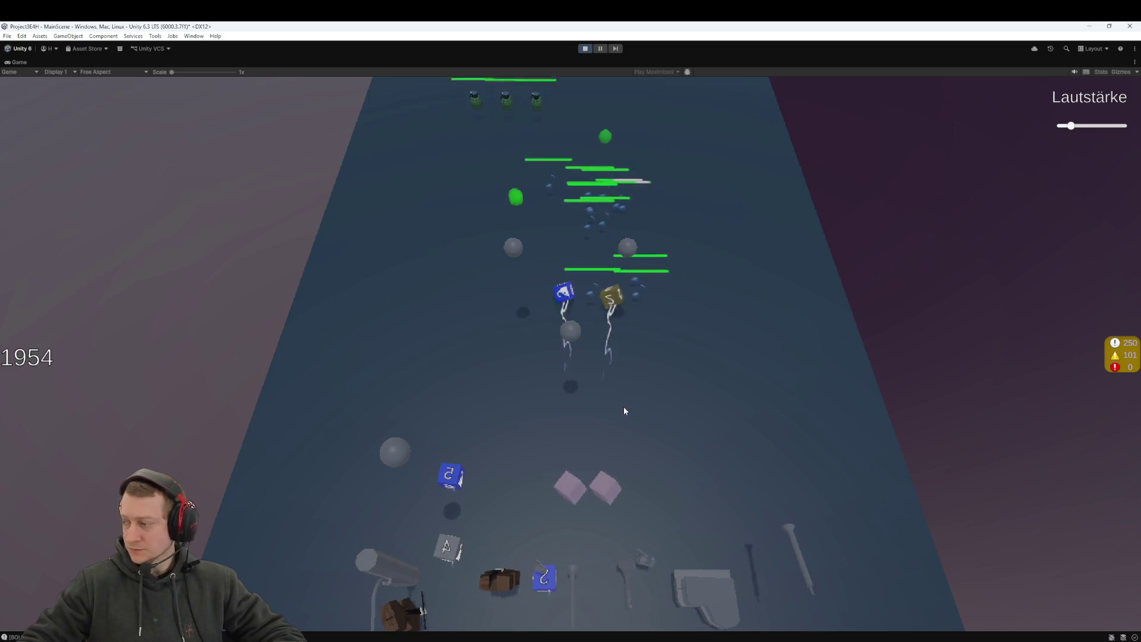
mouse_move(611, 254)
left_mouse_down()
mouse_move(597, 249)
mouse_move(572, 483)
mouse_move(545, 267)
mouse_move(532, 243)
mouse_move(569, 498)
mouse_move(551, 486)
mouse_move(574, 491)
left_mouse_up()
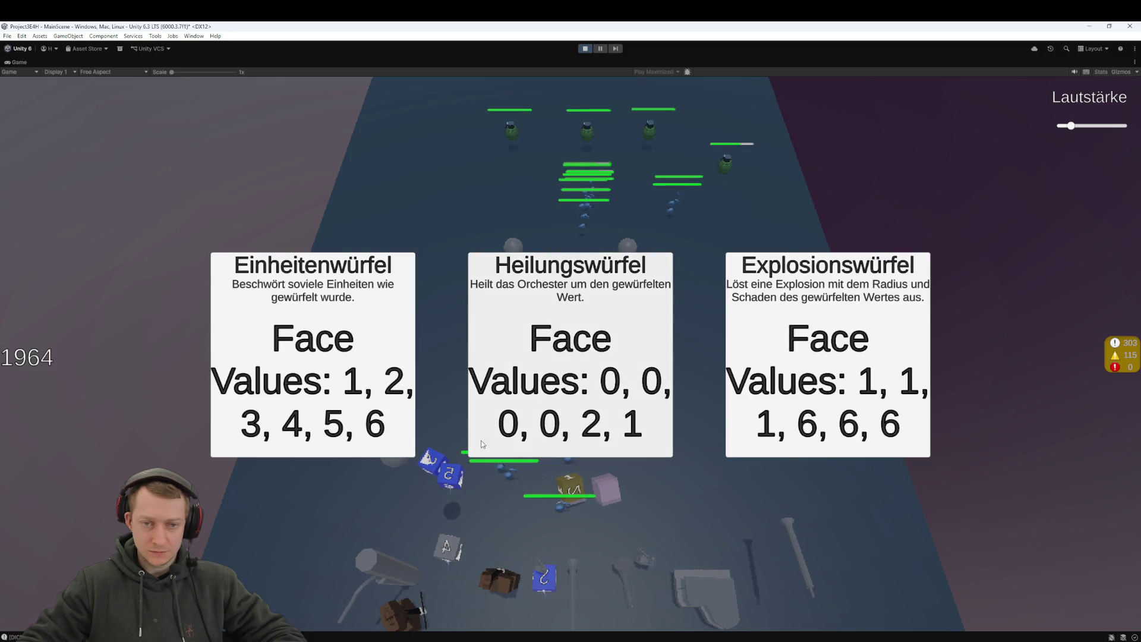
Step: Pick offered dice and the 'One Die to rule them all' and 'Low Performer' perks while moving dice
left_click(470, 364)
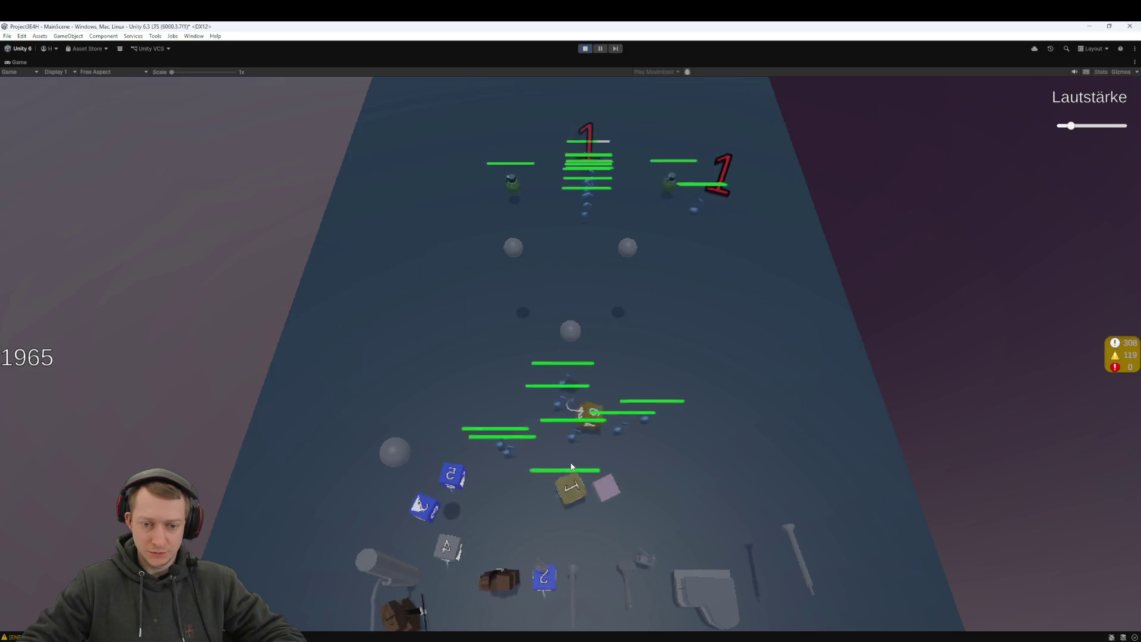
mouse_move(588, 483)
left_mouse_down()
mouse_move(566, 477)
mouse_move(556, 527)
mouse_move(565, 495)
mouse_move(574, 511)
mouse_move(607, 511)
mouse_move(574, 476)
mouse_move(548, 485)
left_mouse_up()
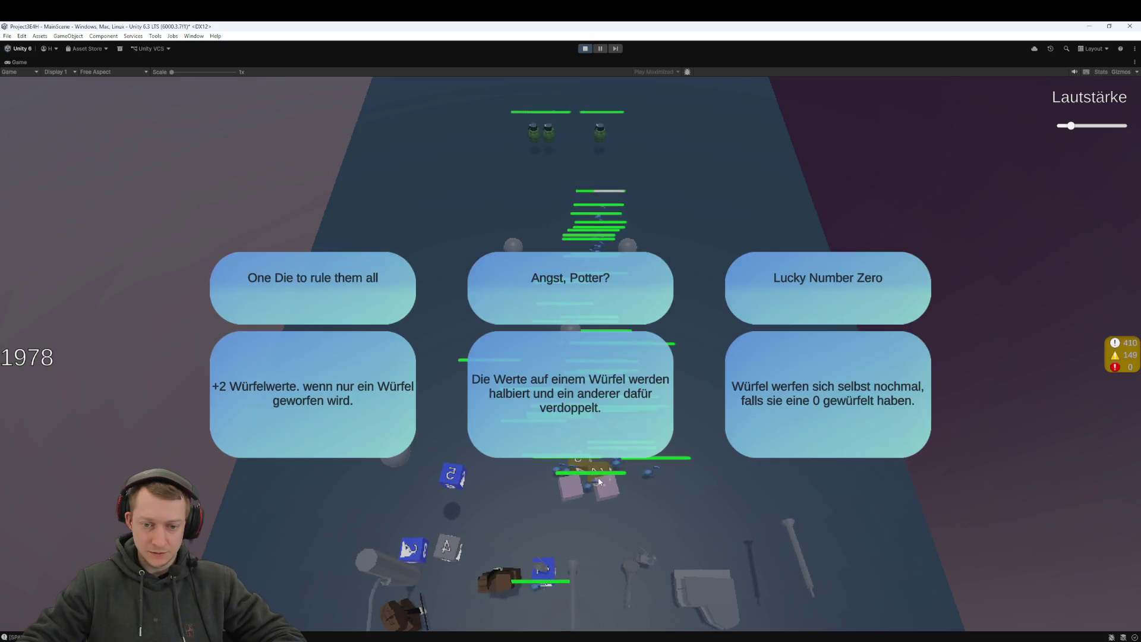
left_click(393, 368)
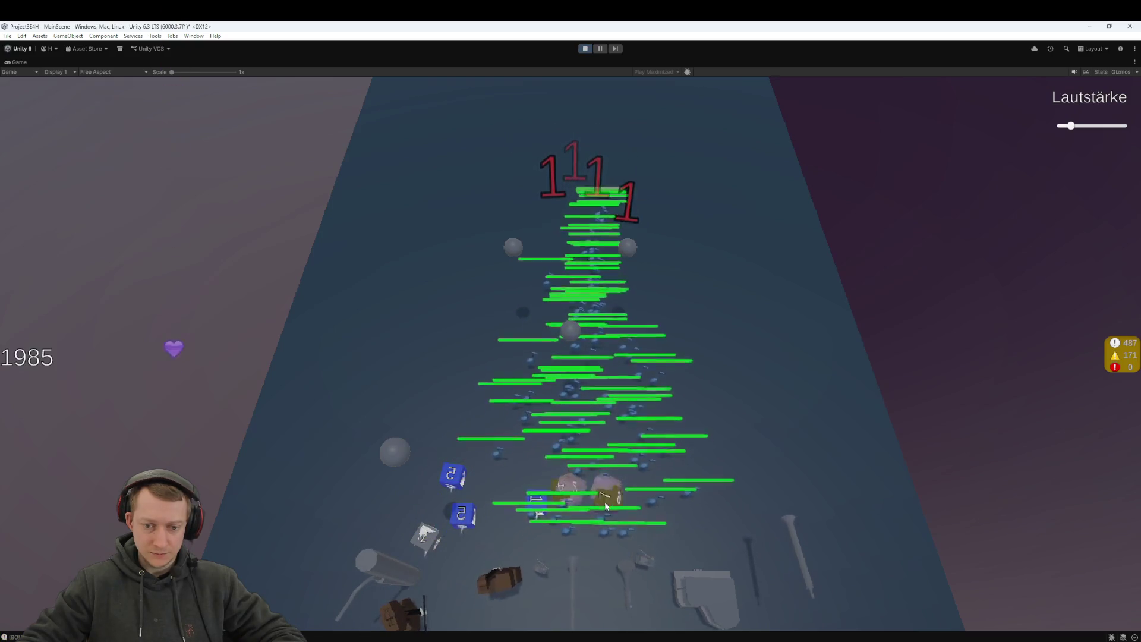
mouse_move(577, 503)
left_mouse_down()
mouse_move(619, 559)
mouse_move(561, 485)
mouse_move(586, 519)
mouse_move(591, 507)
mouse_move(566, 507)
mouse_move(614, 544)
left_mouse_up()
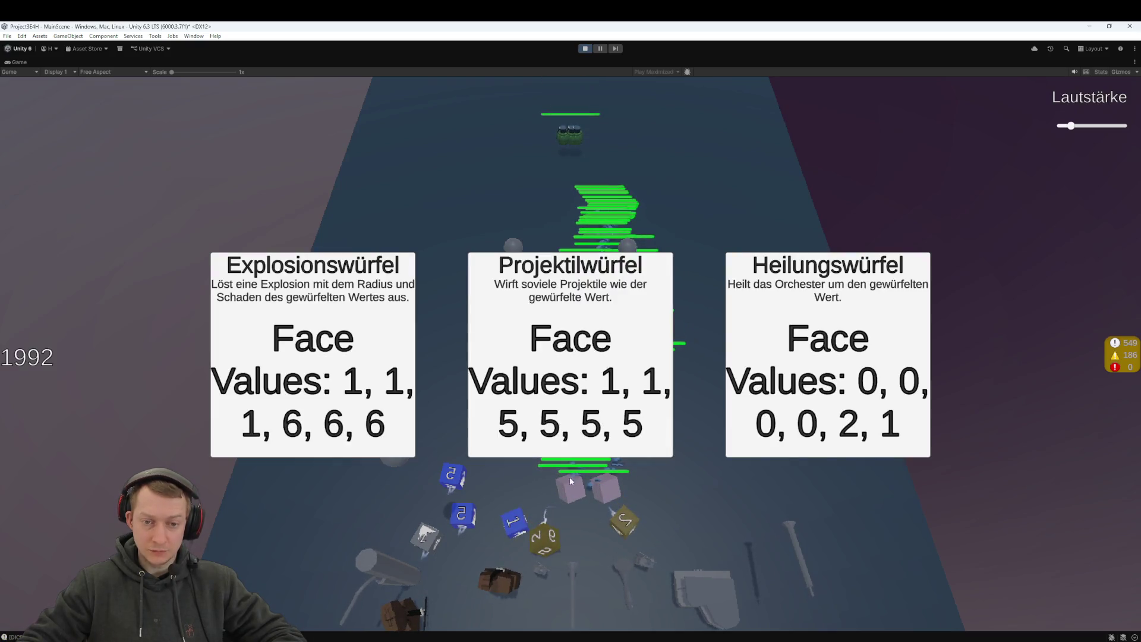
left_click(847, 374)
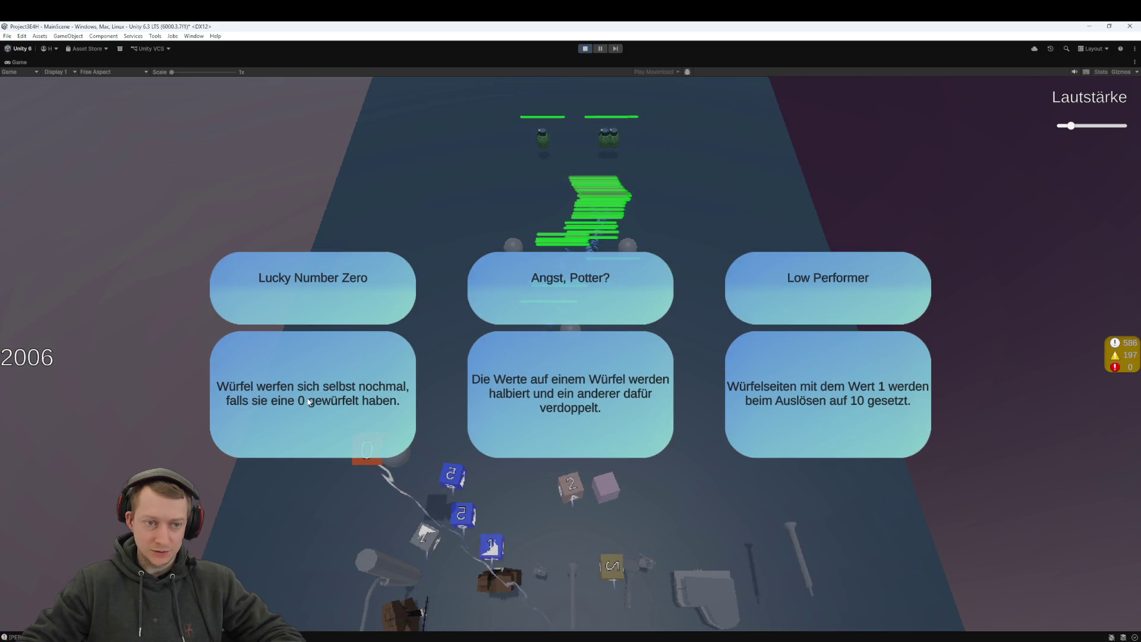
left_click(747, 371)
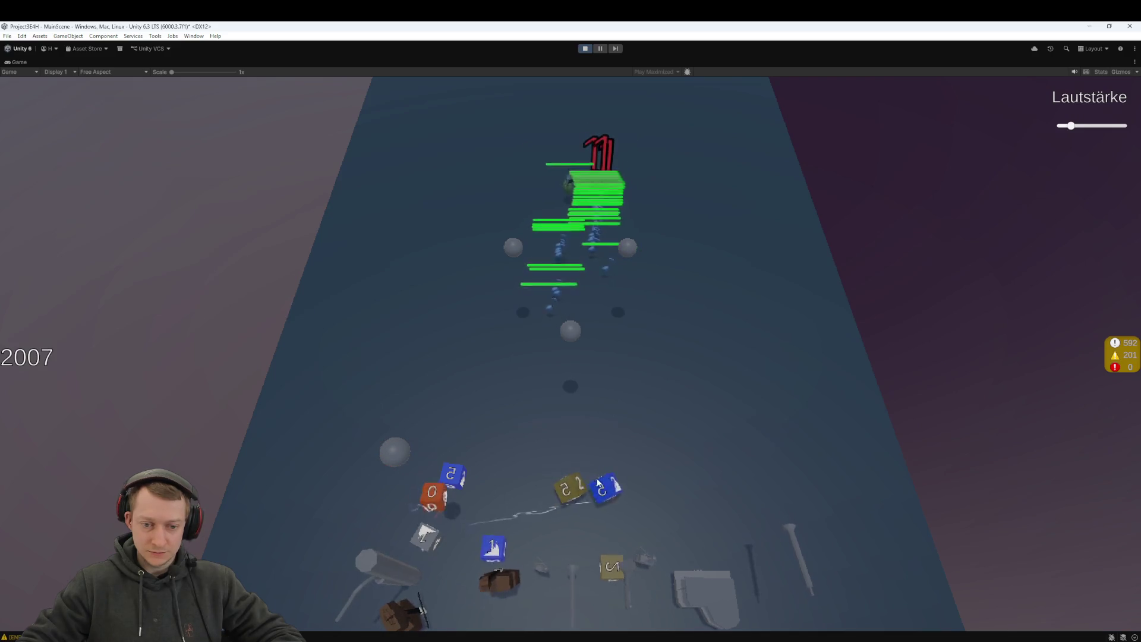
Step: Fire the loaded pedestal dice up the lane three times and choose the Einheitenwürfel dice
left_click(573, 517)
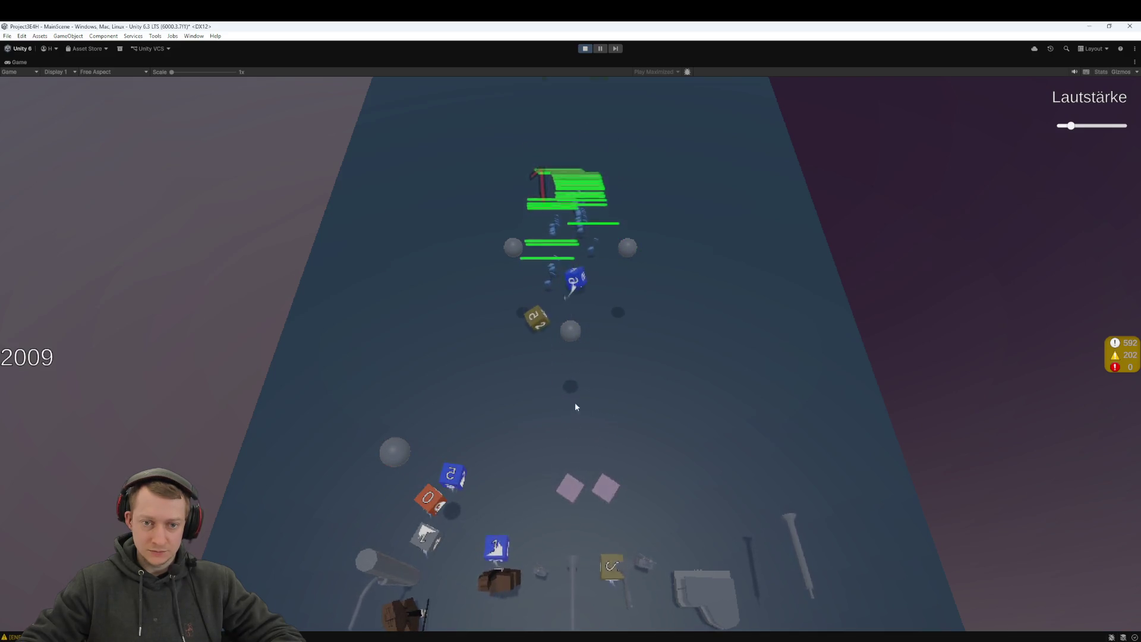
left_click(572, 494)
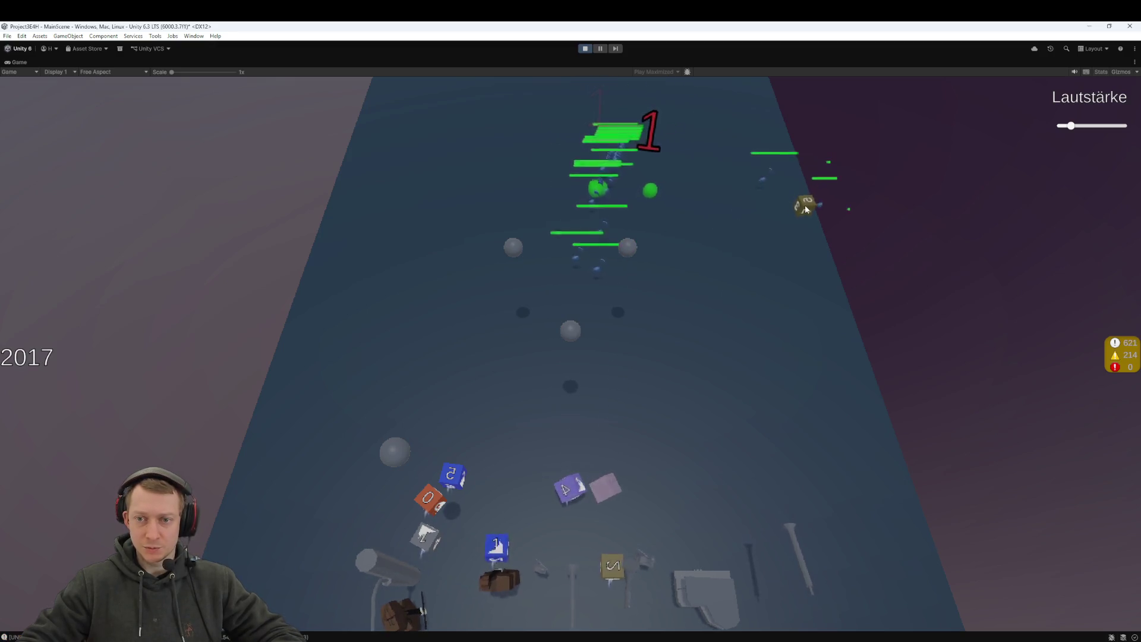
left_click(605, 505)
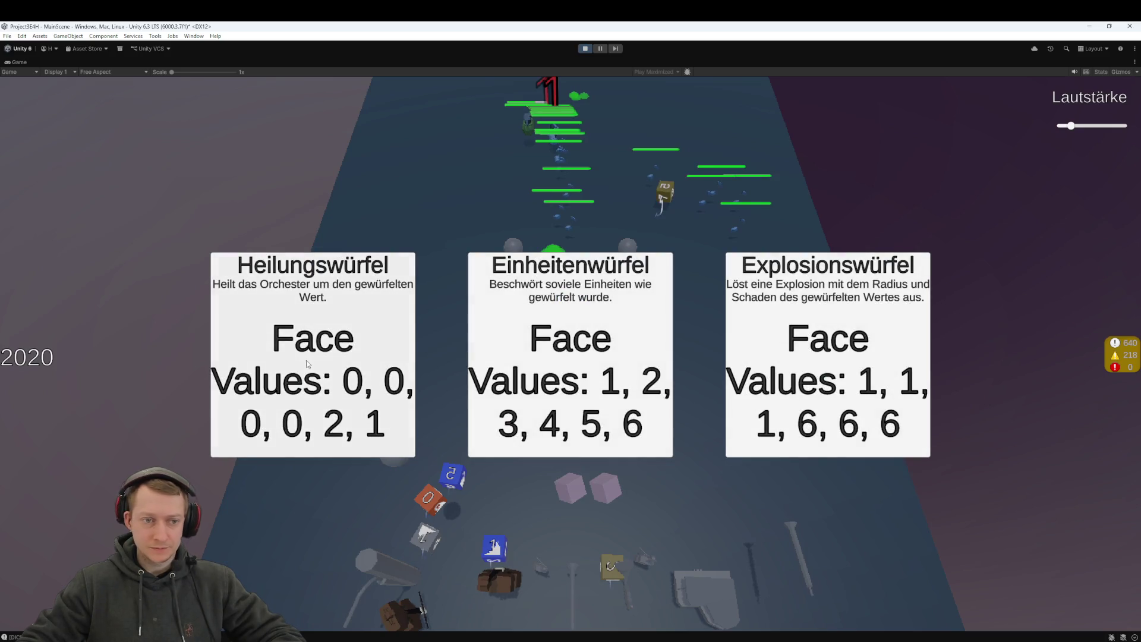
left_click(565, 343)
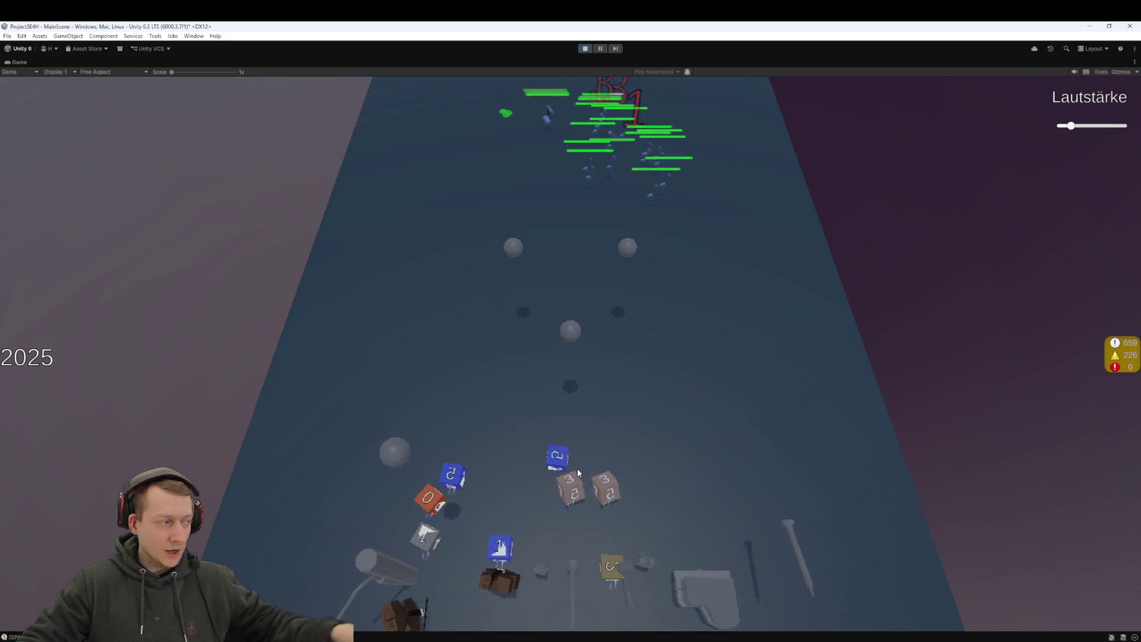
Step: Drag the blue dice, including the blue 2 and blue 7, into the empty pink slots
mouse_move(554, 490)
left_mouse_down()
mouse_move(576, 499)
mouse_move(587, 574)
mouse_move(578, 559)
left_mouse_up()
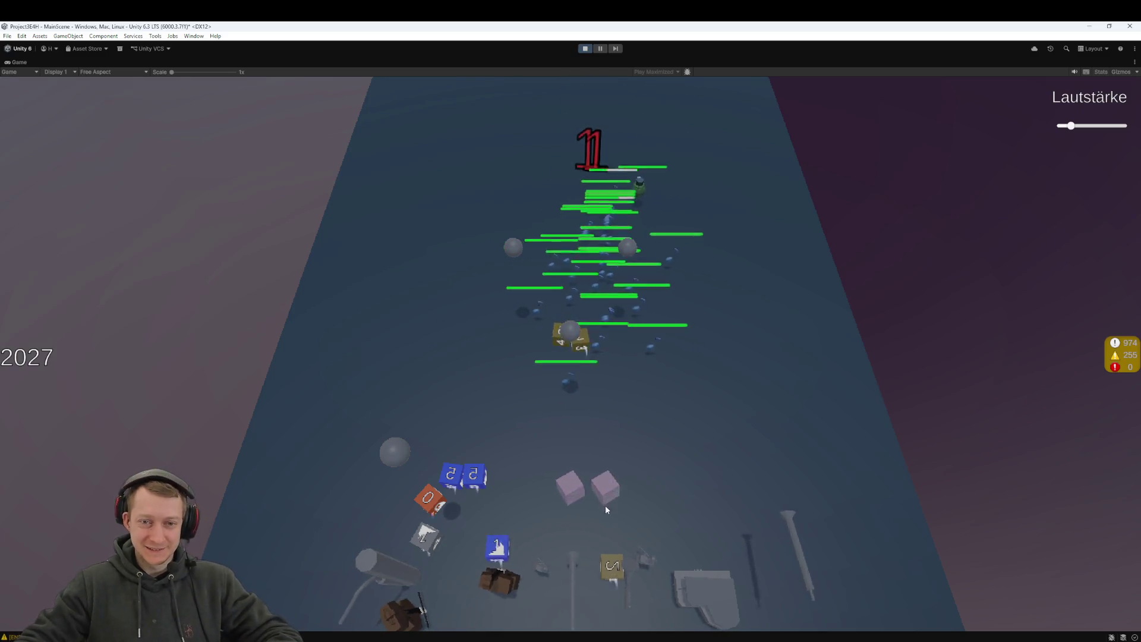
left_click_drag(450, 477, 565, 484)
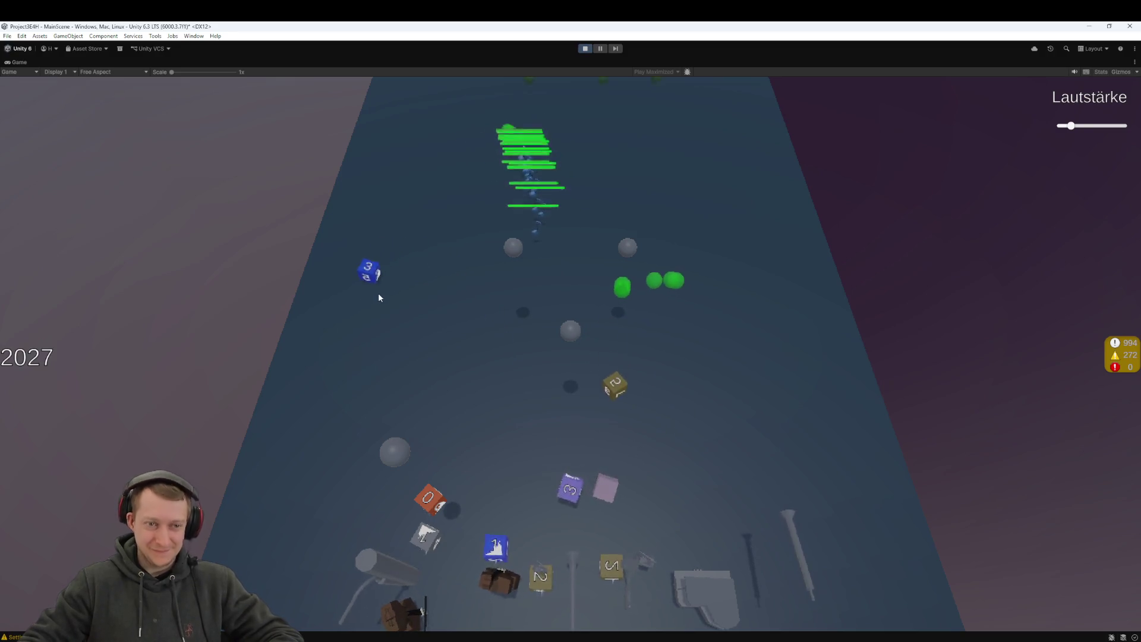
left_click_drag(374, 286, 594, 488)
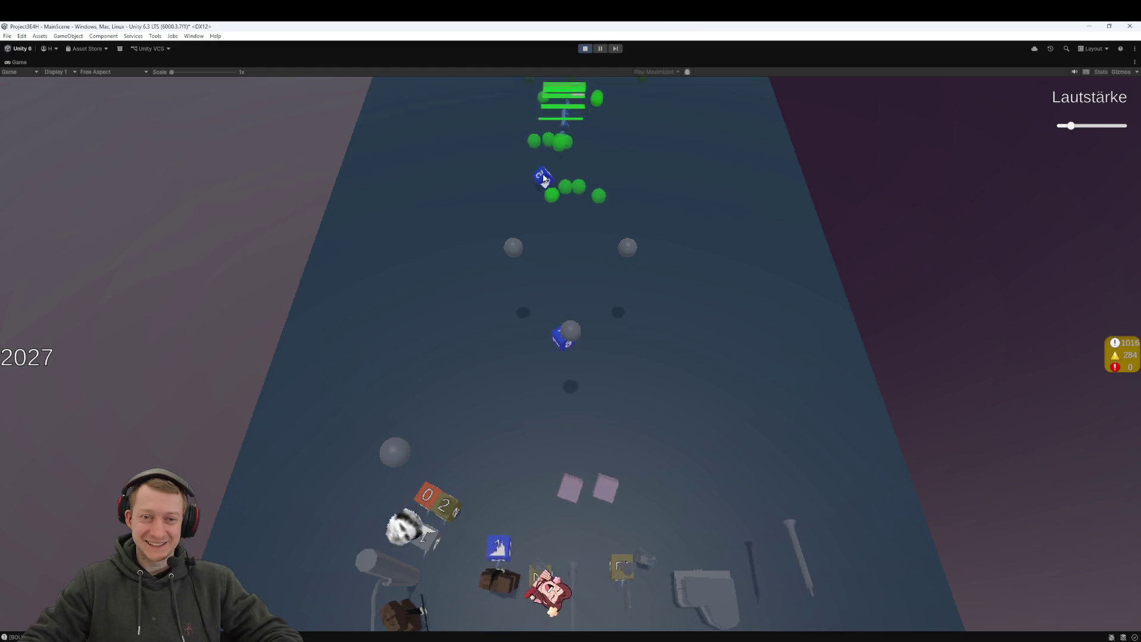
left_click_drag(563, 352, 569, 510)
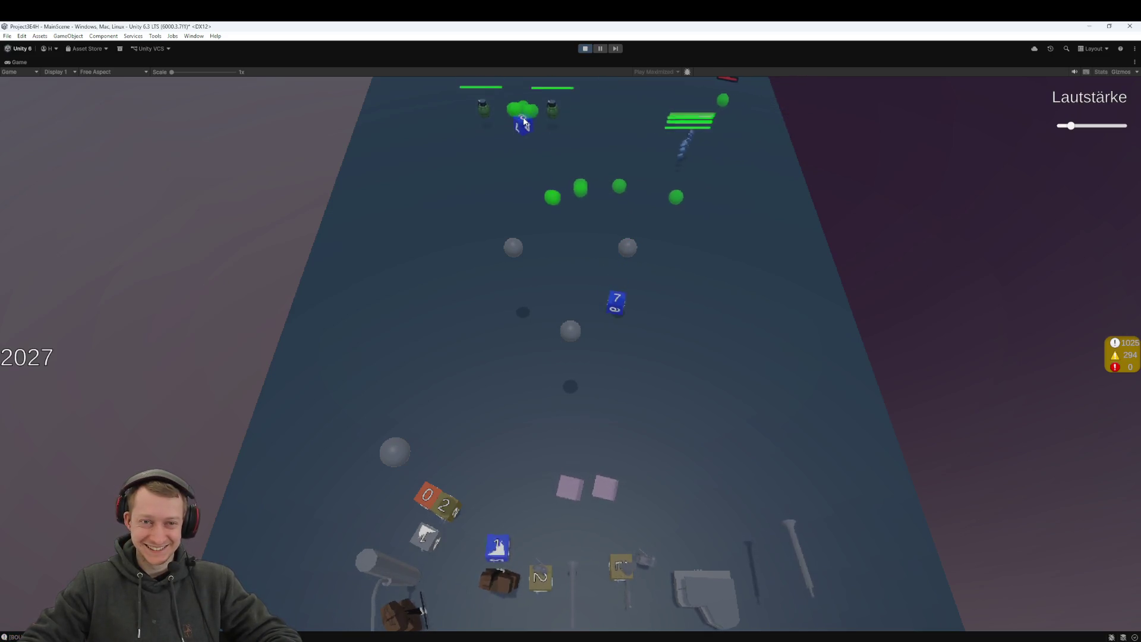
left_click(624, 324)
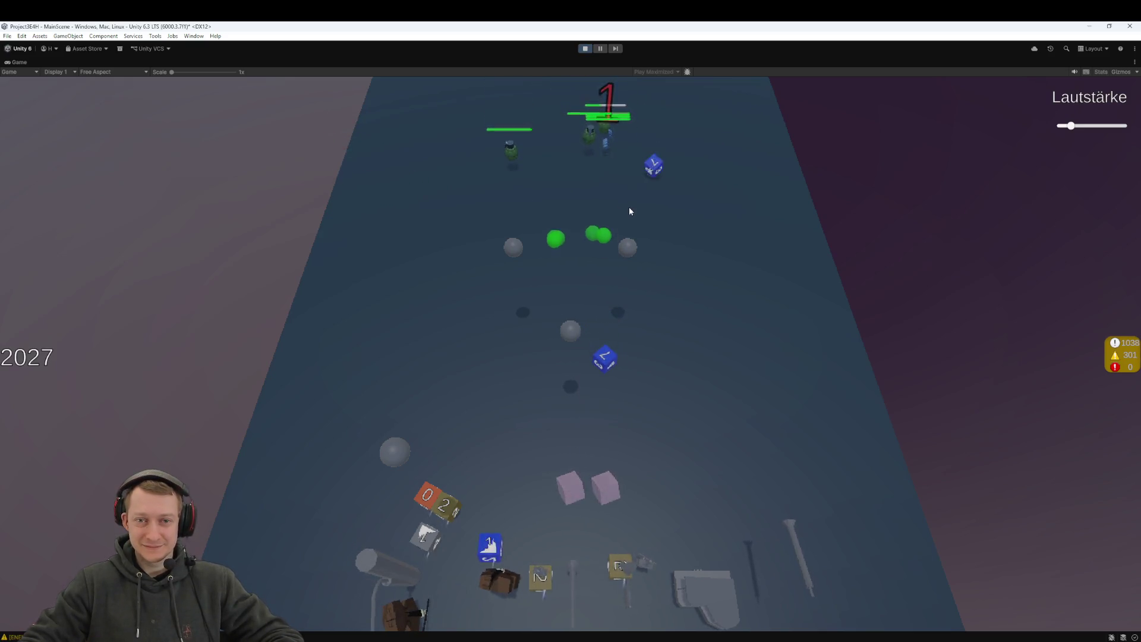
Step: Collect more blue lane dice and the olive dice into the slots, then stop Play mode
left_click(666, 183)
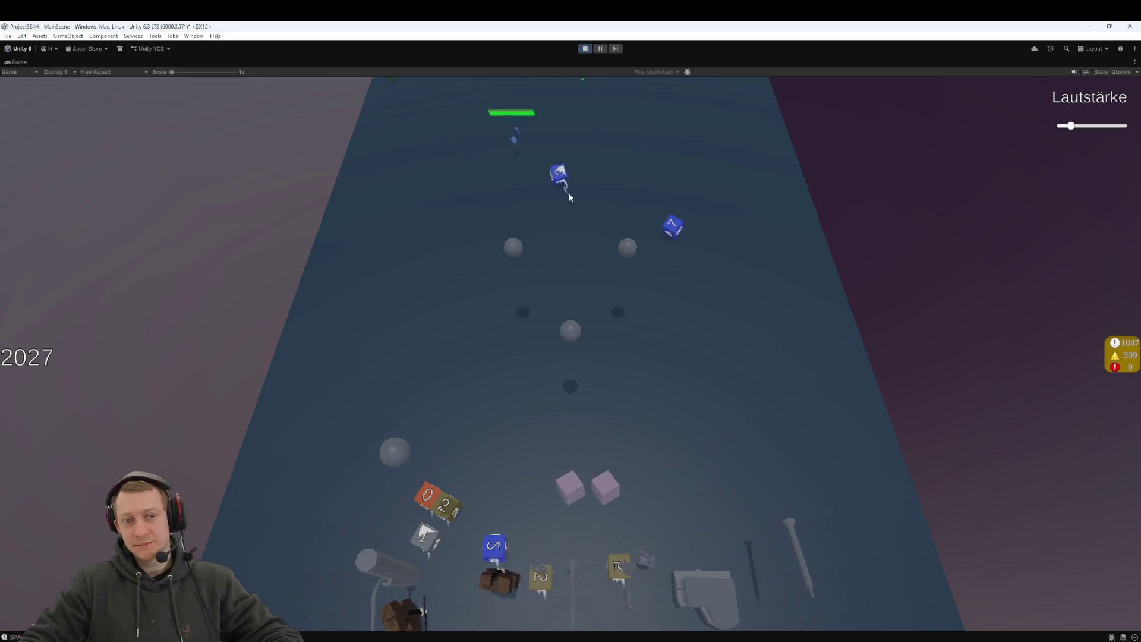
left_click(537, 174)
left_click(678, 284)
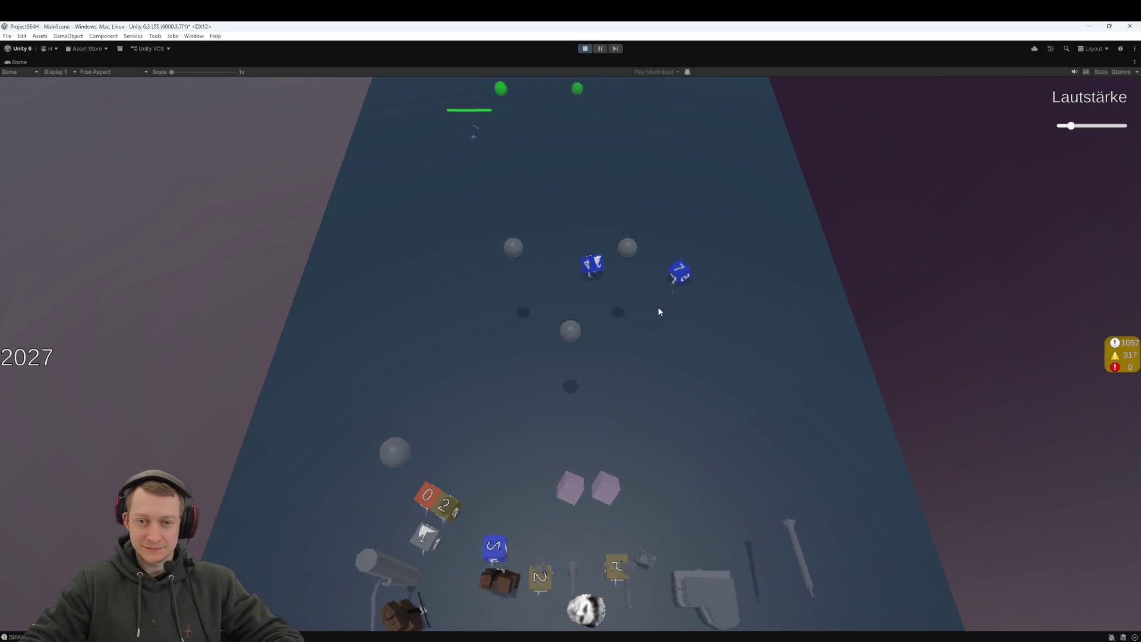
left_click(699, 293)
left_click(604, 308)
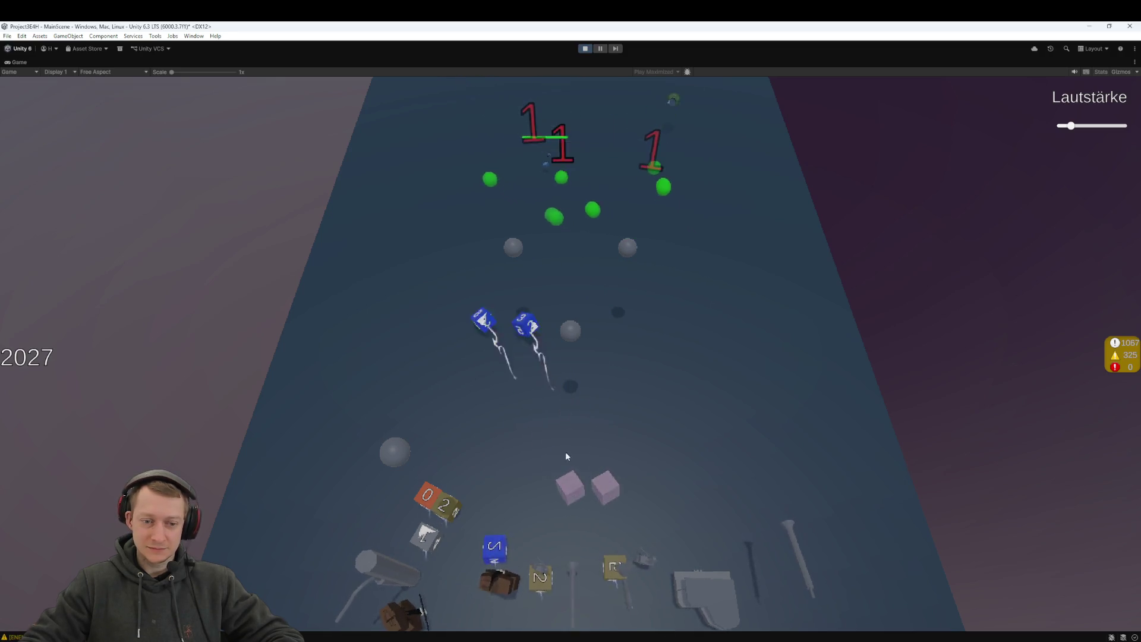
left_click(447, 511)
left_click(611, 565)
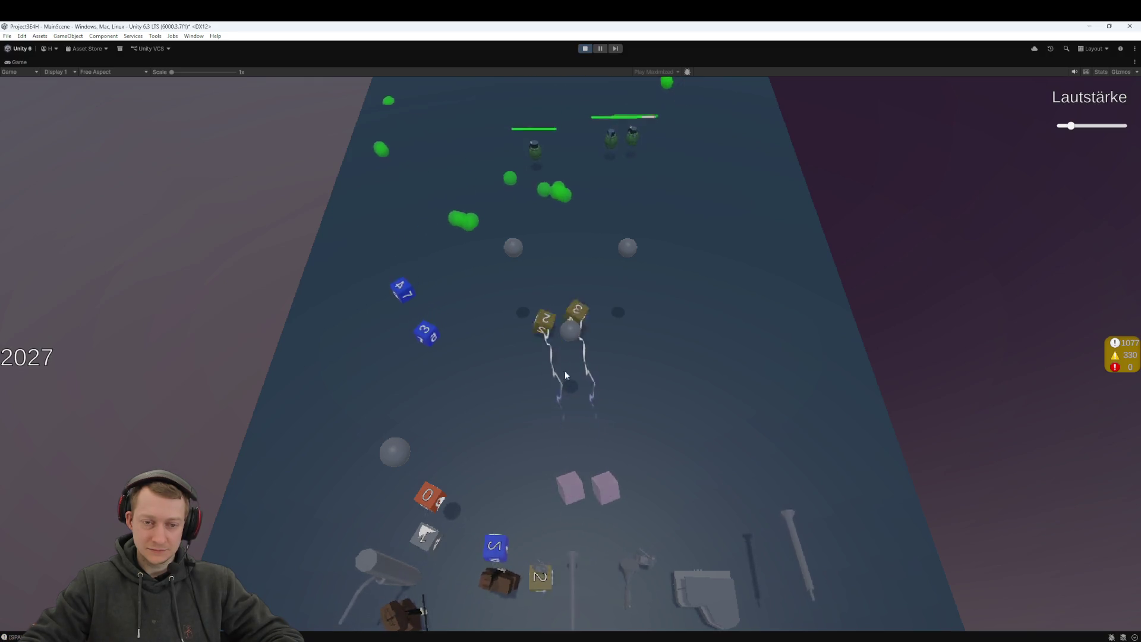
left_click(585, 49)
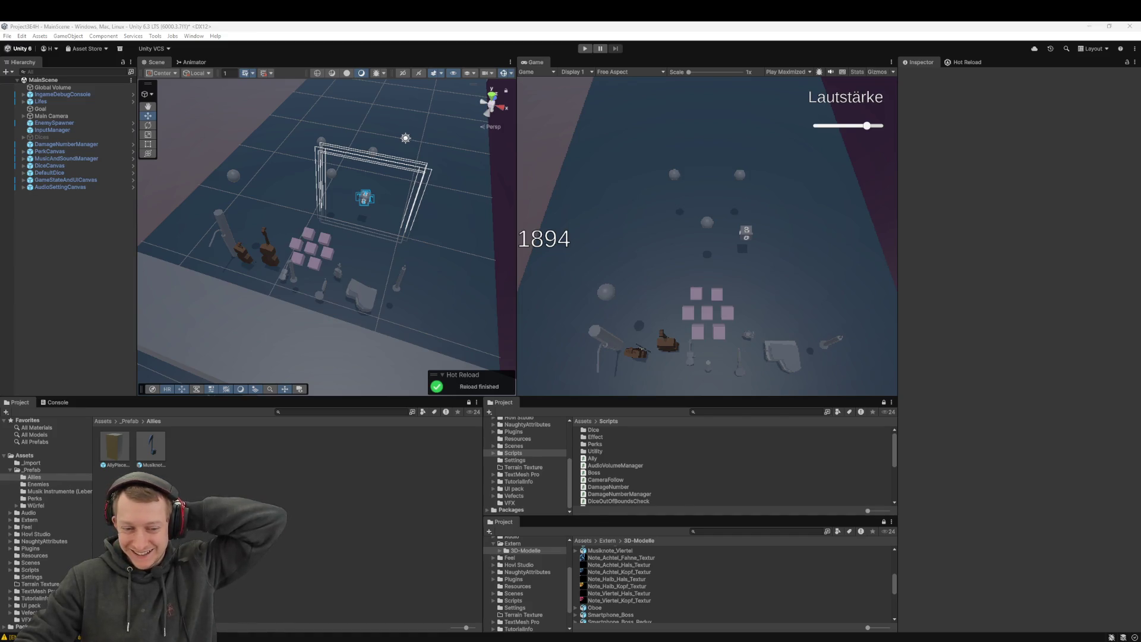
Step: In Fork, fetch from origin and pull origin/main with rebase and stash, then return to Unity
key("alt+Tab")
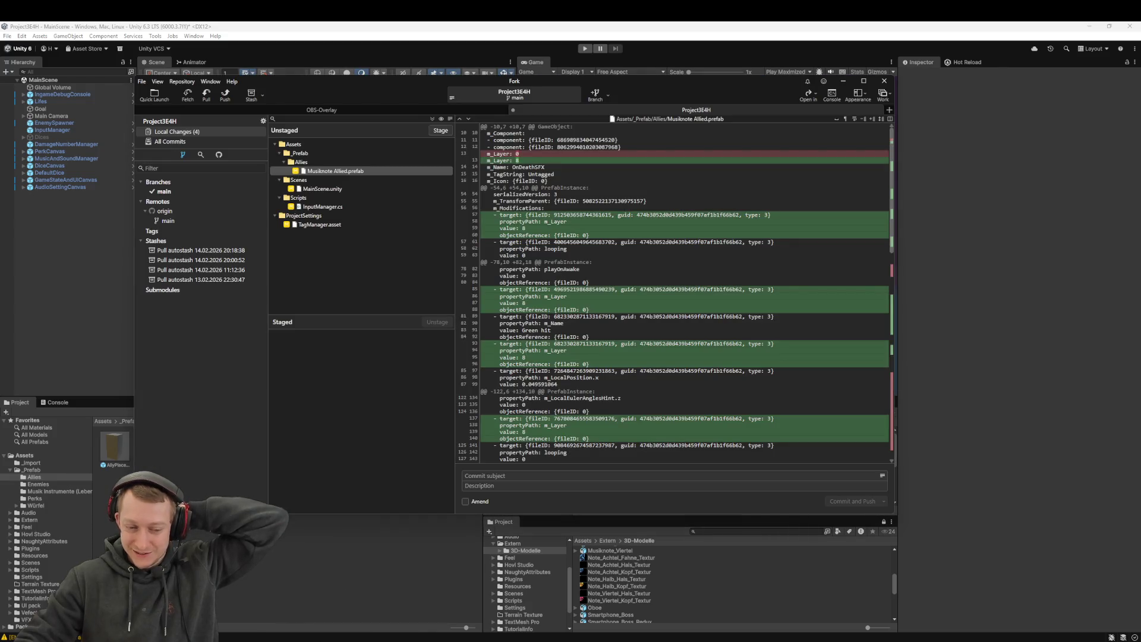
left_click(187, 94)
left_click(572, 313)
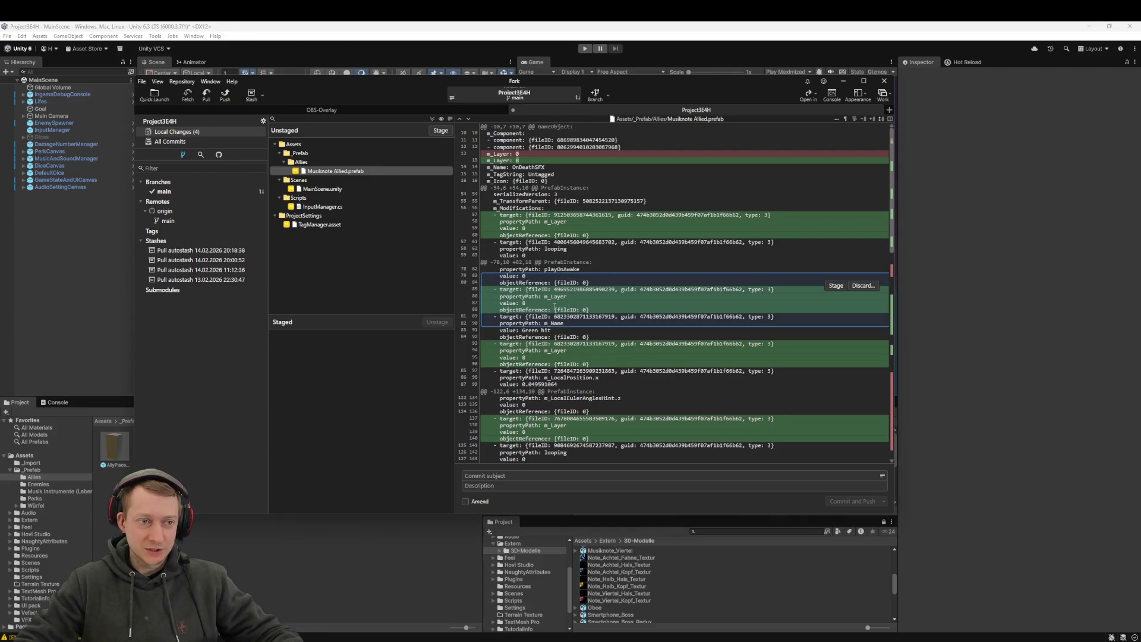
left_click(206, 94)
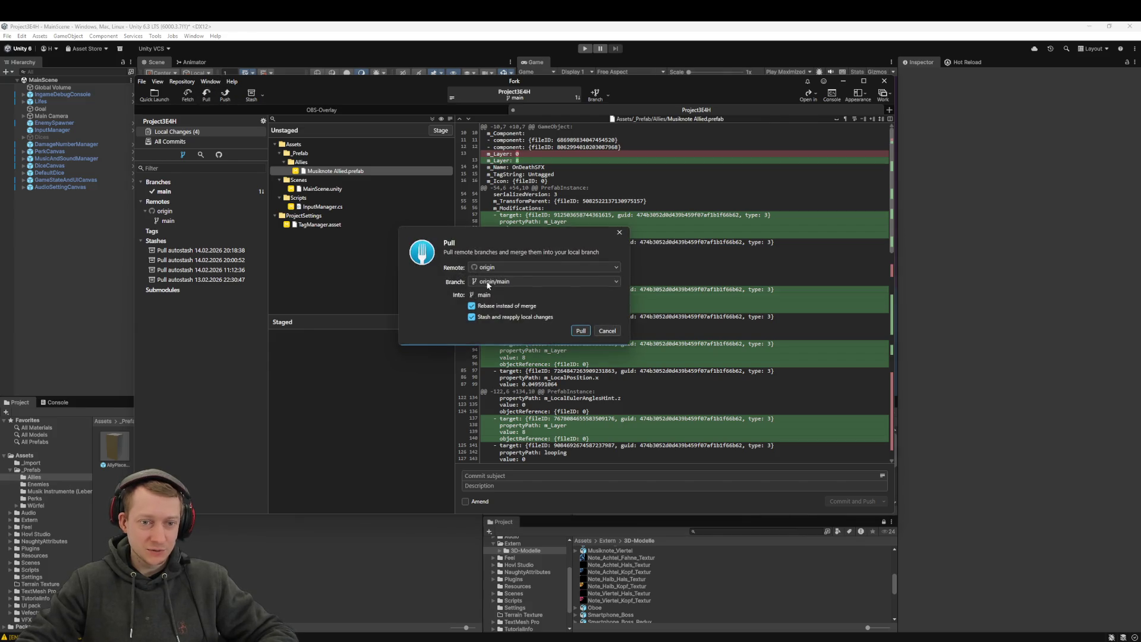
left_click(581, 331)
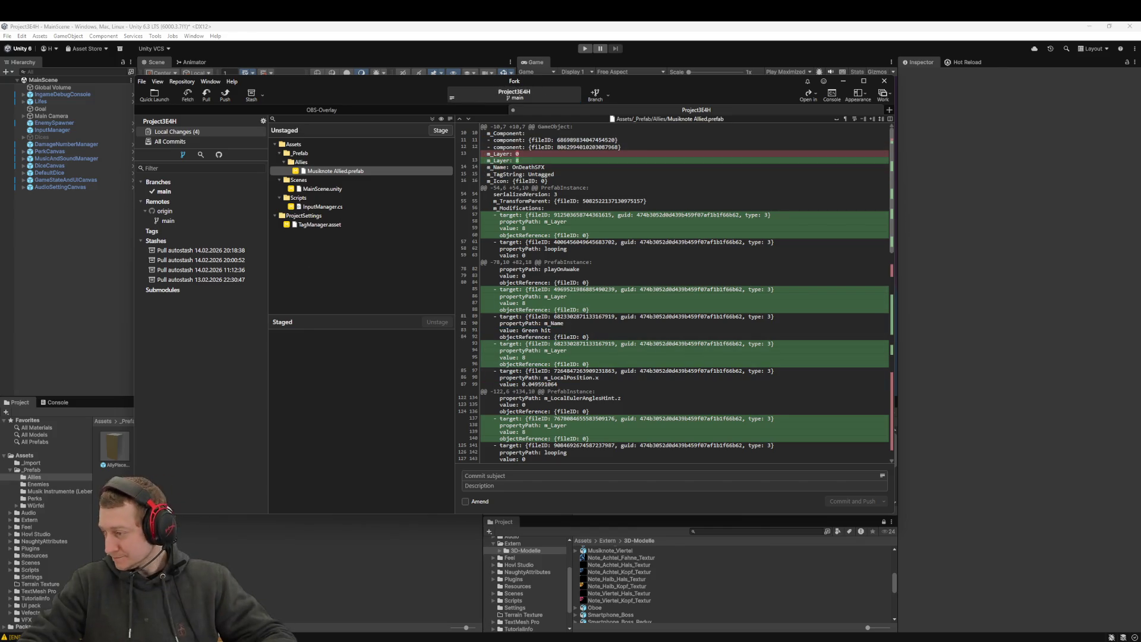
left_click(101, 339)
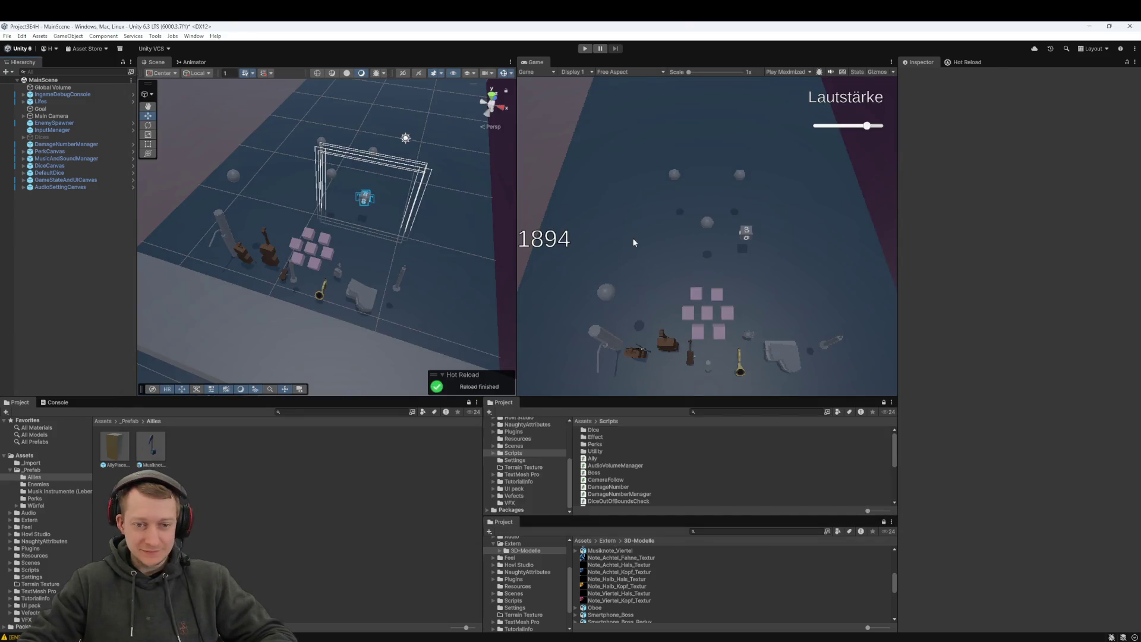
Step: Recompile the code from the Hot Reload panel and reload the externally modified MainScene
left_click(963, 62)
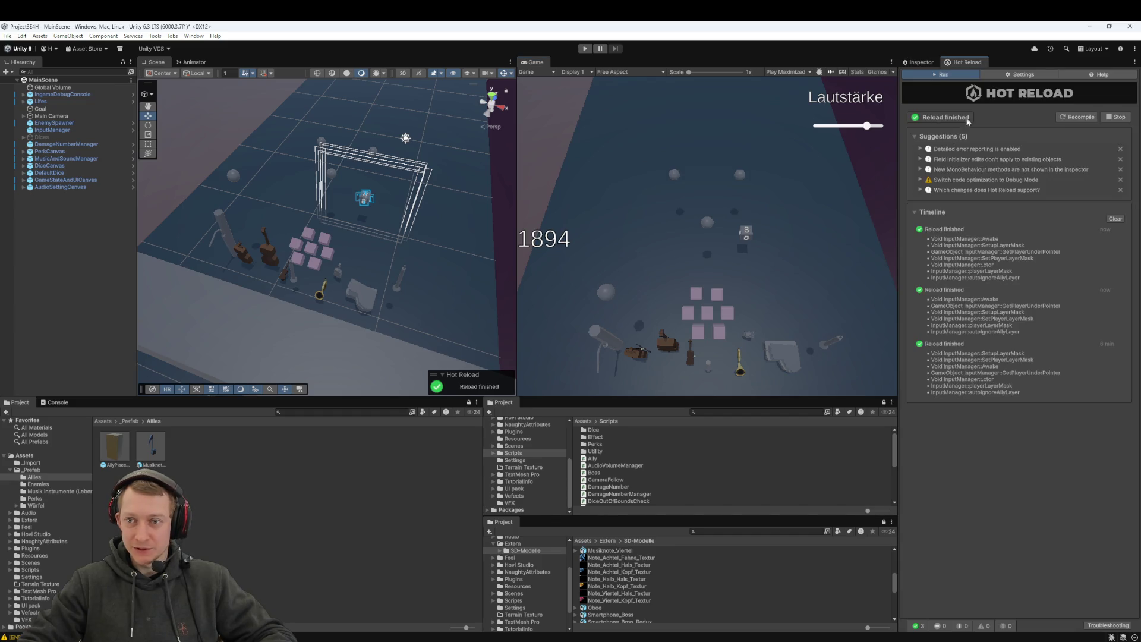
left_click(1073, 117)
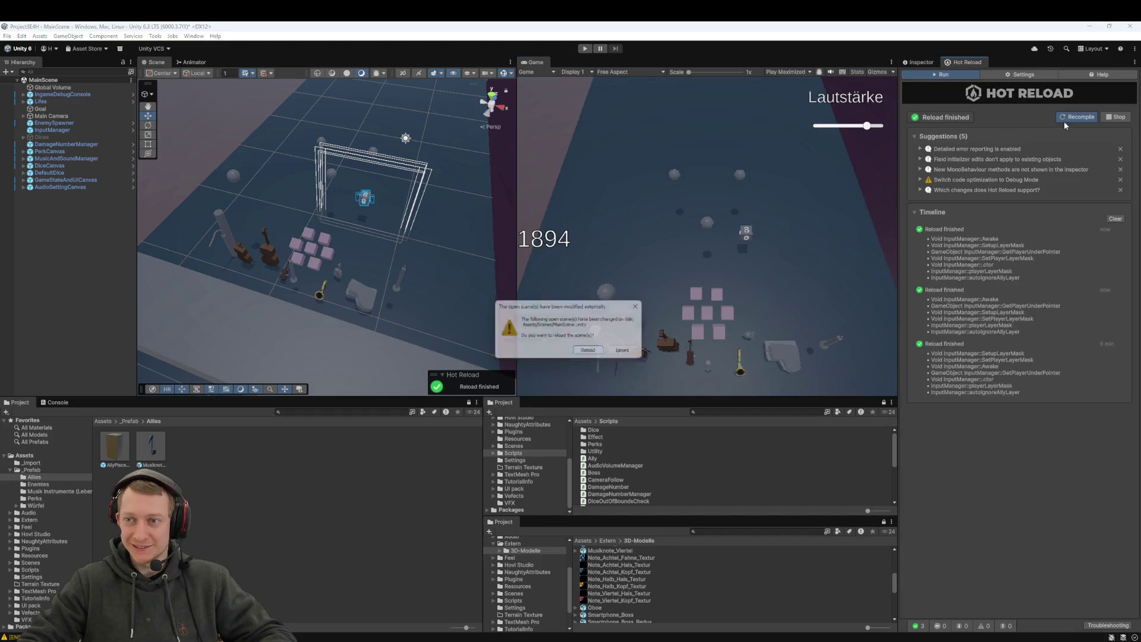
left_click(604, 356)
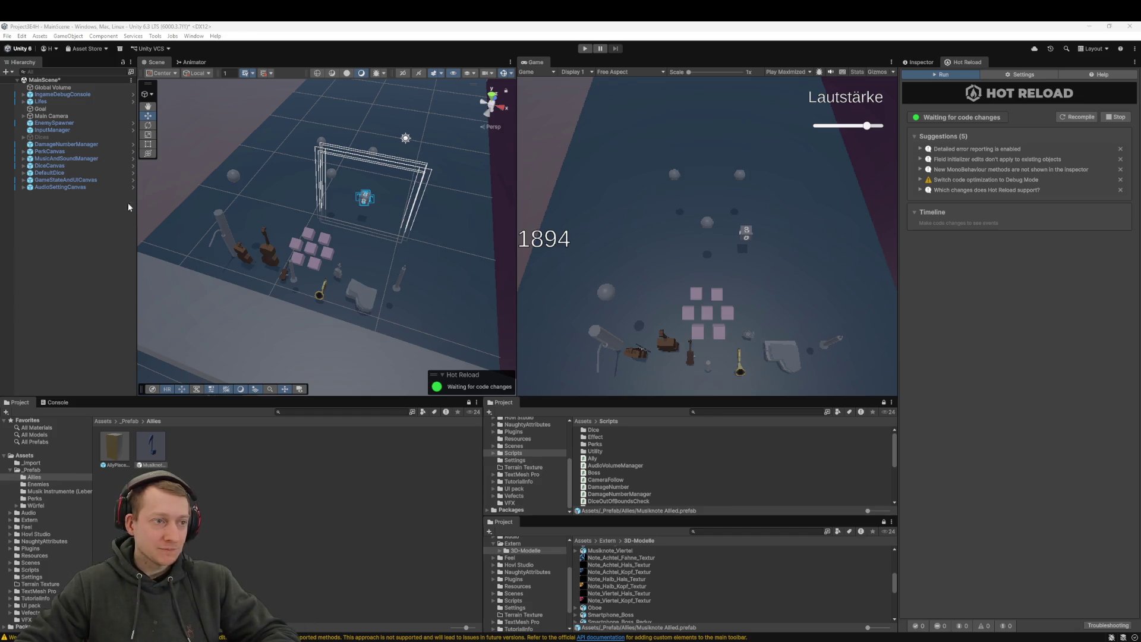
Step: Expand Lifes and OrcheSTAR in the Hierarchy and inspect the Cello and Fagott objects
left_click(45, 102)
key("Right")
left_click(57, 129)
key("Right")
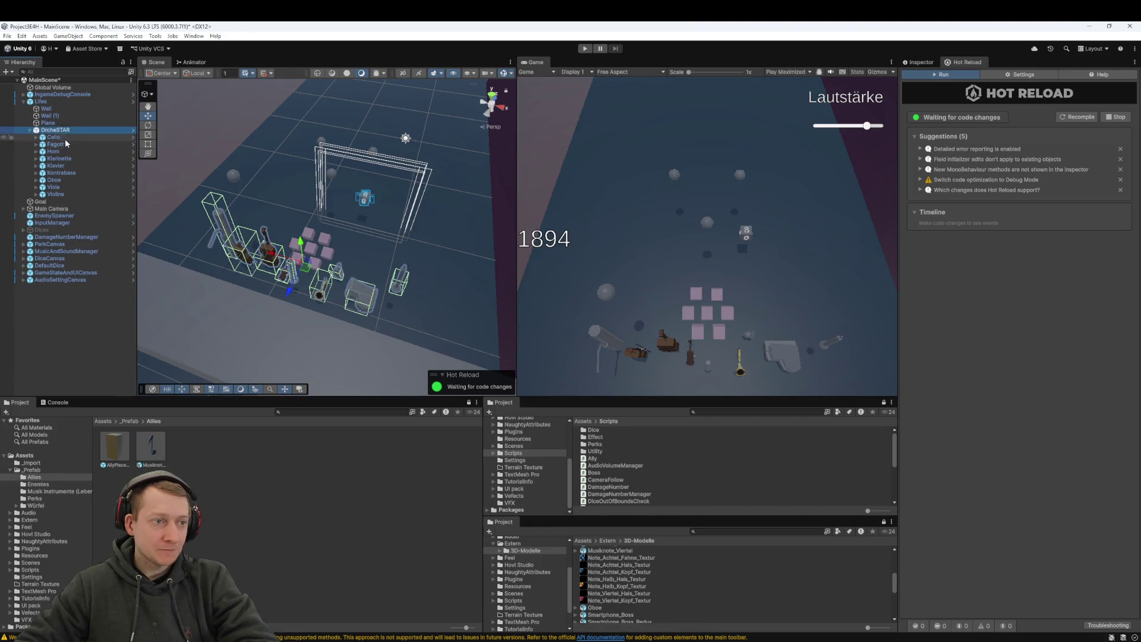
left_click(80, 139)
left_click(77, 145)
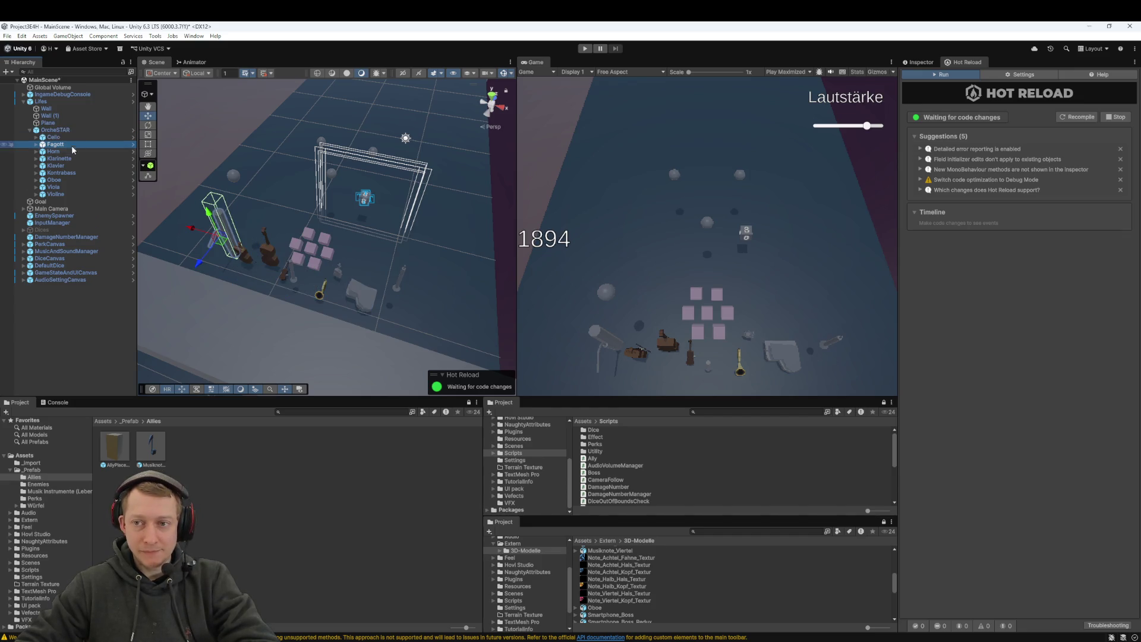
left_click(919, 62)
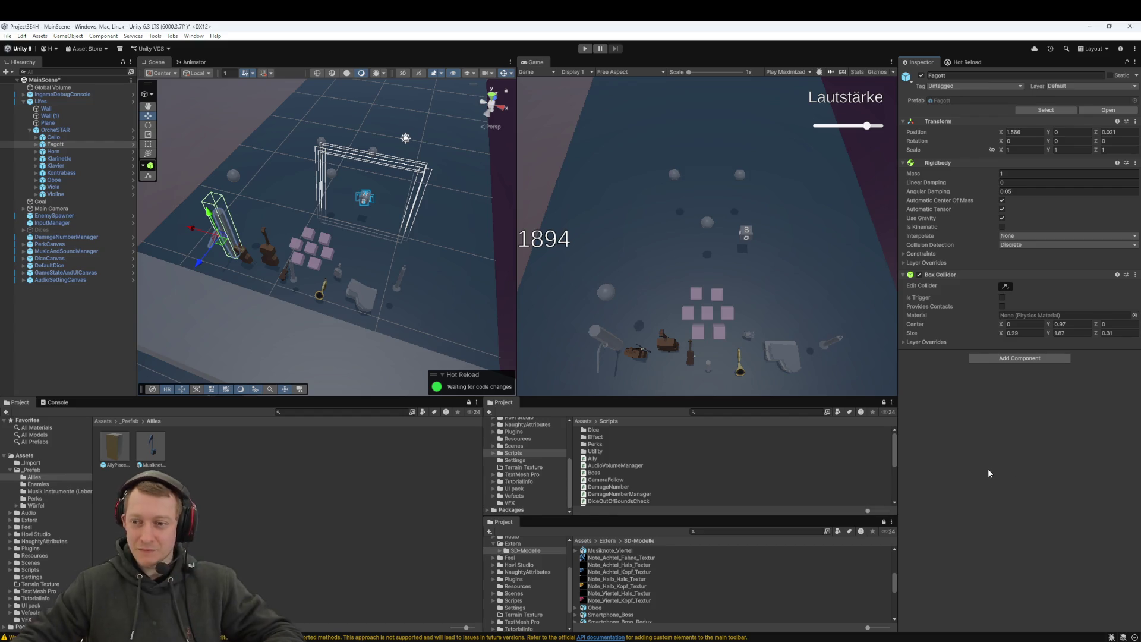
Step: Select the OrcheSTAR group, screenshot the Hierarchy region, then select Cello
left_click(56, 130)
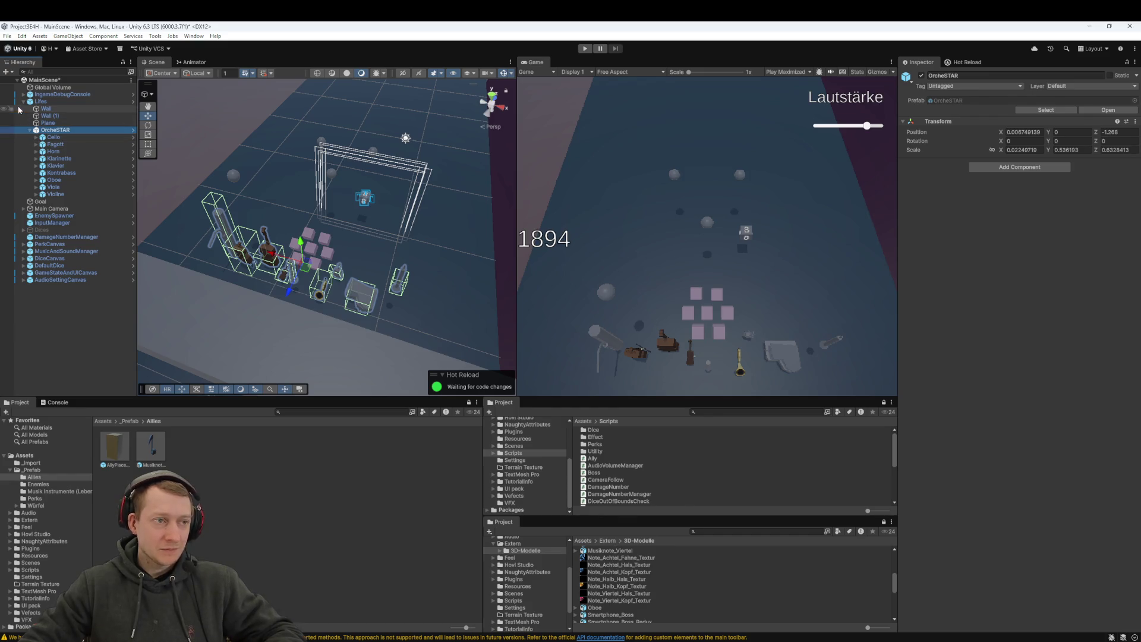
key("super+shift+s")
left_click_drag(11, 88, 120, 218)
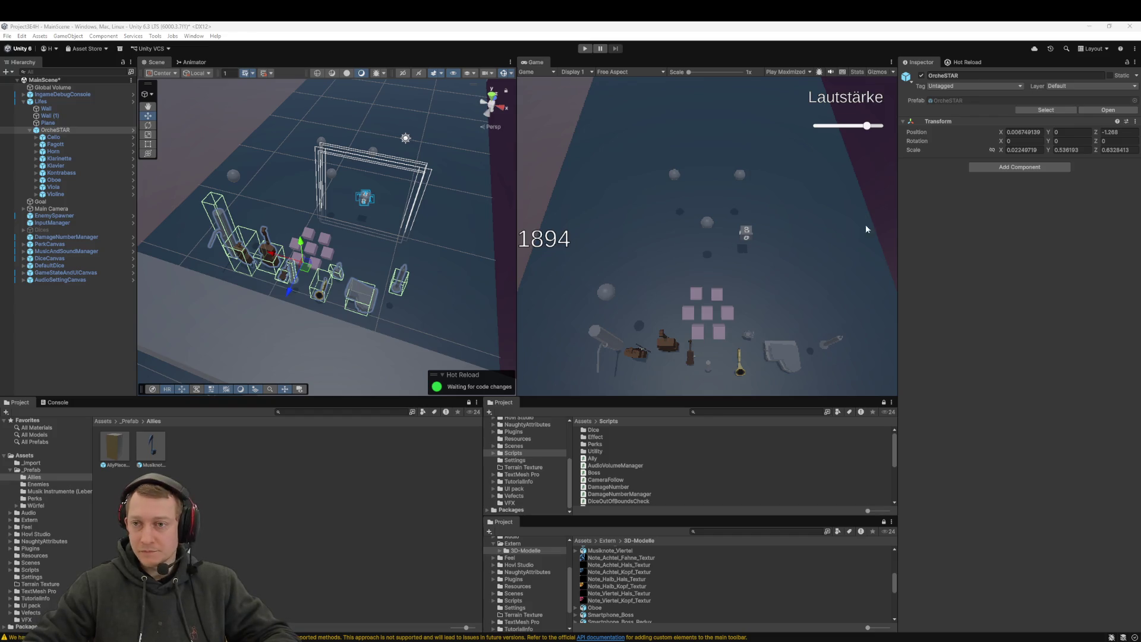
left_click(51, 139)
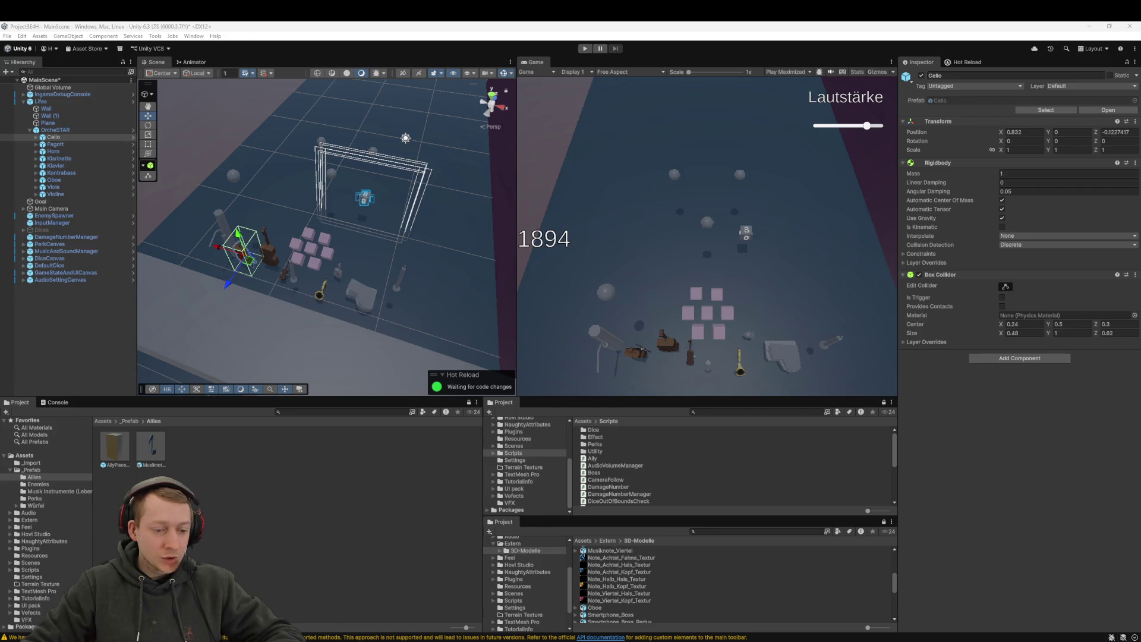
Step: Pull origin/main in Fork, then bring the Rider window with InputManager to the front
left_click(372, 615)
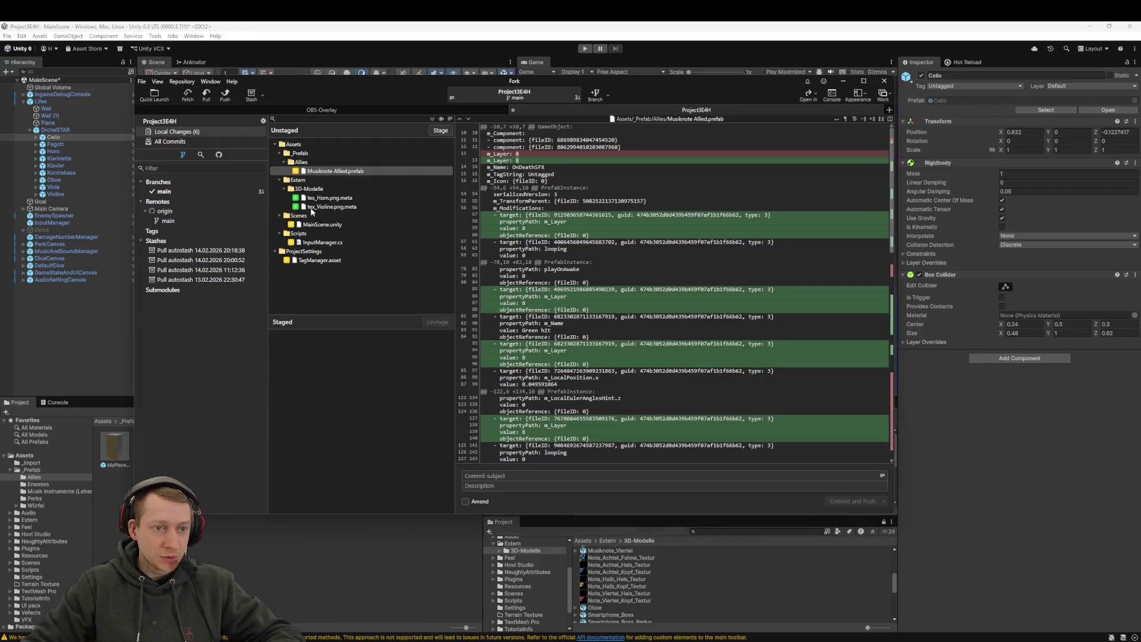
left_click(207, 94)
left_click(581, 331)
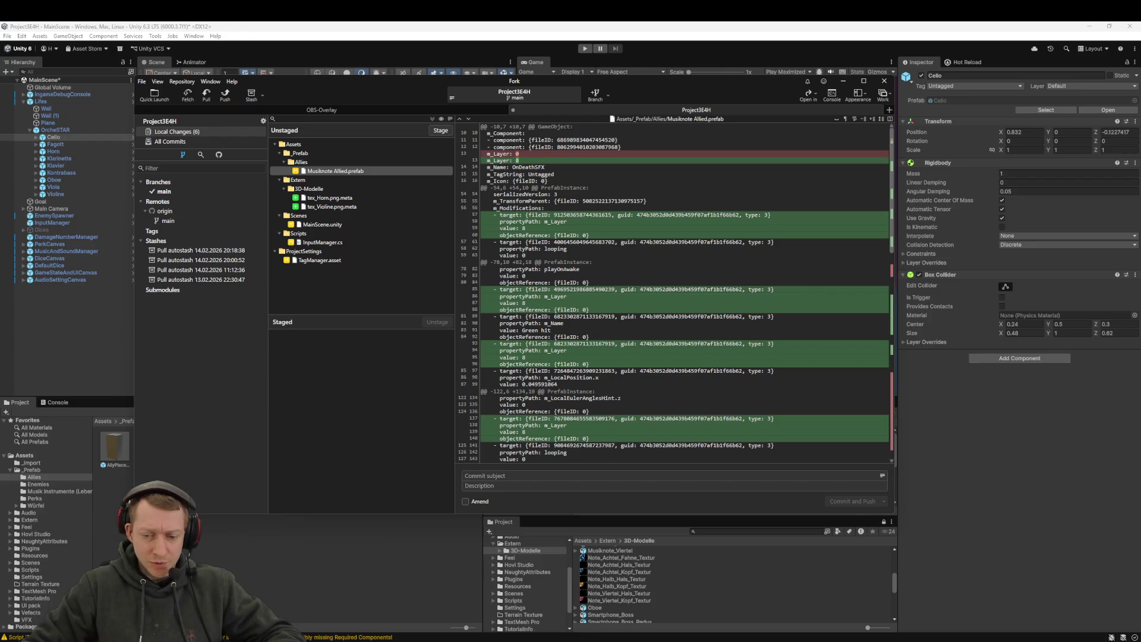
mouse_move(539, 639)
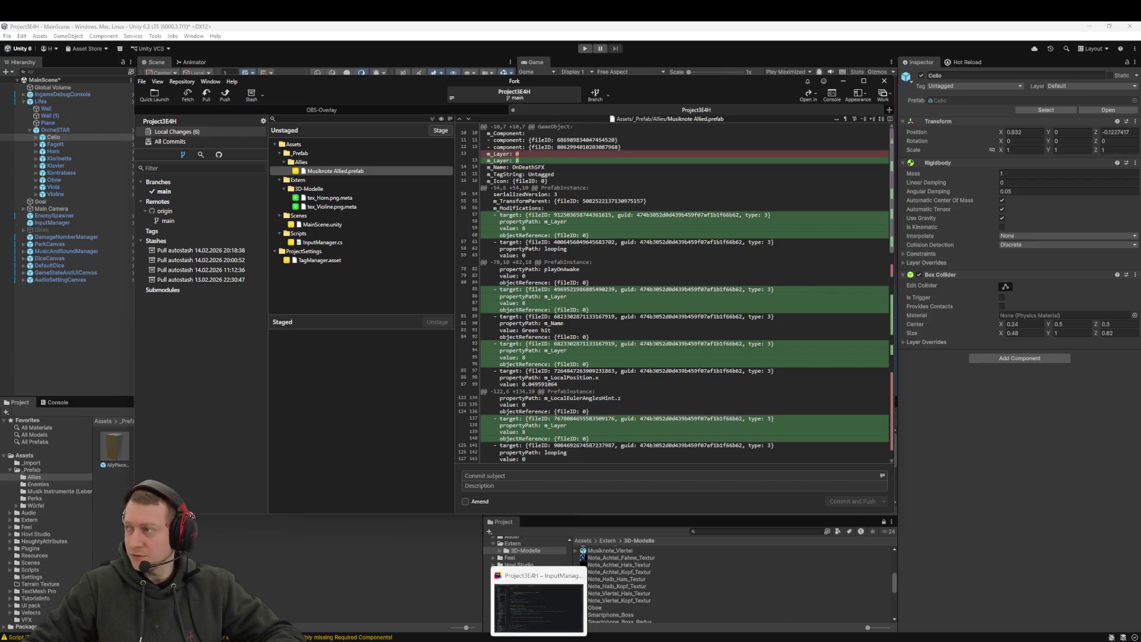
left_click(539, 603)
Step: Open InstrumentManager.cs in Rider via the file search for 'Instrument', then return to Unity
left_click(287, 164)
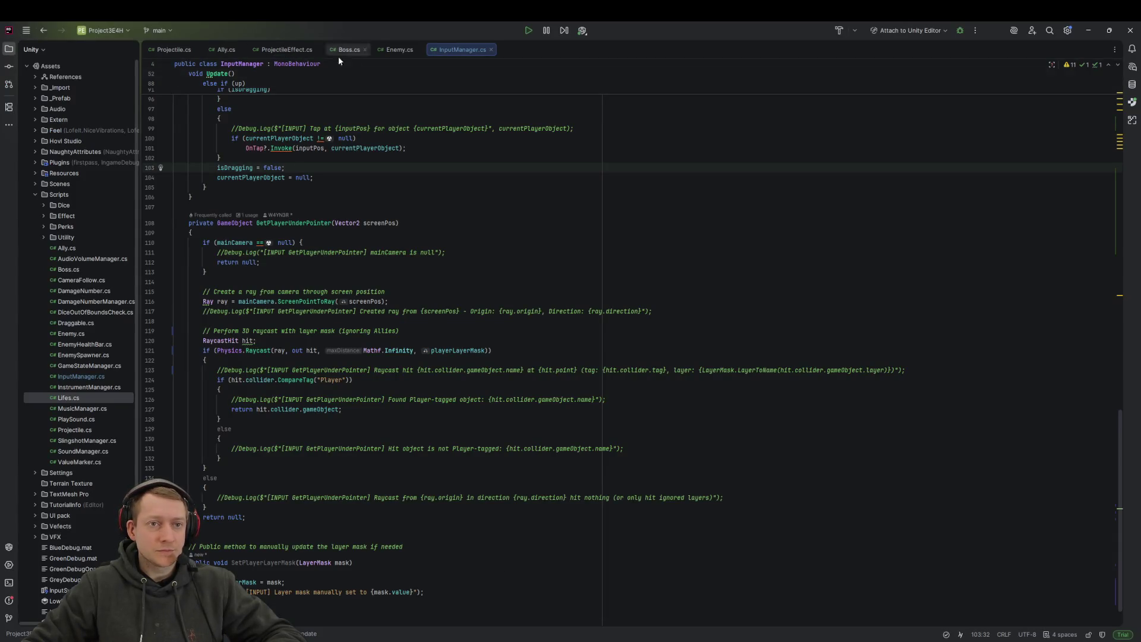
left_click(680, 282)
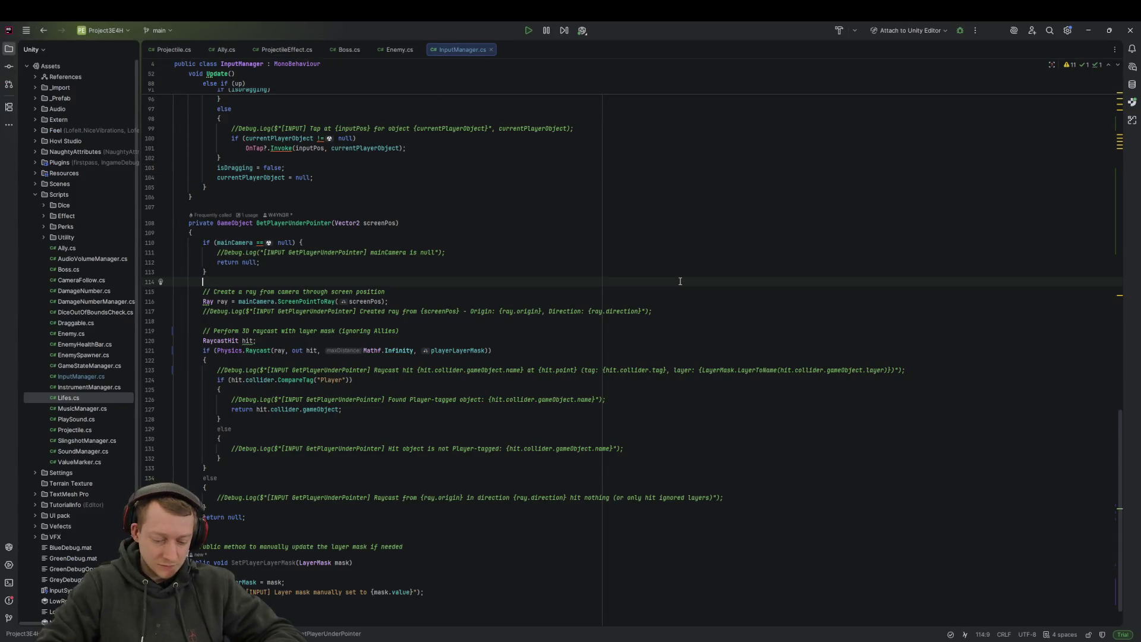
key("ctrl+shift+n")
type("ionstrument")
key("ctrl+BackSpace")
type("Instrument")
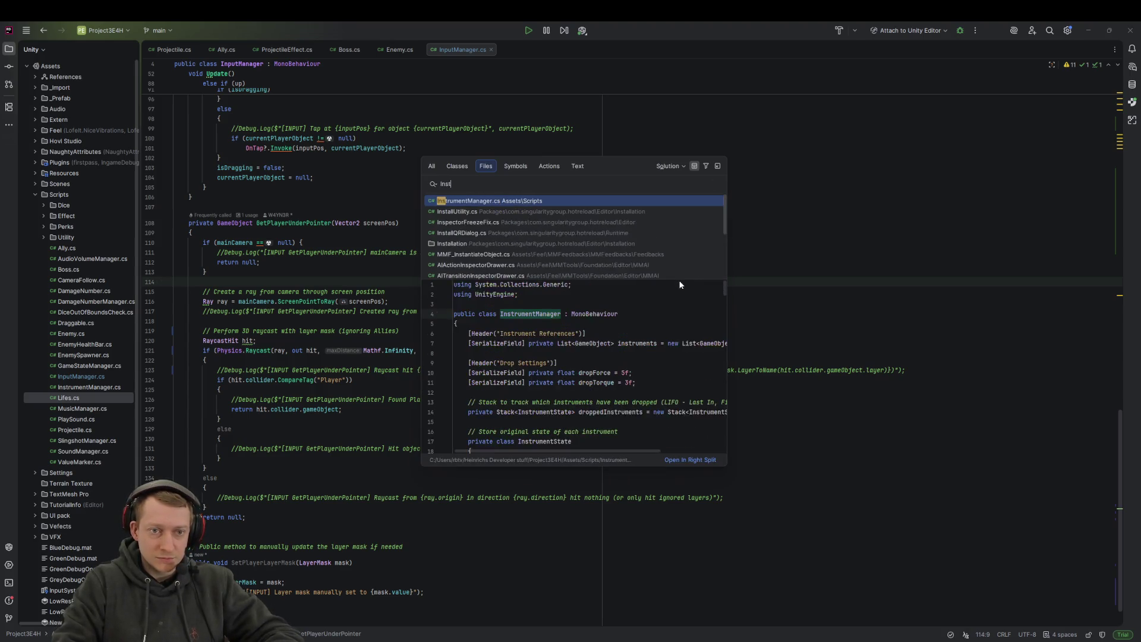
key("Return")
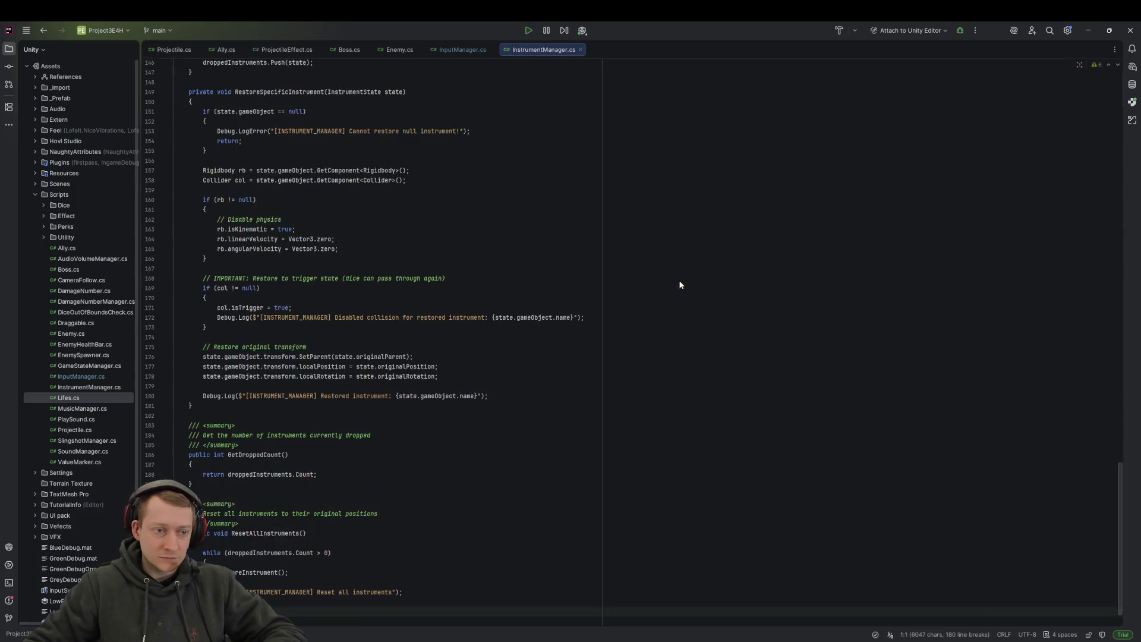
key("alt+Tab")
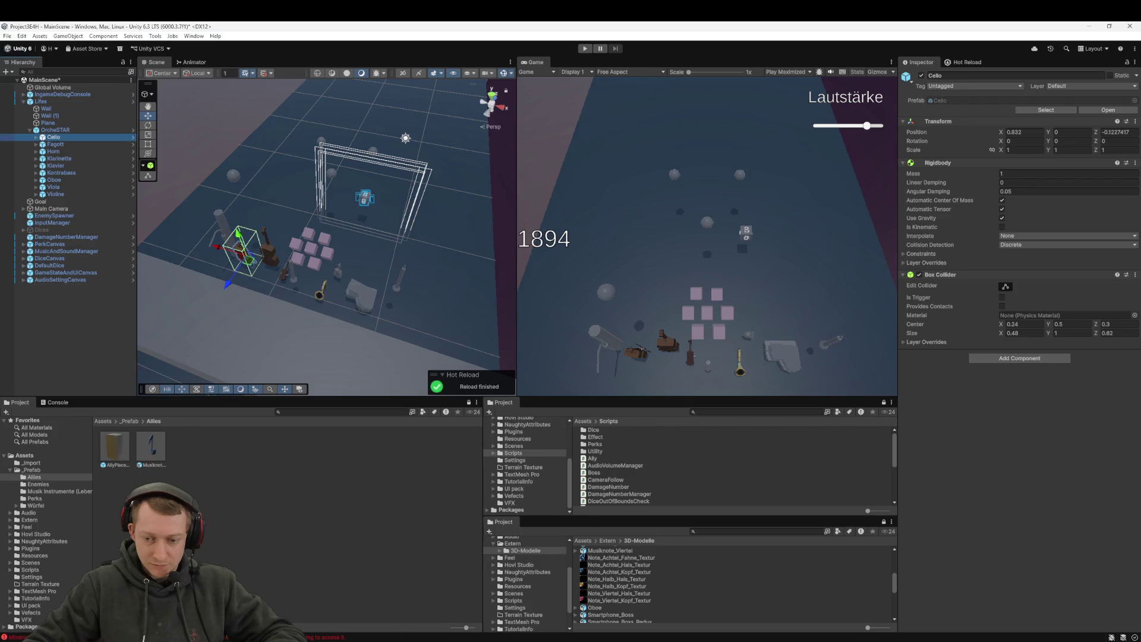
Step: Start the game in play mode and lower the Lautstärke volume slider
left_click(583, 51)
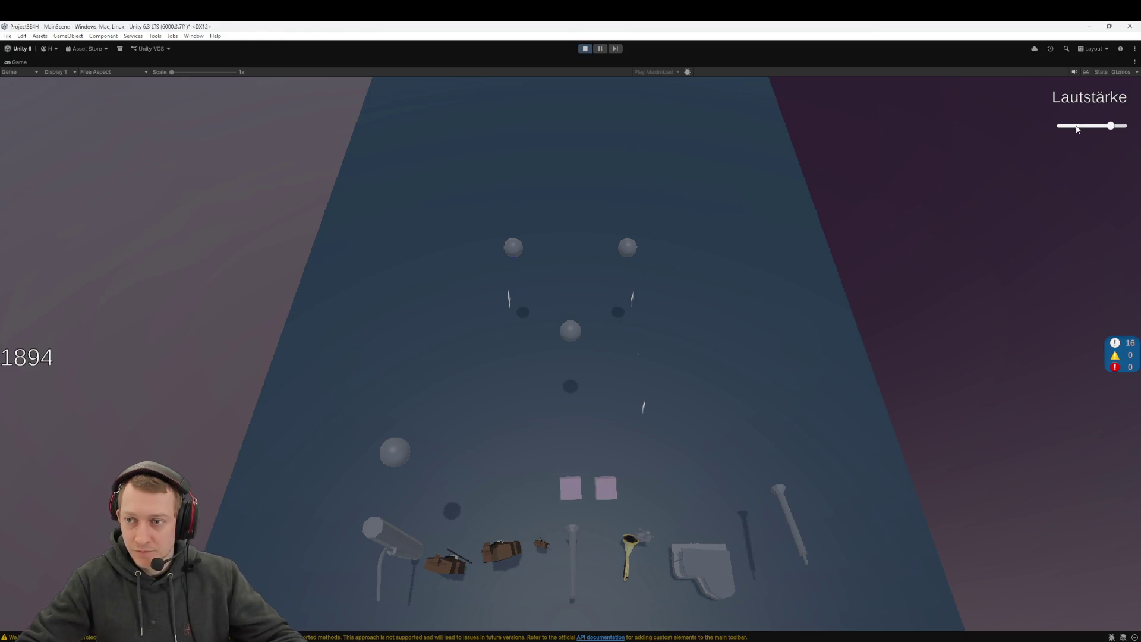
left_click_drag(1078, 130, 1070, 129)
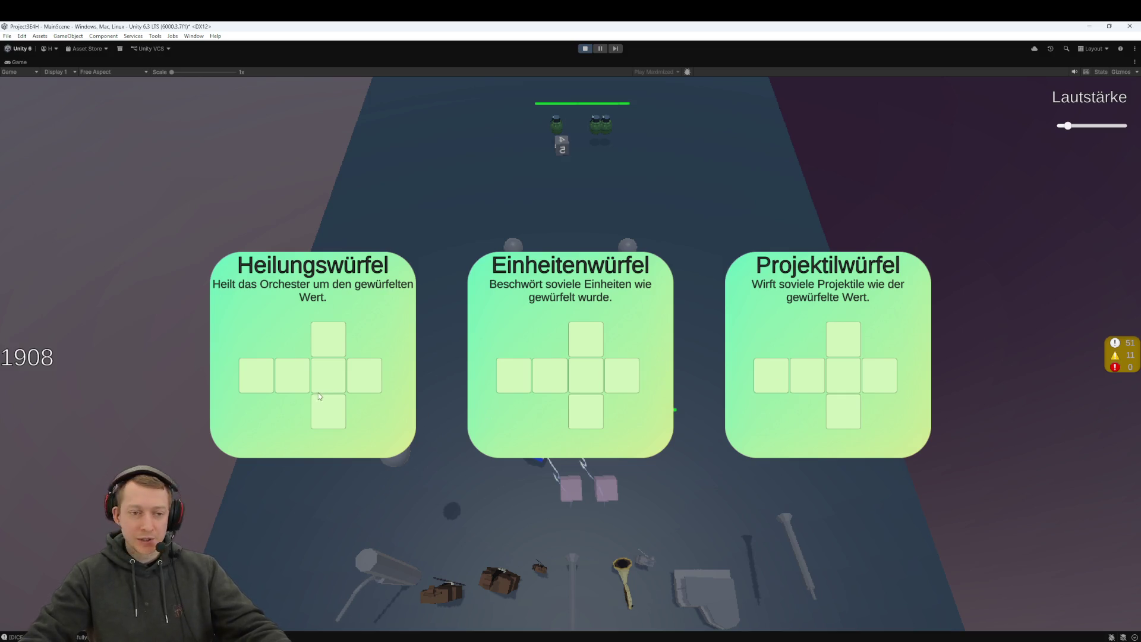
Step: Pick an offered dice card and fling the yellow die and the 5 die up the track
left_click(364, 384)
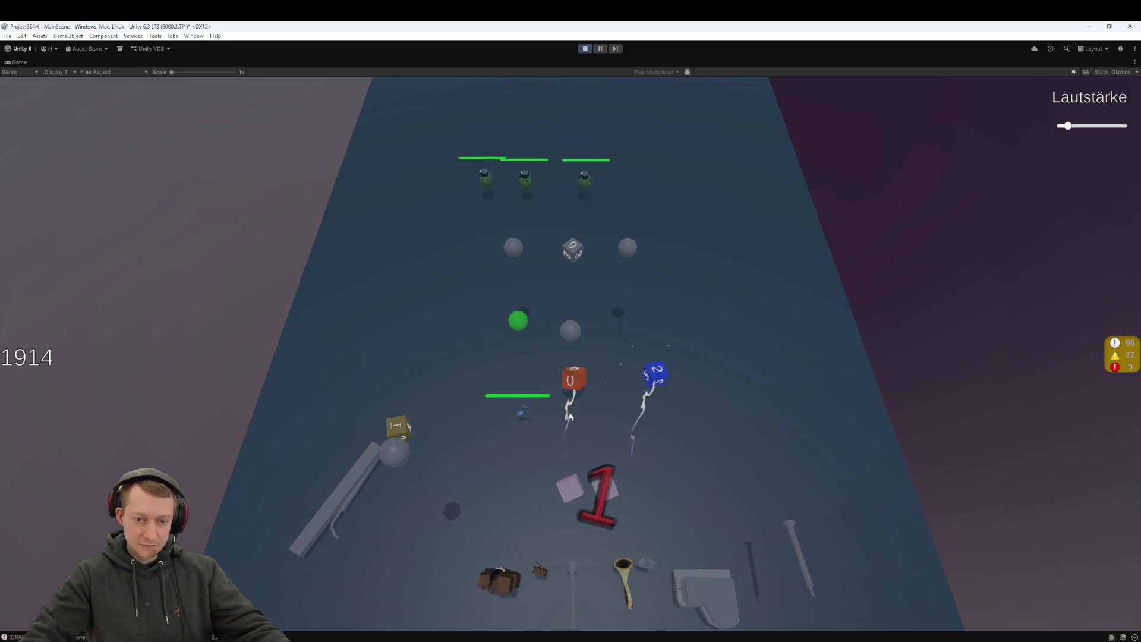
left_click_drag(572, 512, 623, 465)
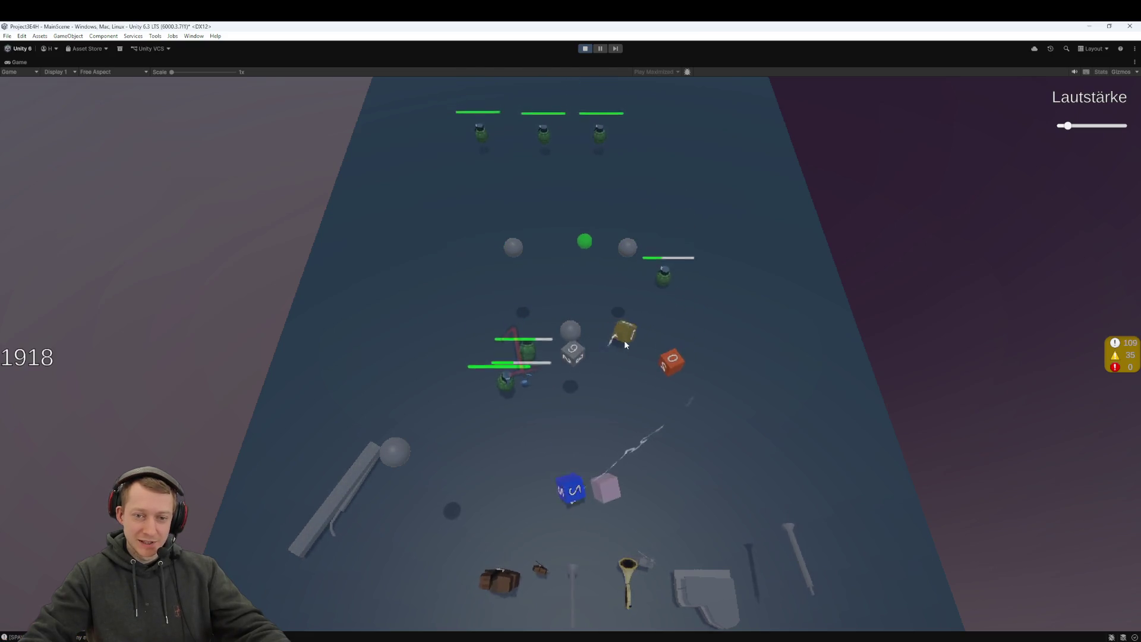
left_click_drag(618, 496, 484, 484)
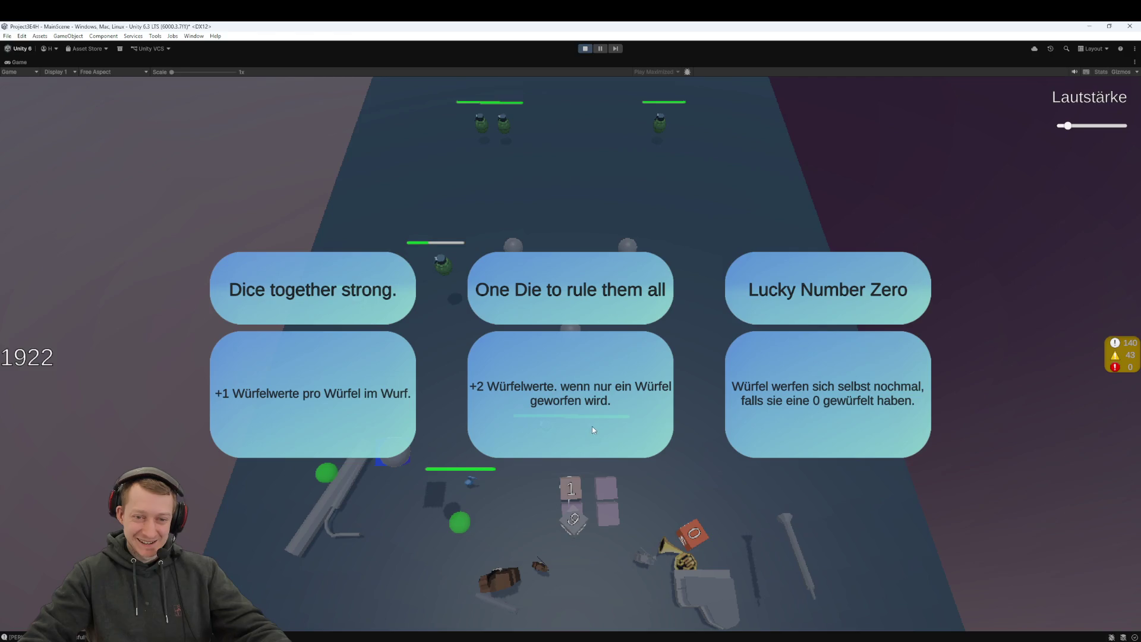
Step: Take the One Die to rule them all perk, add another dice card, and move dice across the board
left_click(593, 429)
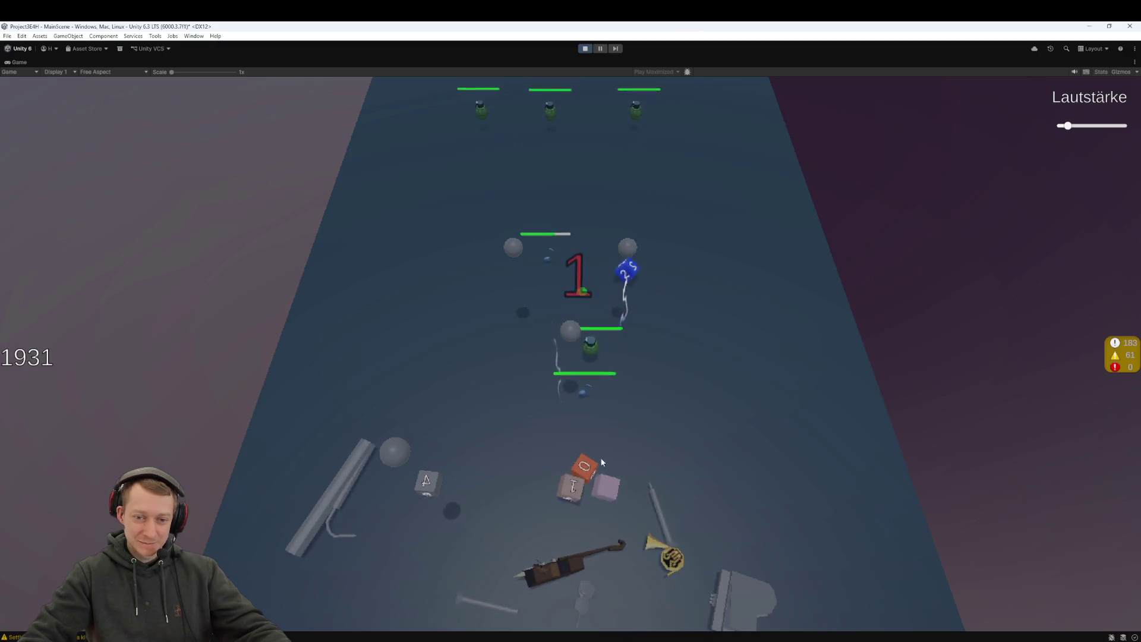
mouse_move(545, 434)
left_mouse_down()
mouse_move(501, 332)
mouse_move(416, 443)
mouse_move(600, 493)
mouse_move(607, 523)
left_mouse_up()
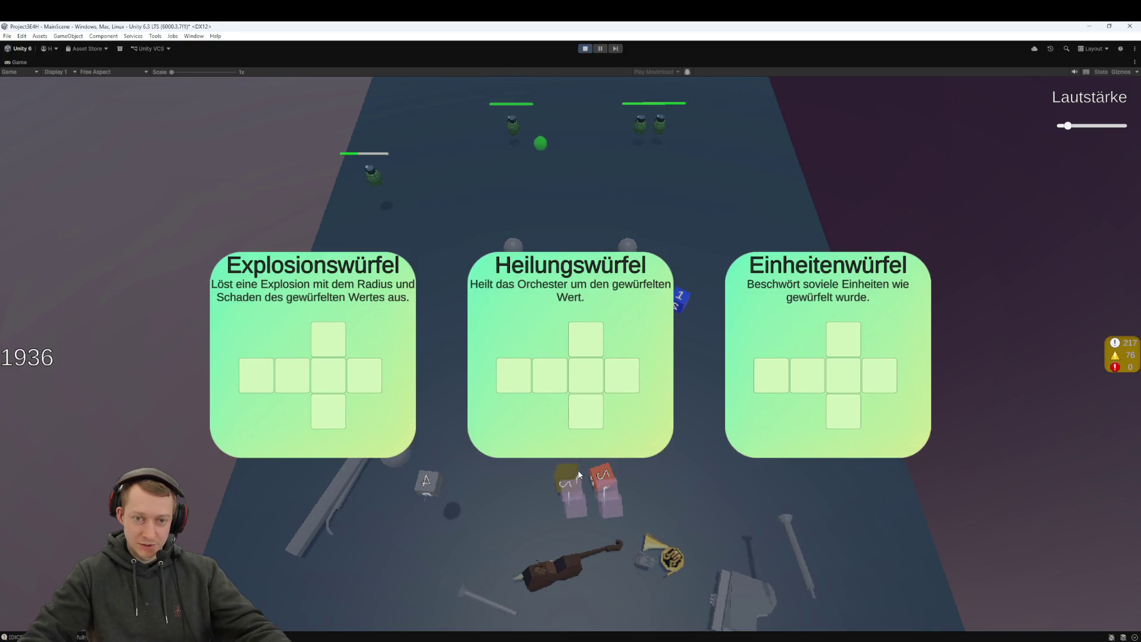
left_click(853, 369)
mouse_move(570, 475)
left_mouse_down()
mouse_move(579, 468)
mouse_move(484, 383)
mouse_move(437, 388)
mouse_move(555, 473)
left_mouse_up()
mouse_move(588, 580)
left_mouse_down()
mouse_move(594, 609)
mouse_move(476, 508)
mouse_move(414, 500)
left_mouse_up()
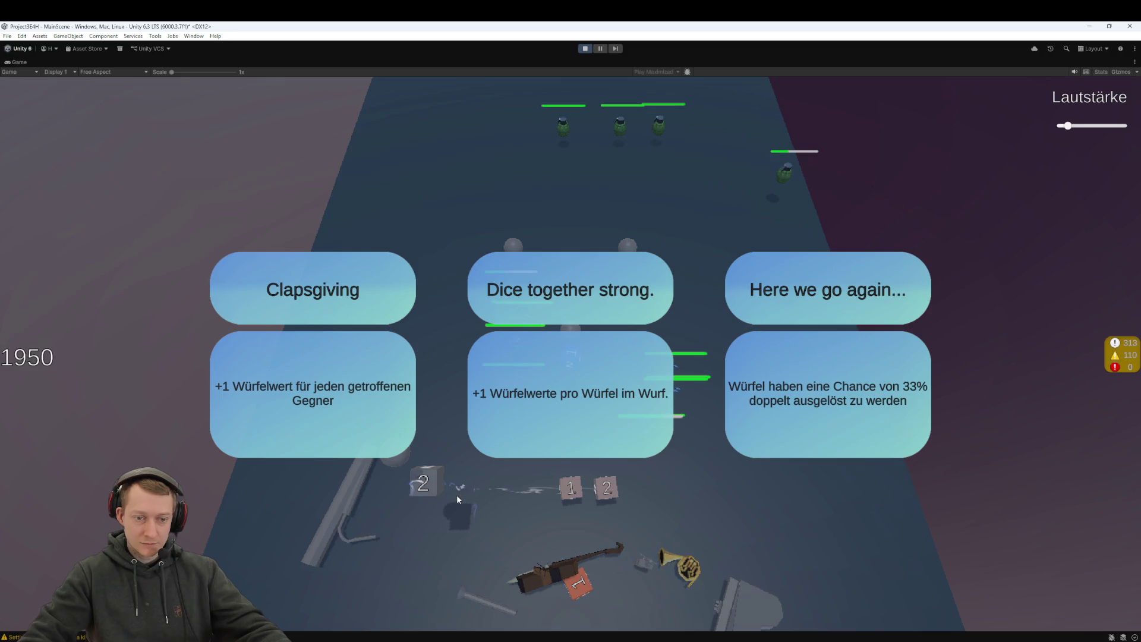
Step: Choose a perk, take the Heilungswürfel healing die, and launch the orange, purple and grey dice
left_click(289, 429)
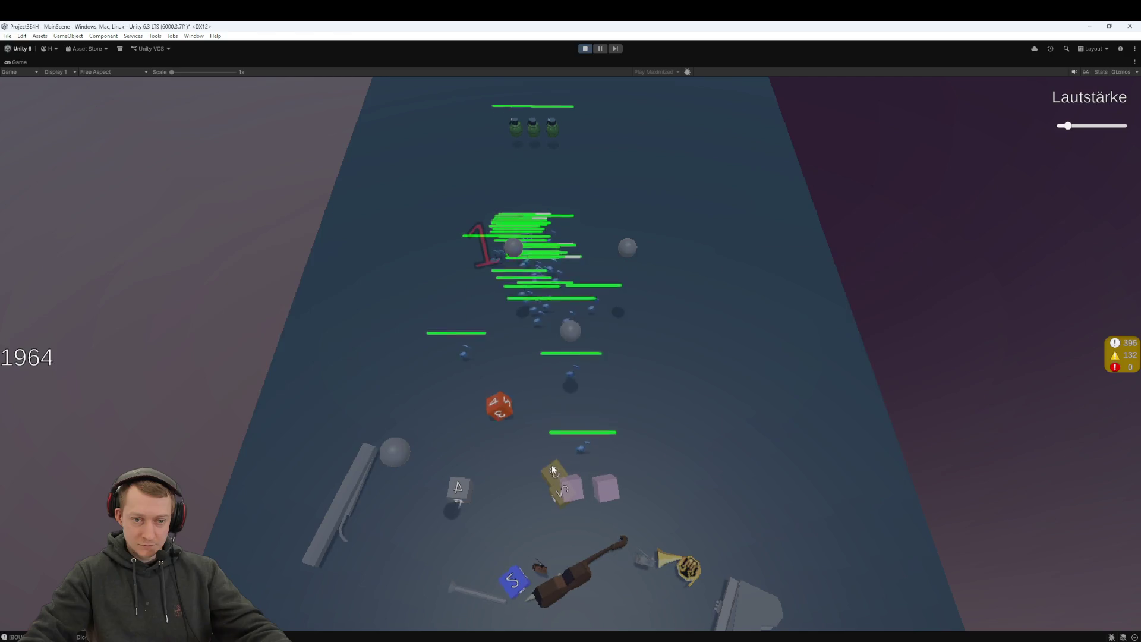
left_click(559, 404)
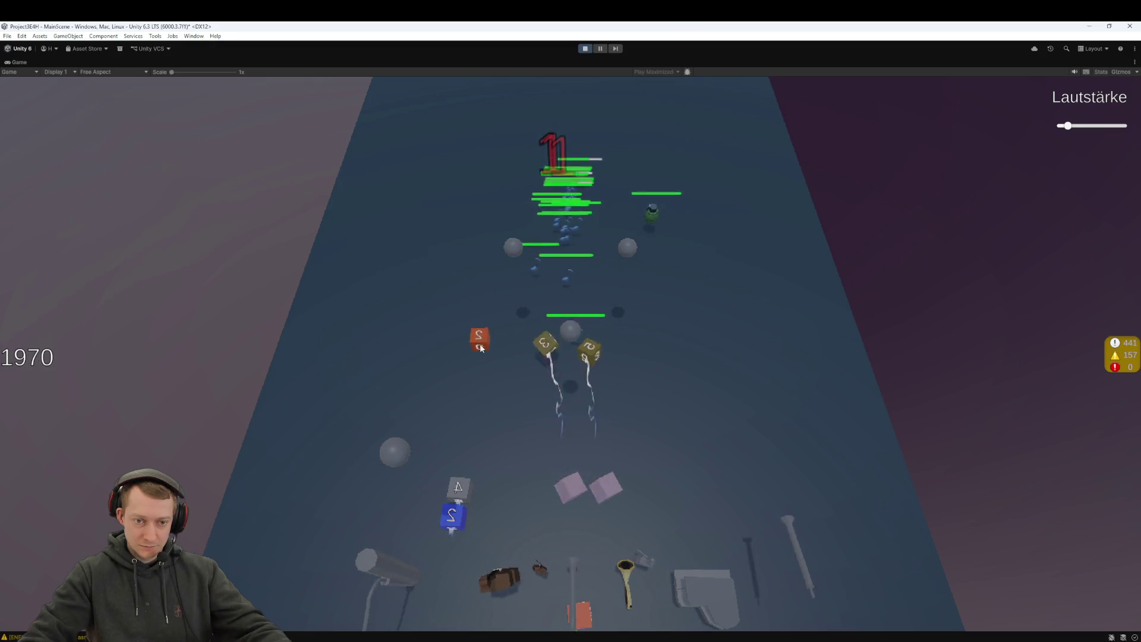
left_click_drag(438, 459, 608, 498)
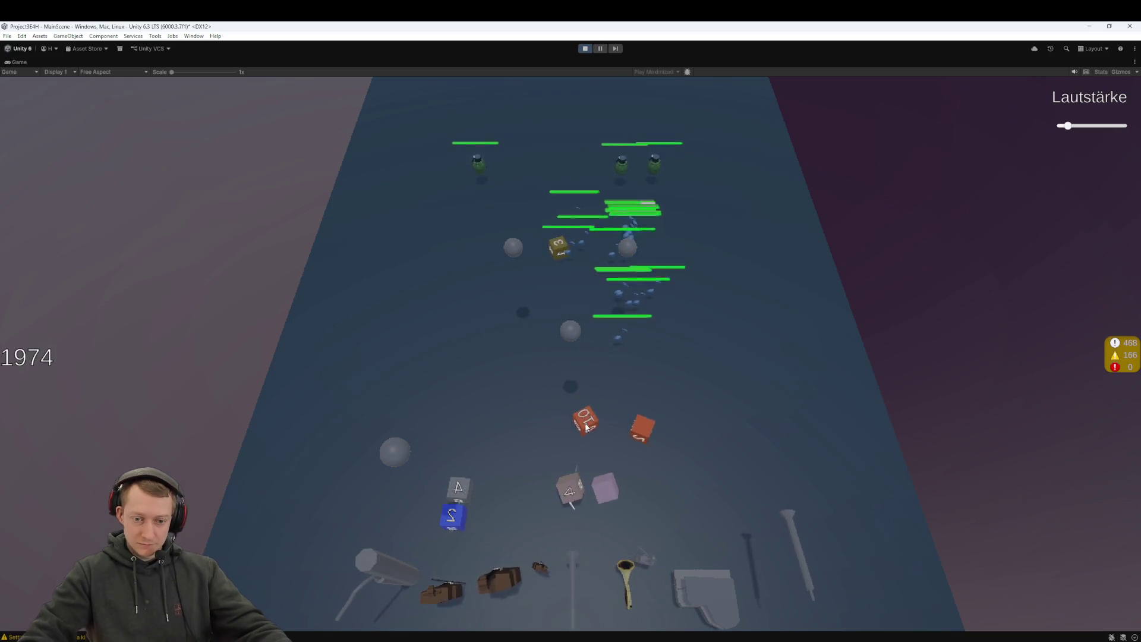
left_click(605, 482)
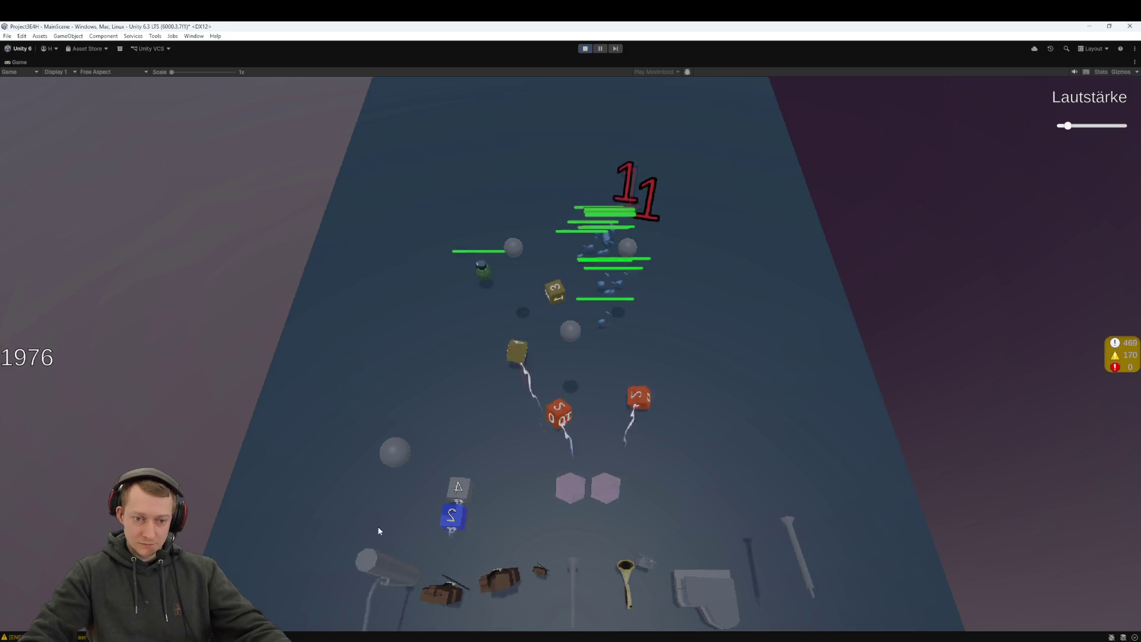
left_click(570, 490)
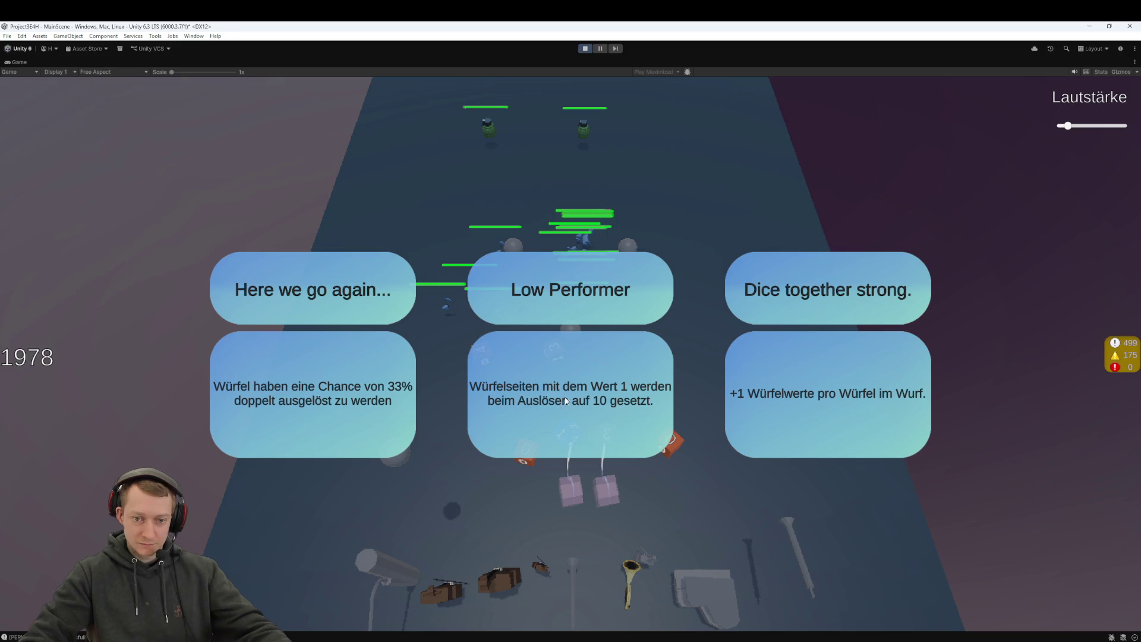
Step: Choose another perk and throw the grey and olive dice at the enemies
left_click(319, 393)
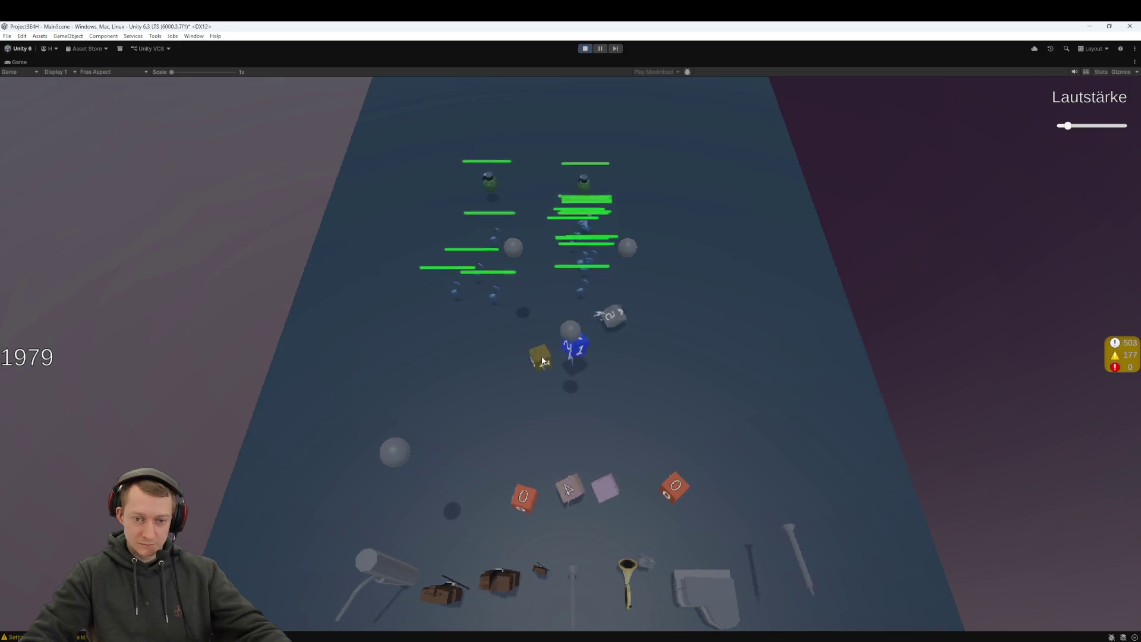
left_click(575, 490)
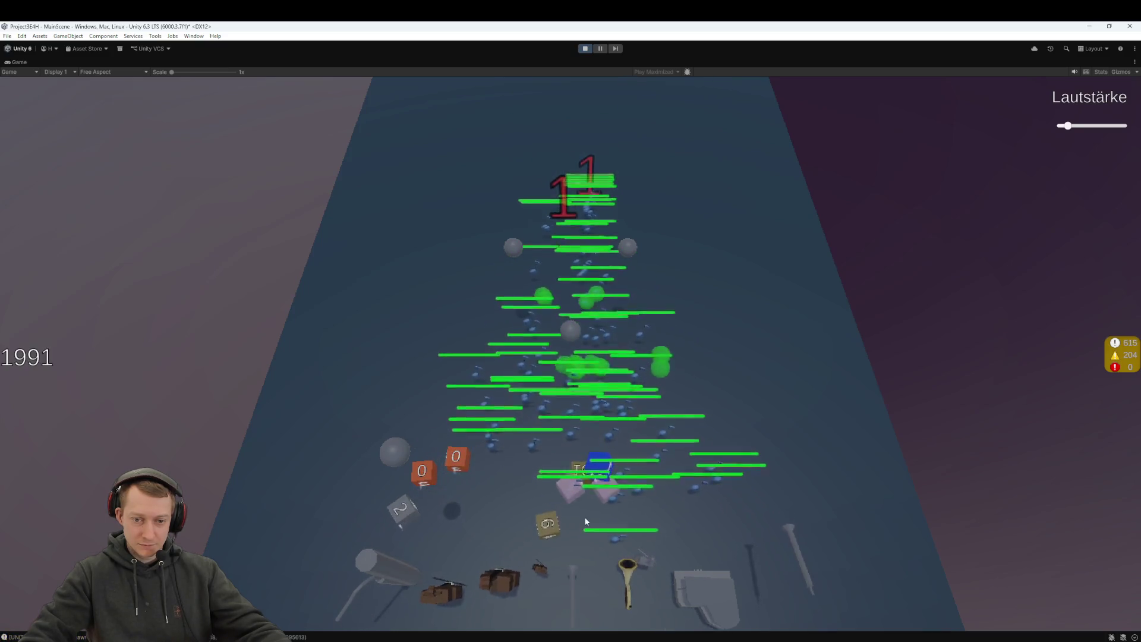
left_click(597, 468)
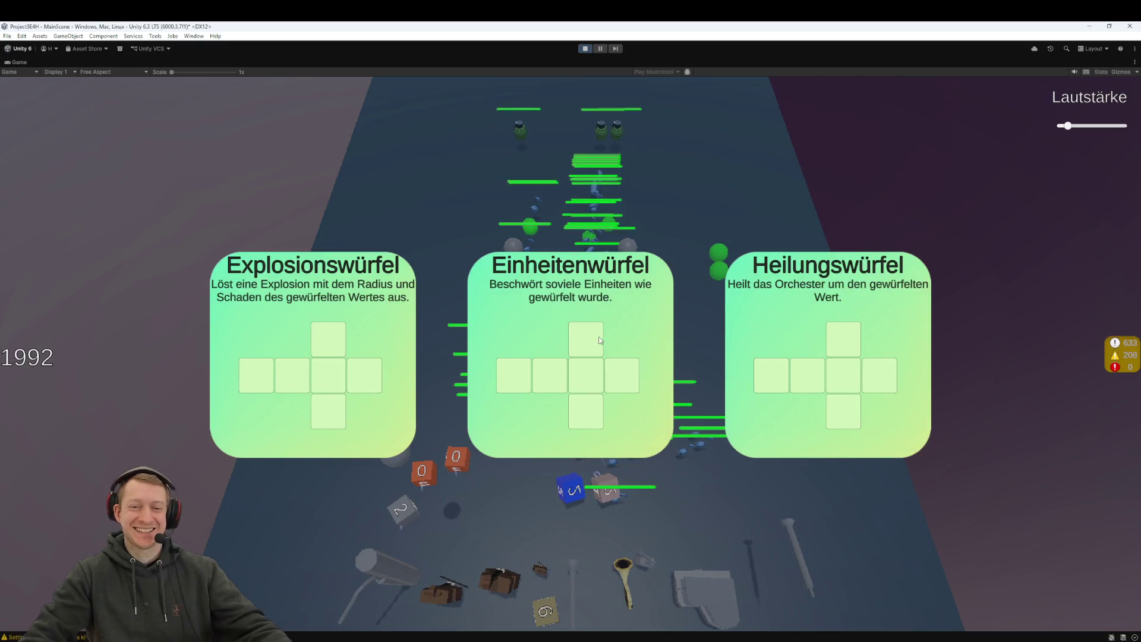
Step: Add the Einheitenwürfel unit die and the Dice together strong. perk, take another die, then stop playing
left_click(563, 383)
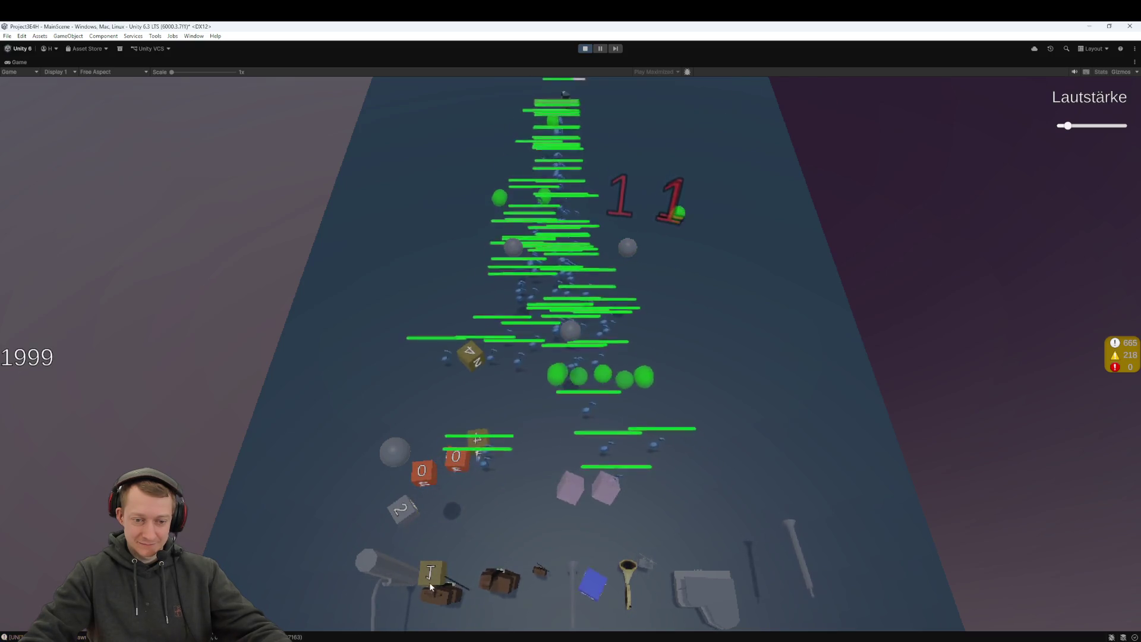
left_click_drag(587, 565, 424, 569)
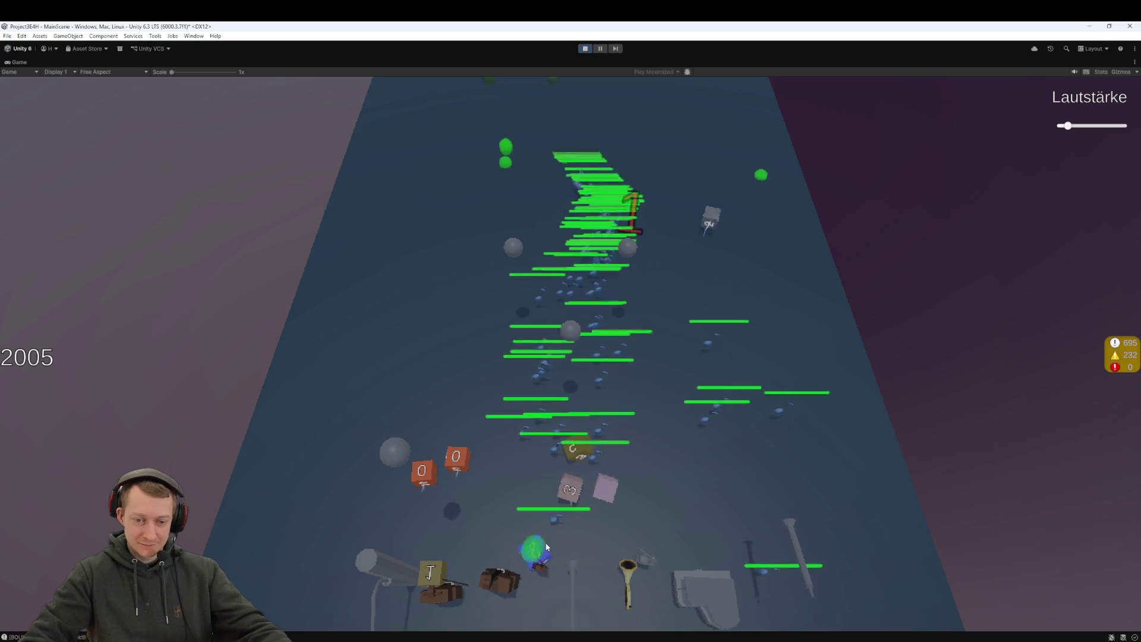
left_click(555, 431)
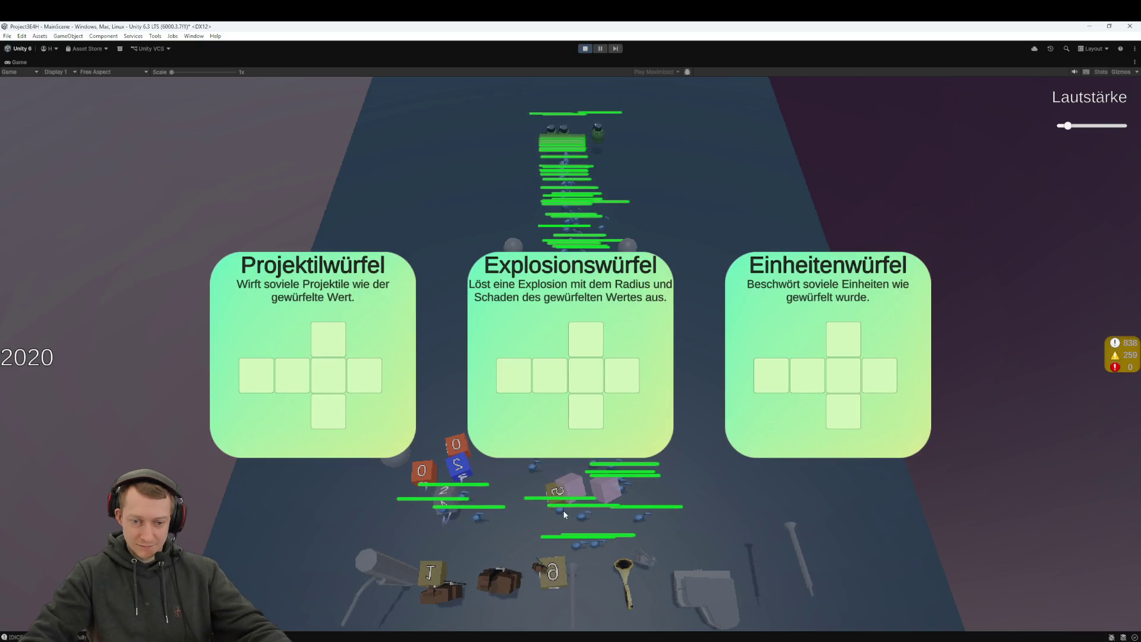
left_click(580, 371)
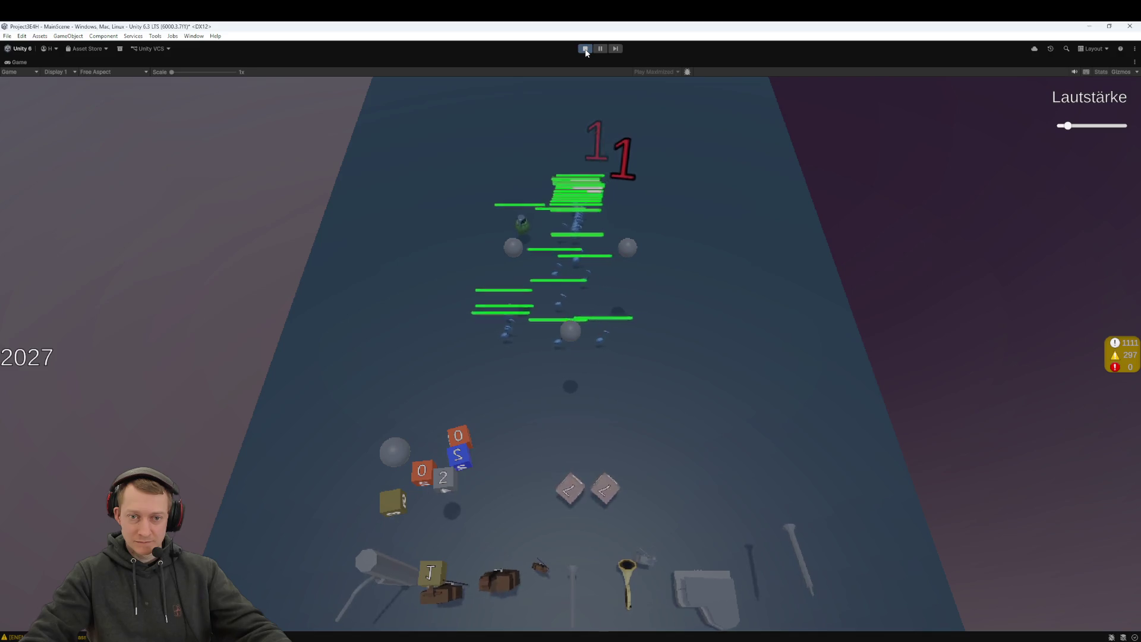
left_click(585, 50)
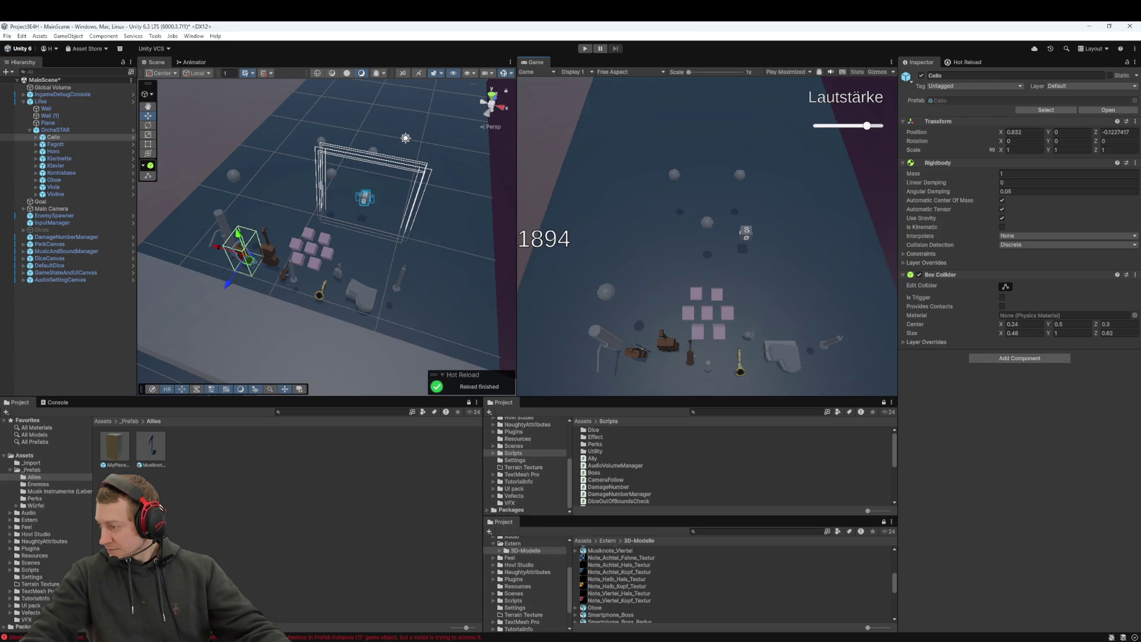